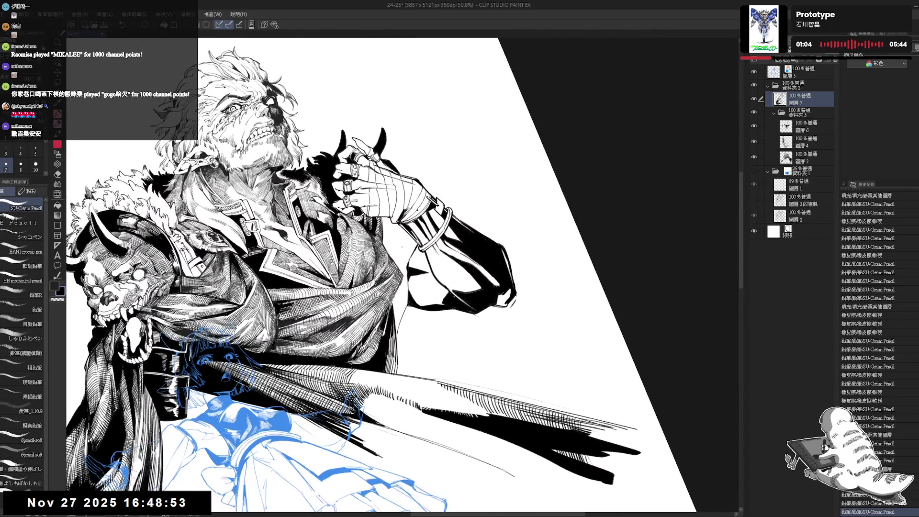
Reset the view, erase a small spot, and return to the SU-Cream Pencil.
key("h")
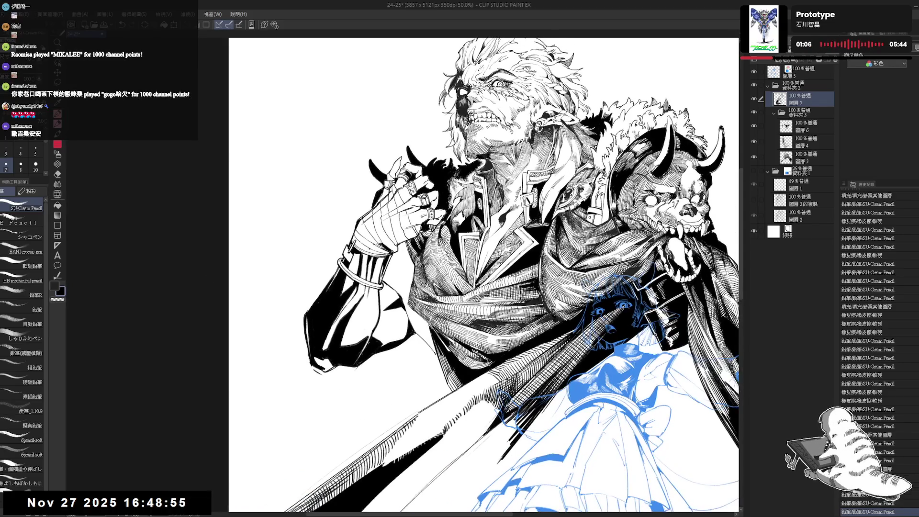
key("e")
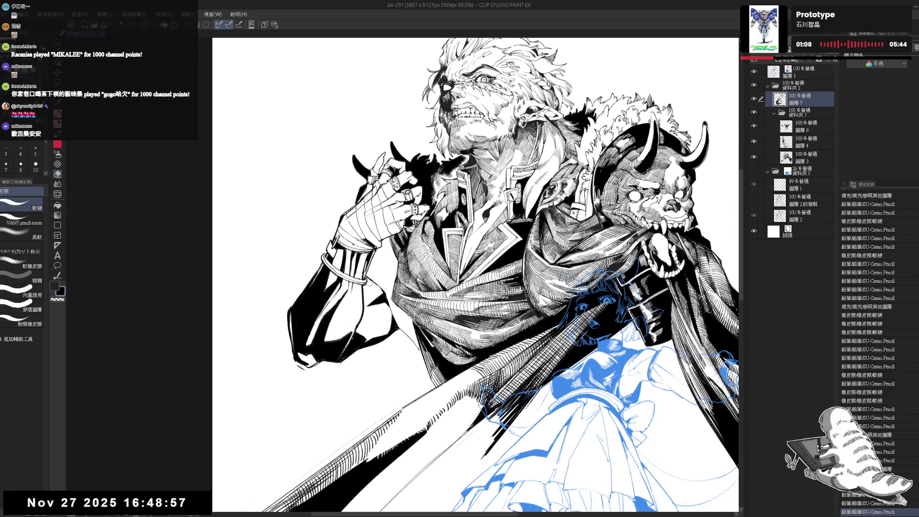
key("p")
left_click_drag(588, 335, 599, 345)
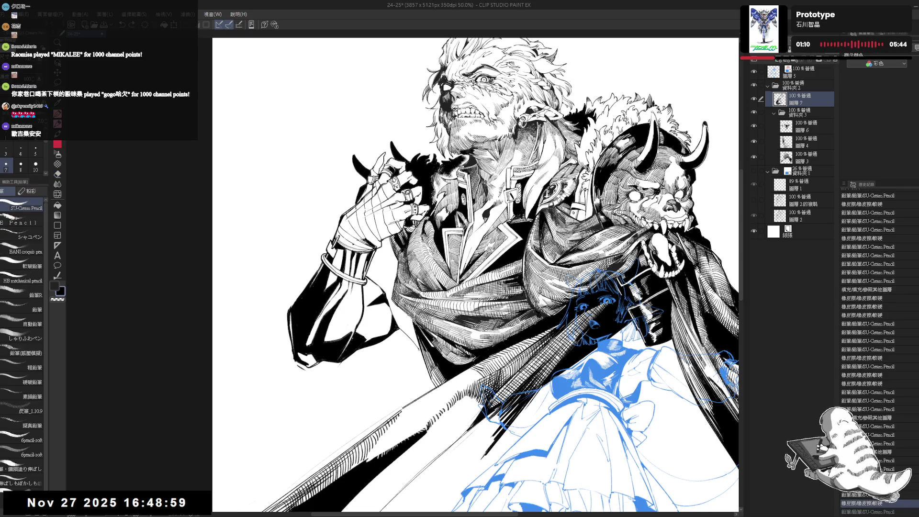
scroll(478, 276, "down", 2)
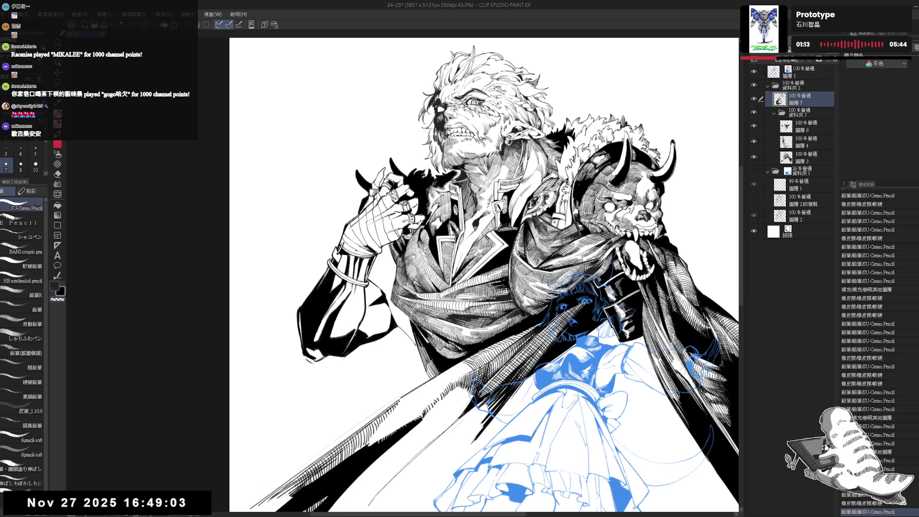
Tilt the canvas and add a small pencil stroke near the raised arm.
left_click_drag(413, 256, 375, 384)
key("r")
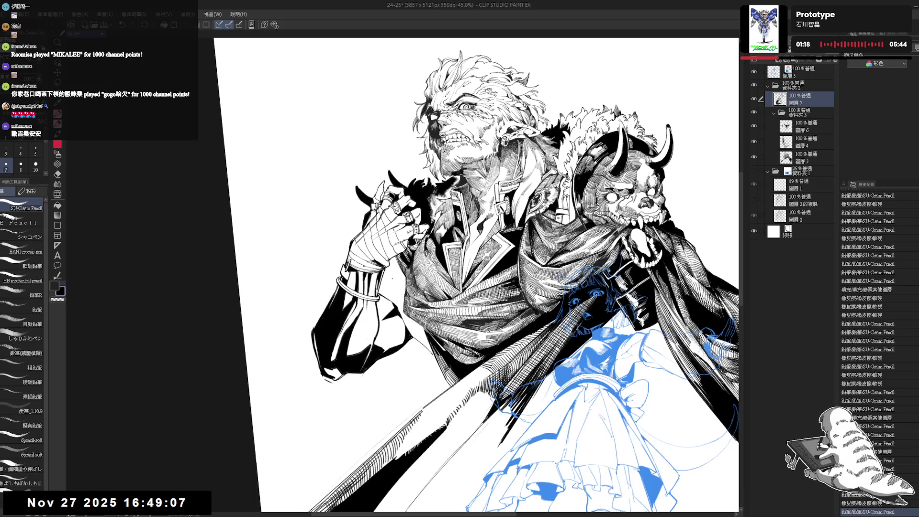
key("r")
mouse_move(389, 270)
left_mouse_down()
mouse_move(397, 230)
mouse_move(393, 265)
left_mouse_up()
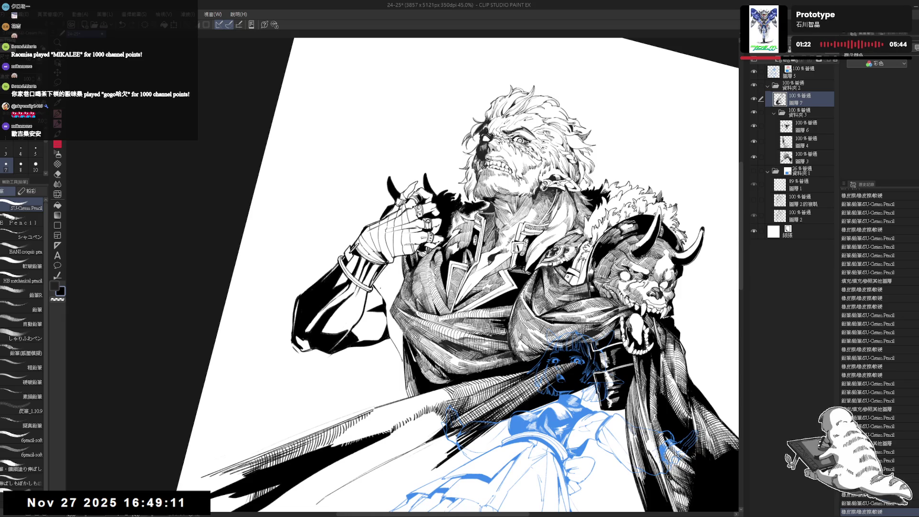
left_click_drag(387, 293, 399, 297)
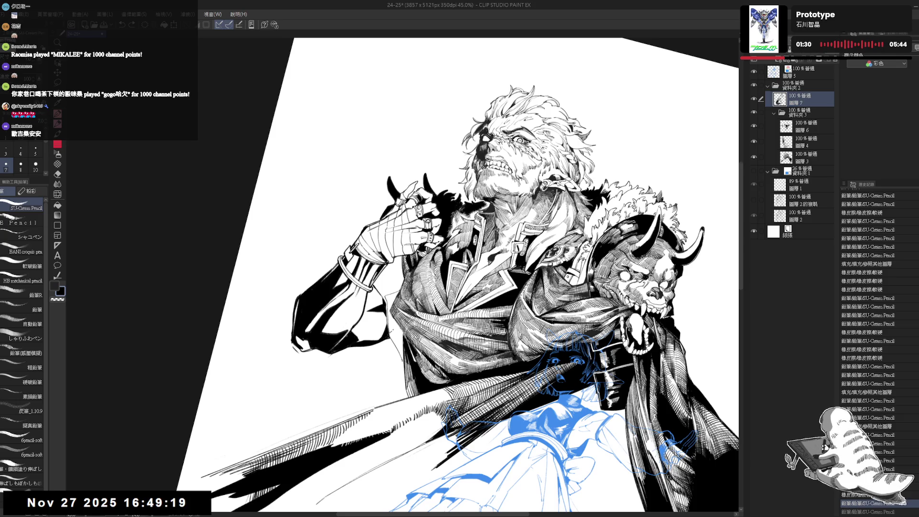
Fill the small gaps near the hand and on the shirt with black.
key("g")
left_click(413, 343)
left_click(394, 322)
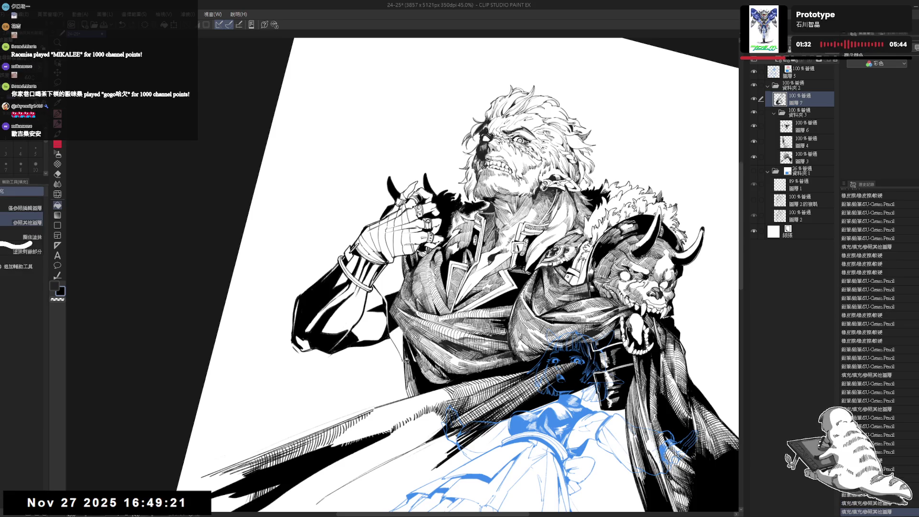
key("p")
Level the view and draw fine pencil hatching on the cloak's lower-left sweep.
key("minus")
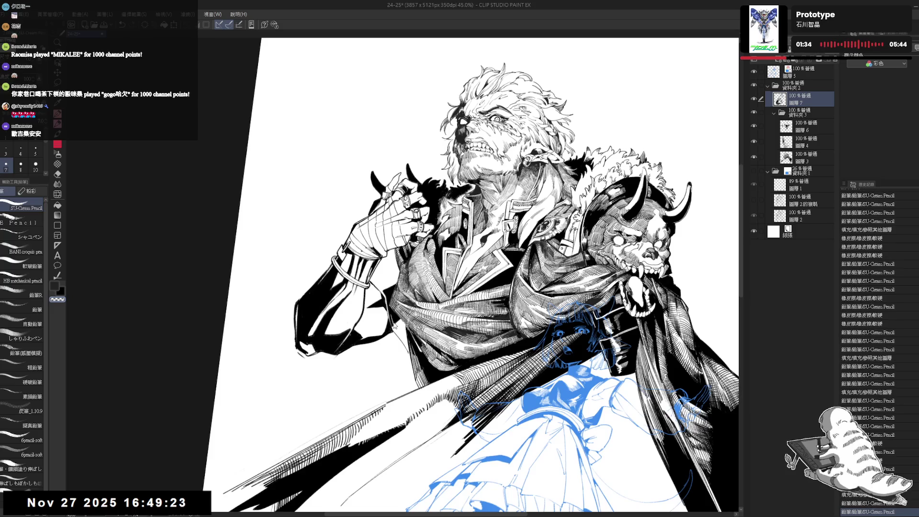
scroll(868, 354, "down", 2)
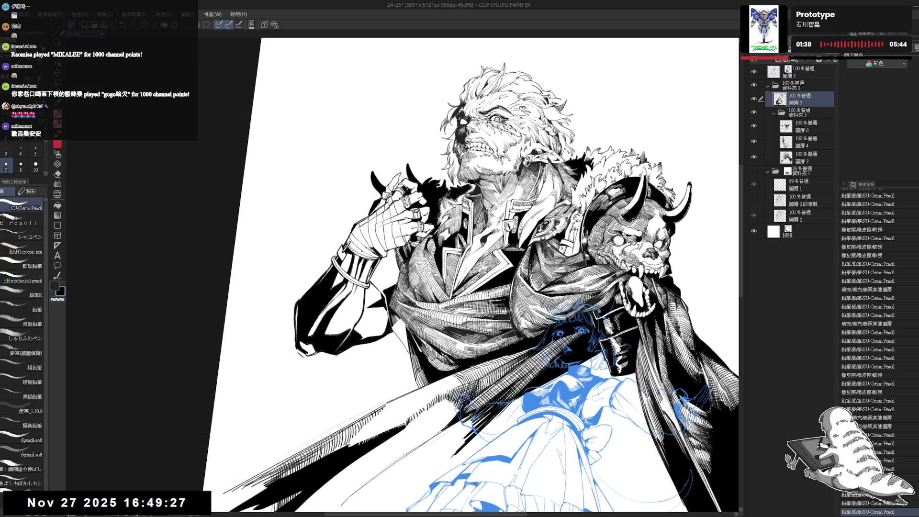
key("r")
mouse_move(383, 335)
left_mouse_down()
mouse_move(401, 365)
mouse_move(390, 330)
left_mouse_up()
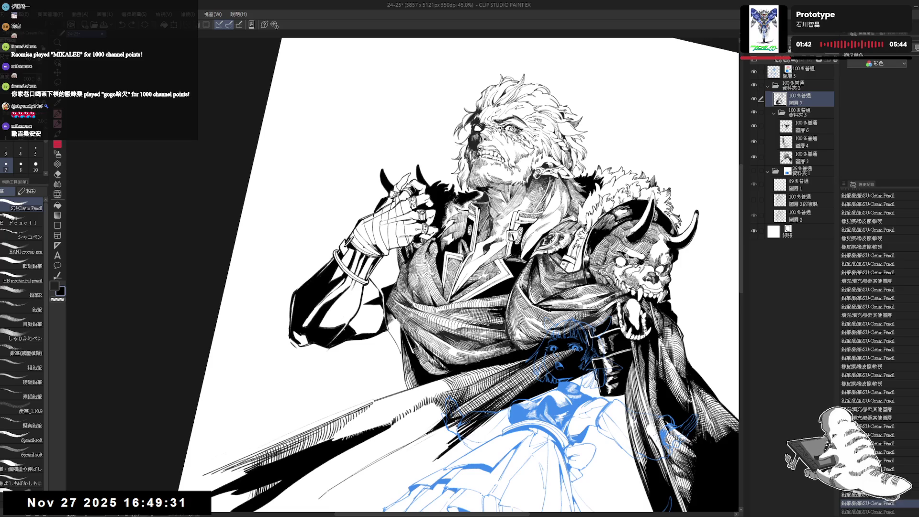
left_click_drag(389, 325, 391, 333)
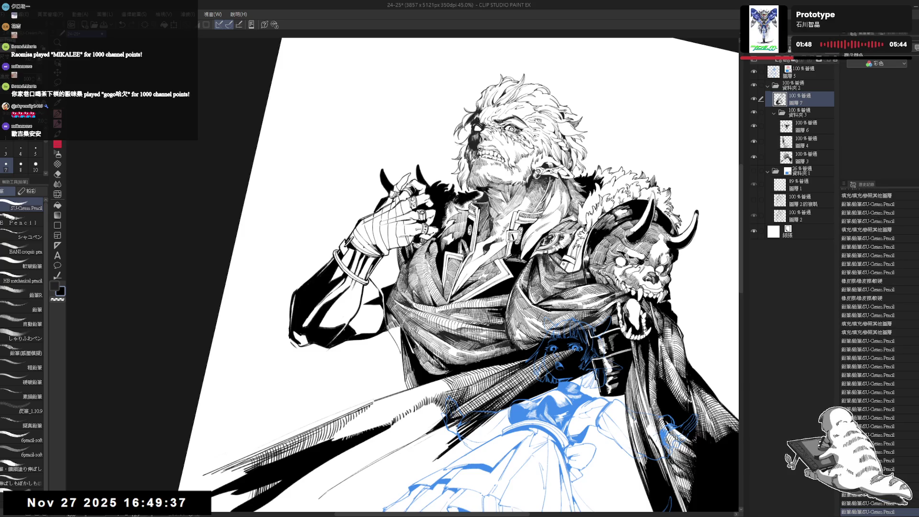
key("asciicircum")
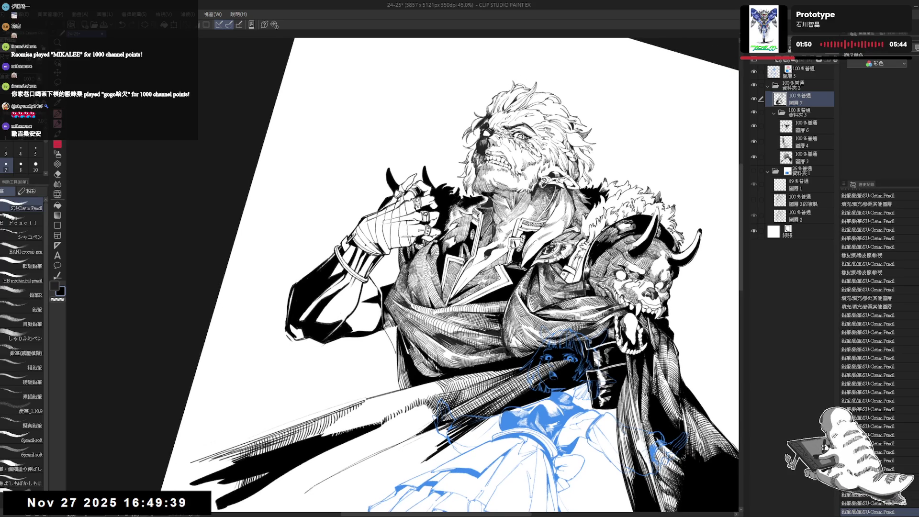
left_click_drag(388, 329, 395, 354)
Undo the last stroke and redraw dark hatching strokes in the shading by the raised arm.
key("ctrl+z")
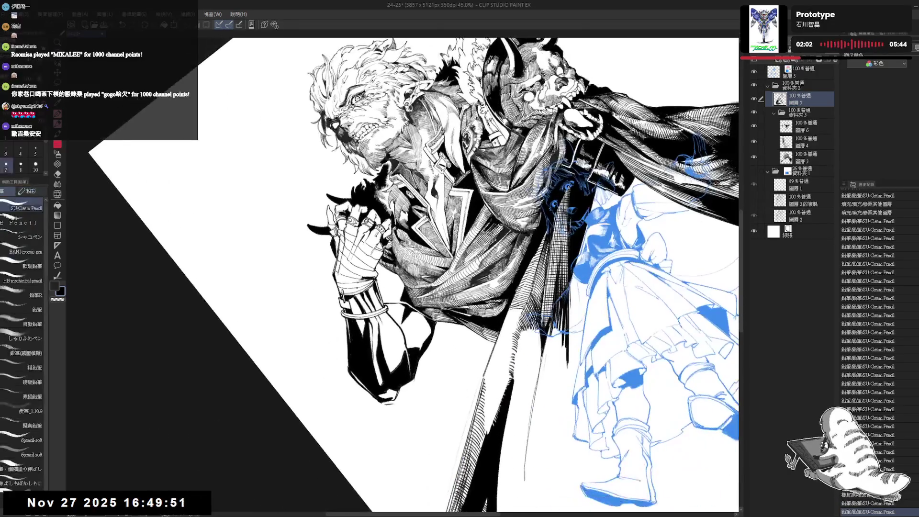
left_click_drag(427, 307, 430, 317)
left_click_drag(469, 273, 536, 234)
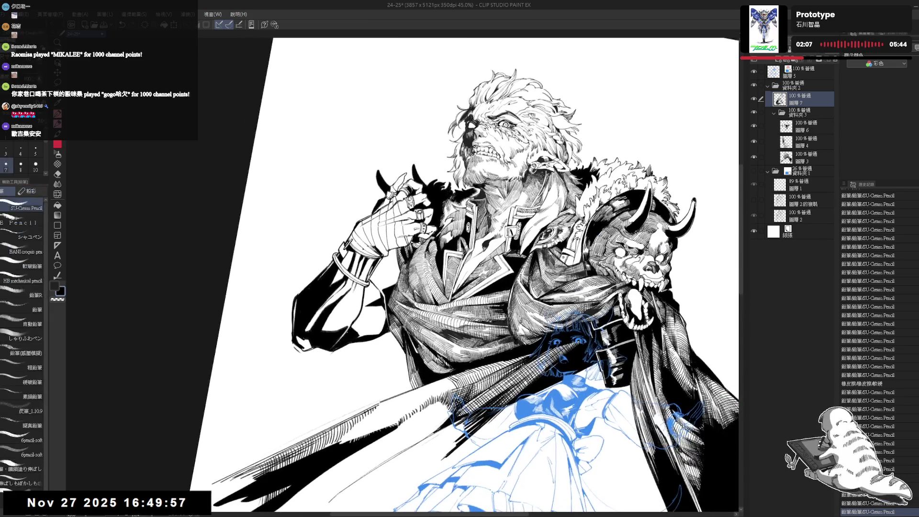
mouse_move(397, 314)
left_mouse_down()
mouse_move(398, 327)
mouse_move(430, 317)
left_mouse_up()
key("asciicircum")
key("asciicircum")
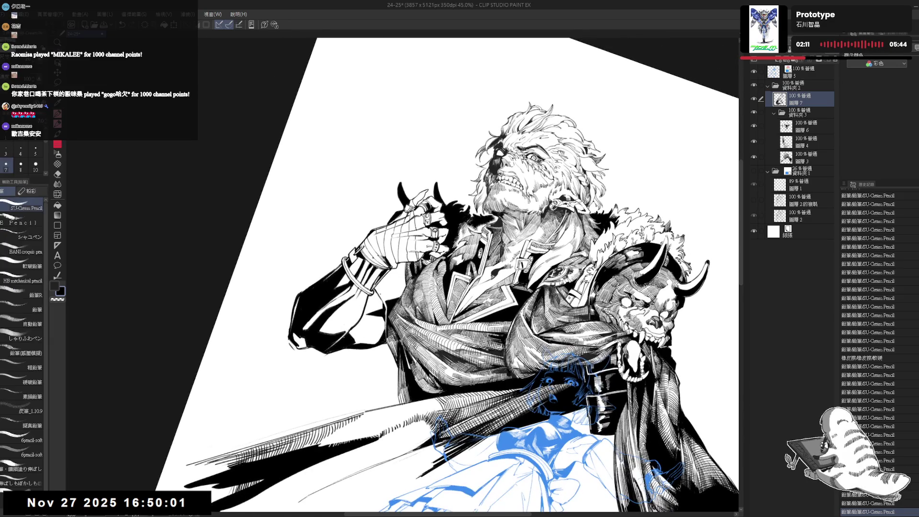
left_click_drag(378, 289, 392, 302)
mouse_move(389, 290)
left_mouse_down()
mouse_move(397, 301)
mouse_move(373, 330)
left_mouse_up()
Set the pencil to size preset 7 and darken the hatching with short strokes.
key("p")
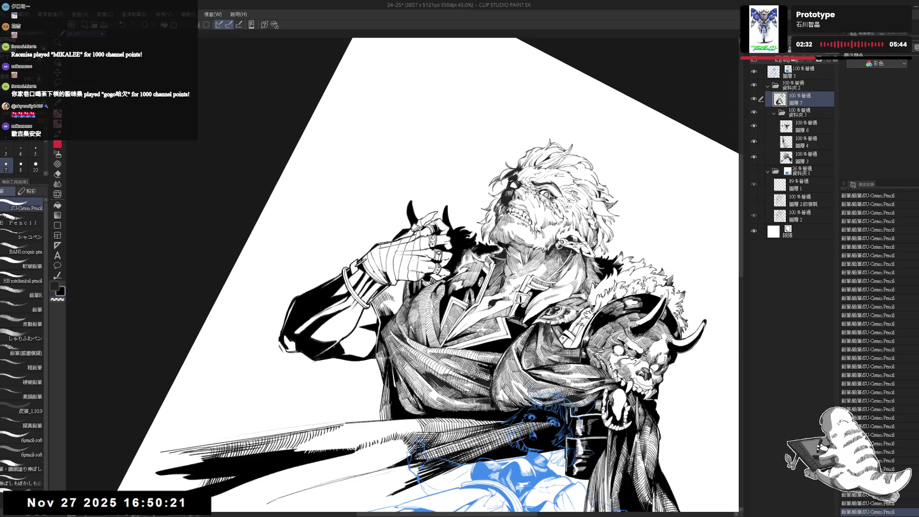
key("at")
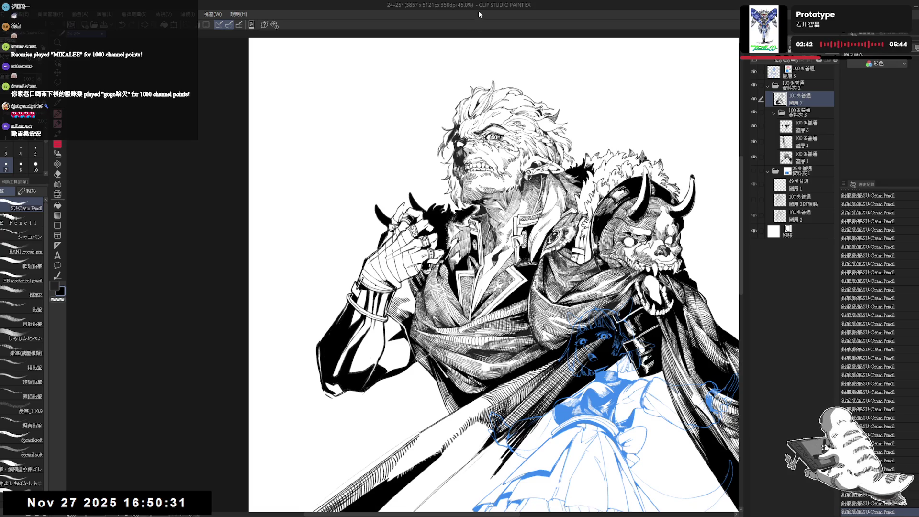
key("r")
mouse_move(402, 431)
left_mouse_down()
mouse_move(384, 369)
mouse_move(369, 408)
left_mouse_up()
key("p")
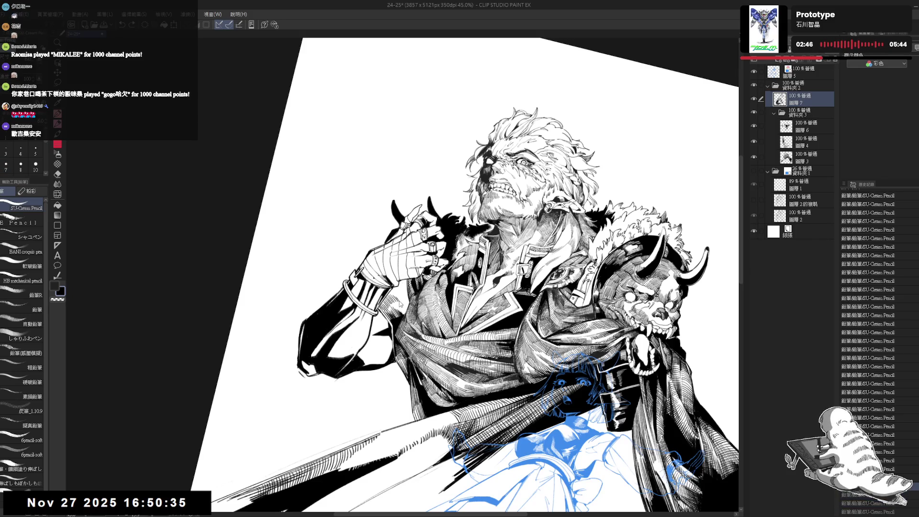
left_click_drag(395, 300, 390, 295)
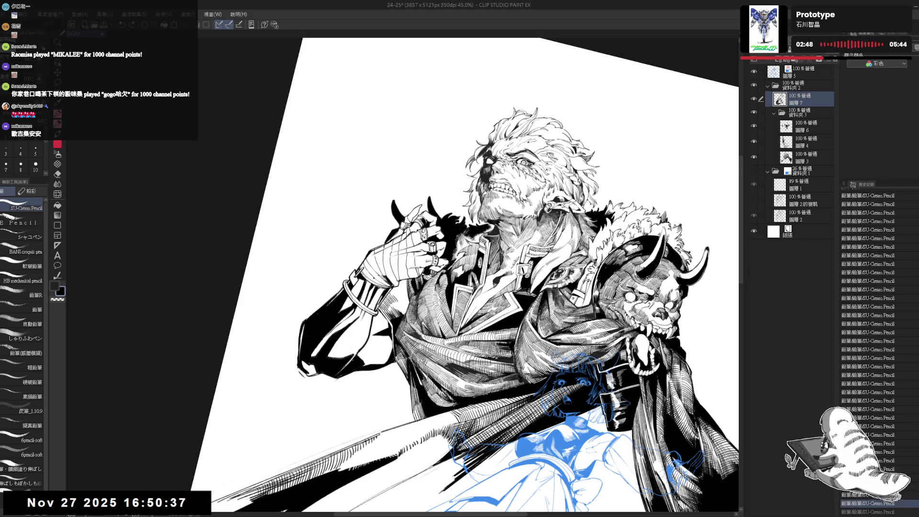
key("bracketleft")
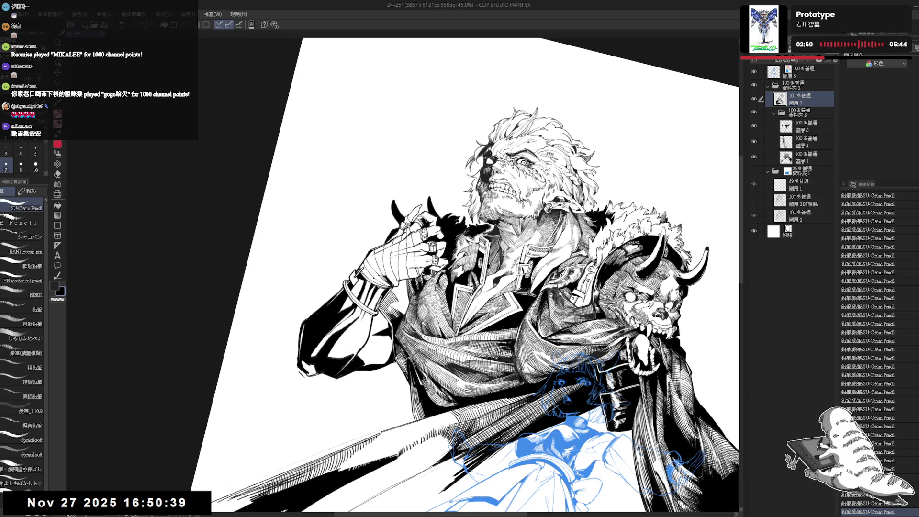
left_click_drag(398, 298, 395, 289)
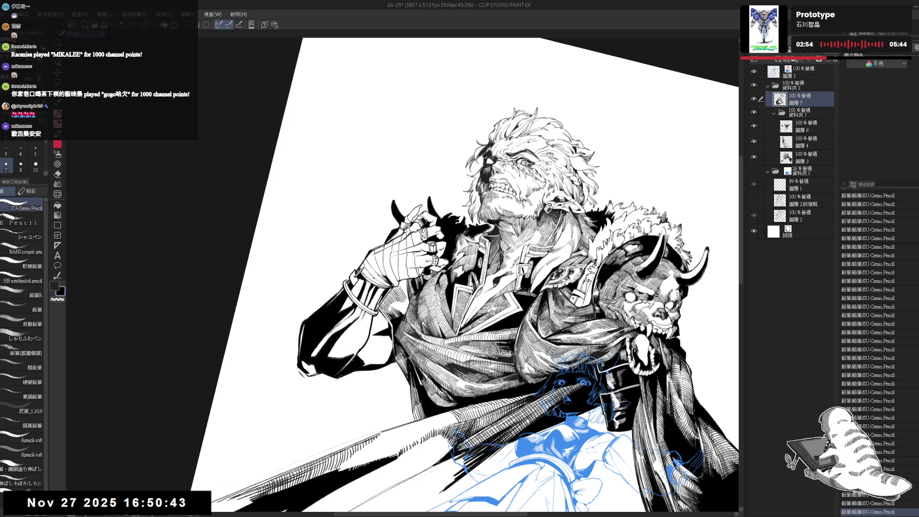
key("ctrl+y")
key("ctrl+y")
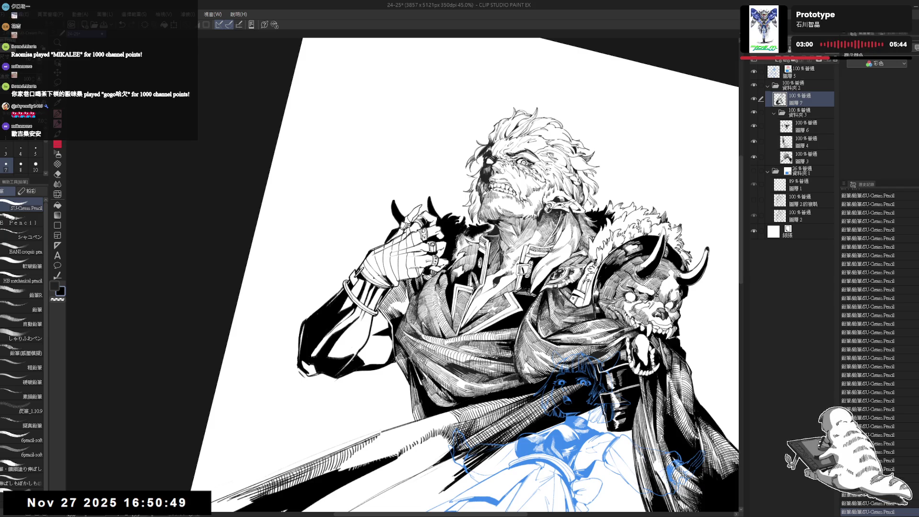
key("ctrl+plus")
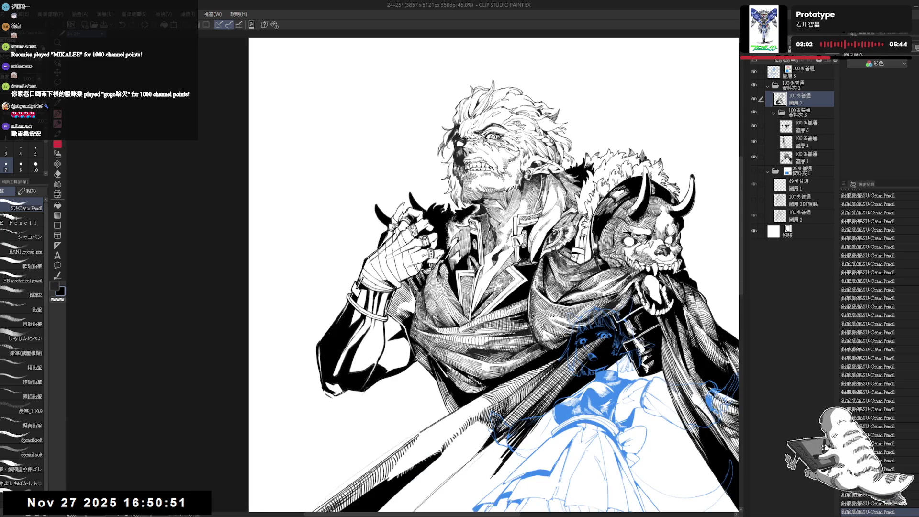
Rotate and enlarge the canvas to a comfortable angle for drawing on the cape.
key("-")
key("-")
key("-")
key("p")
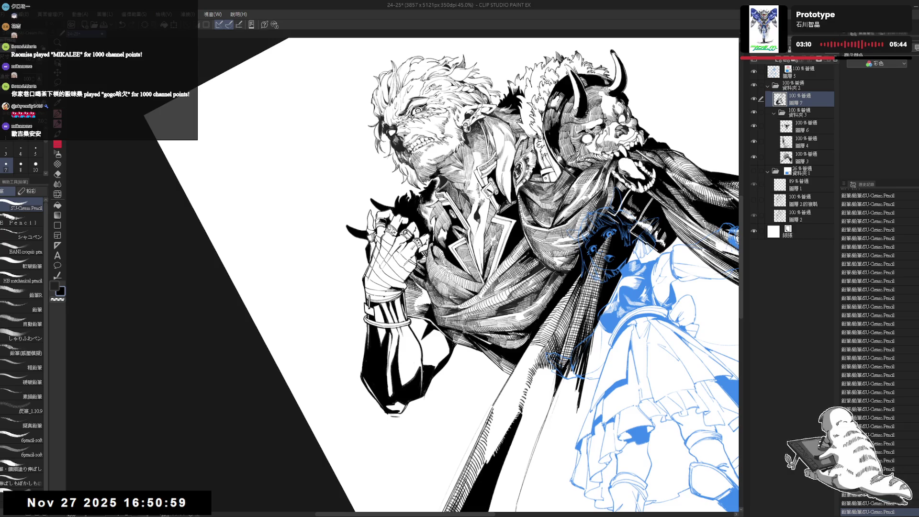
key("ctrl+at")
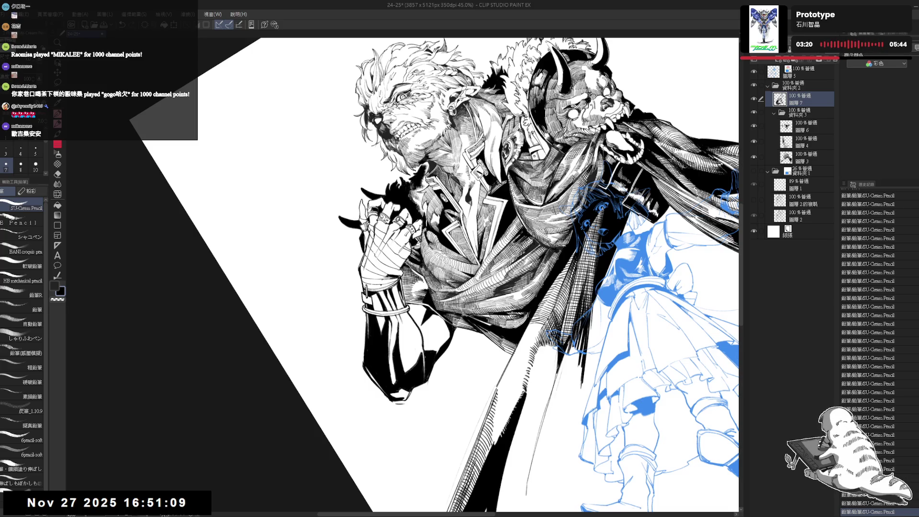
key("asciicircum")
key("asciicircum")
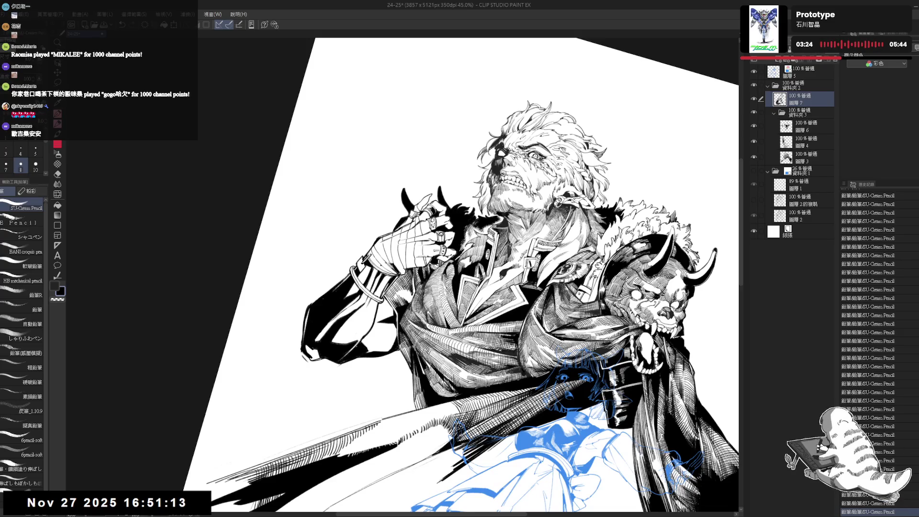
key("minus")
key("minus")
key("minus")
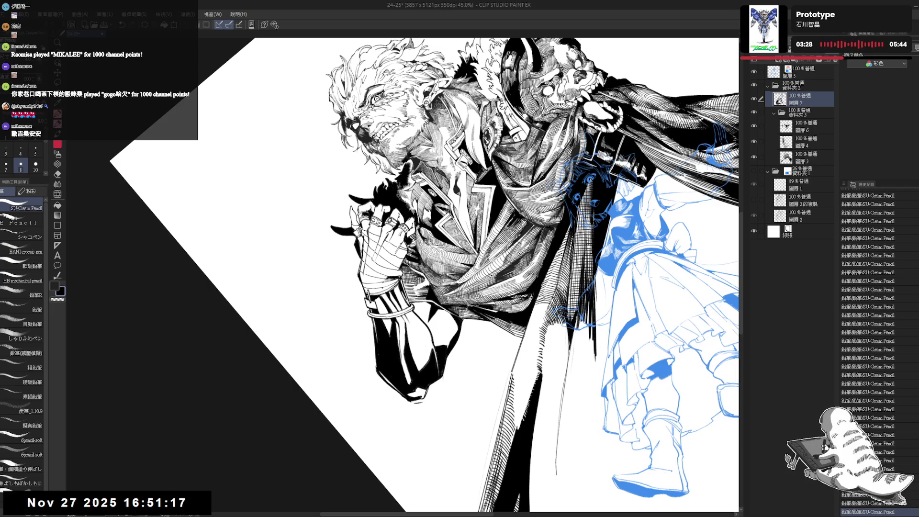
key("minus")
key("minus")
key("minus")
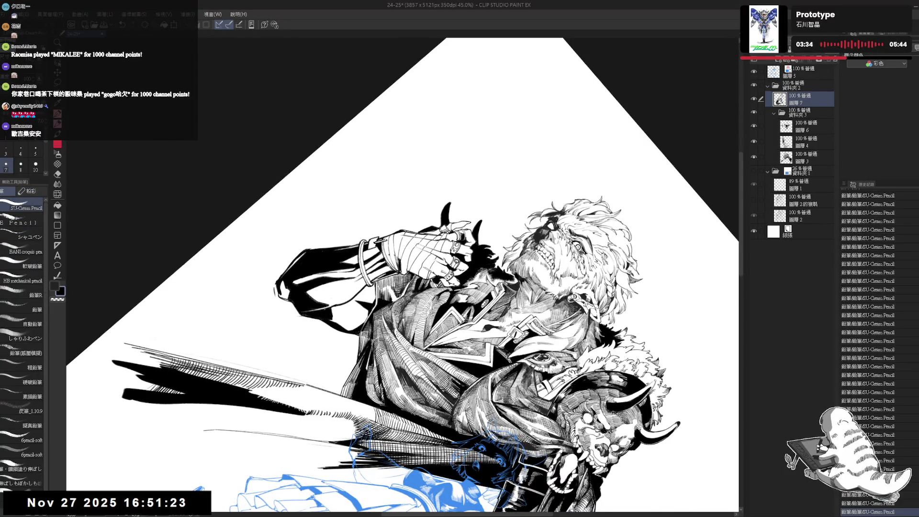
key("ctrl+@")
key("r")
key("p")
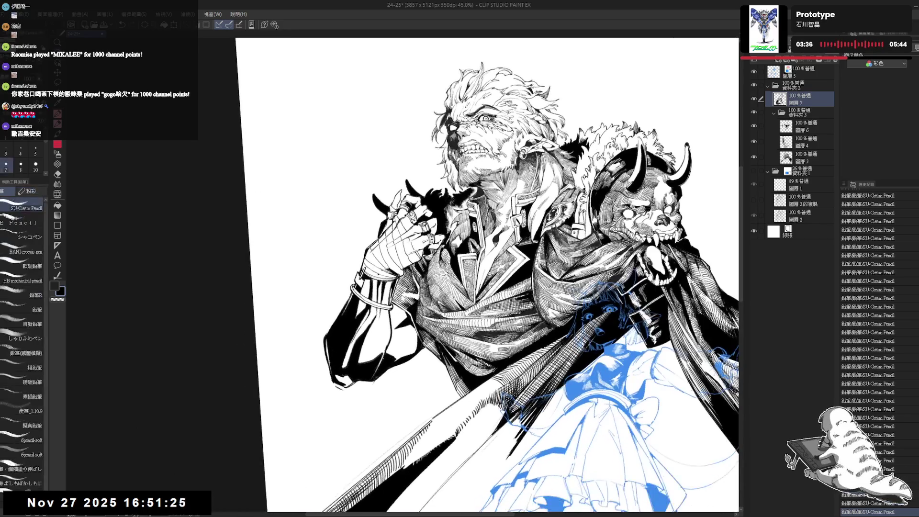
key("r")
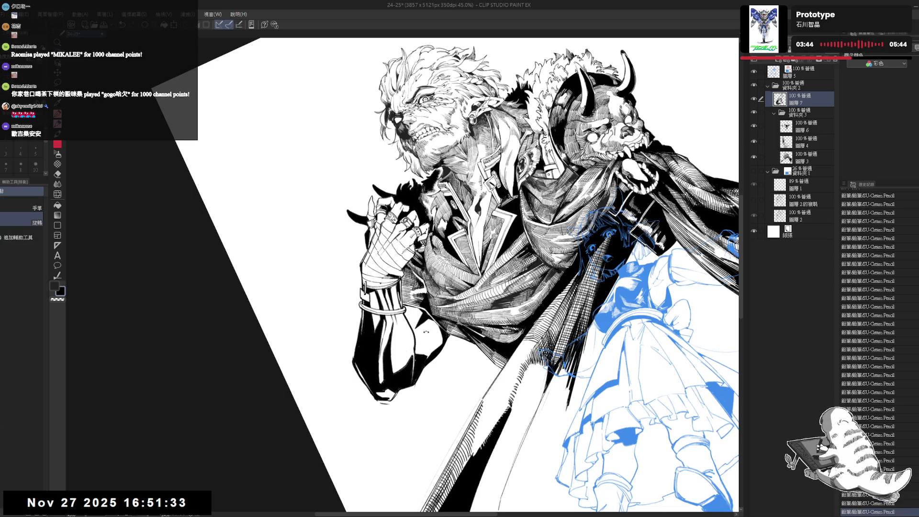
mouse_move(479, 287)
left_mouse_down()
mouse_move(526, 215)
mouse_move(484, 282)
left_mouse_up()
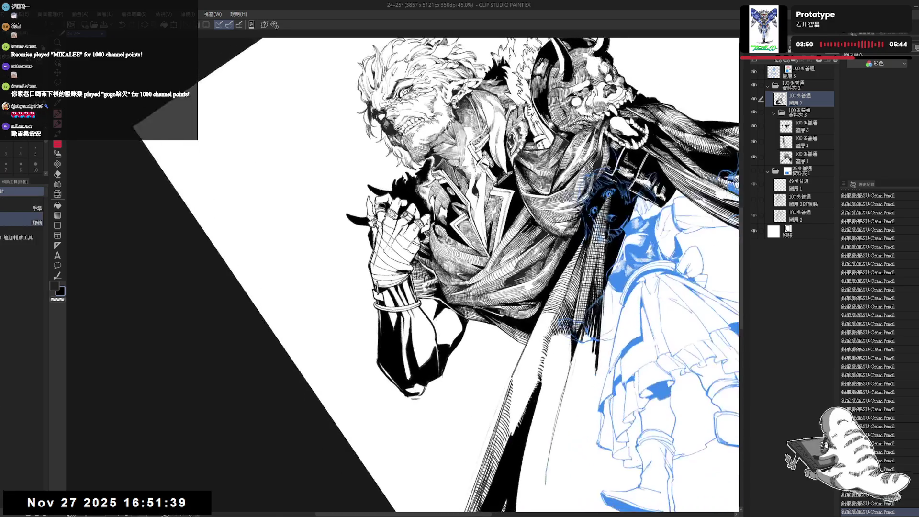
Redo the undone pencil stroke, raise the pencil to size 8, and straighten and zoom out.
key("ctrl+y")
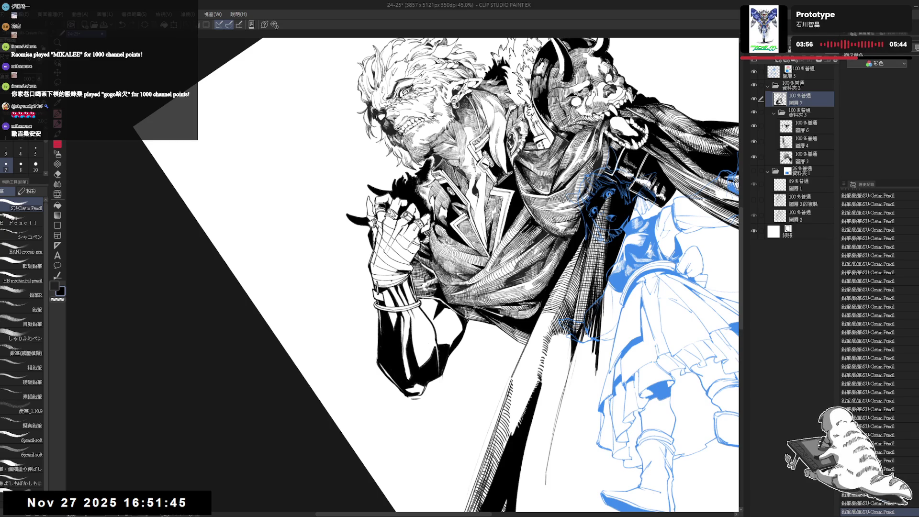
key("-")
key("-")
key("-")
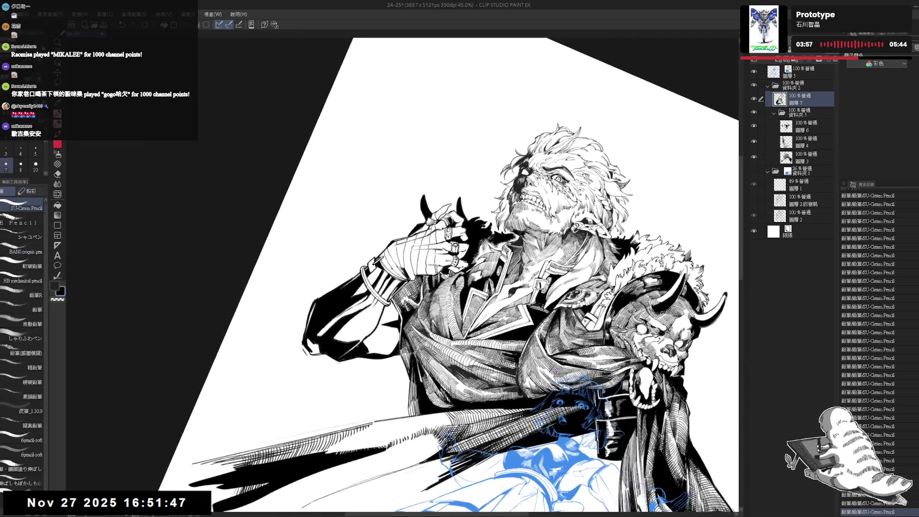
left_click(20, 164)
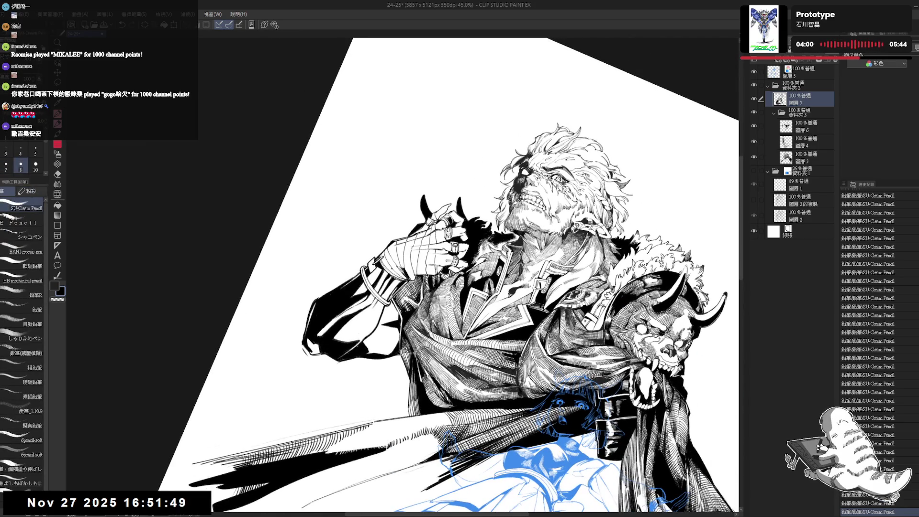
key("asciicircum")
key("ctrl+0")
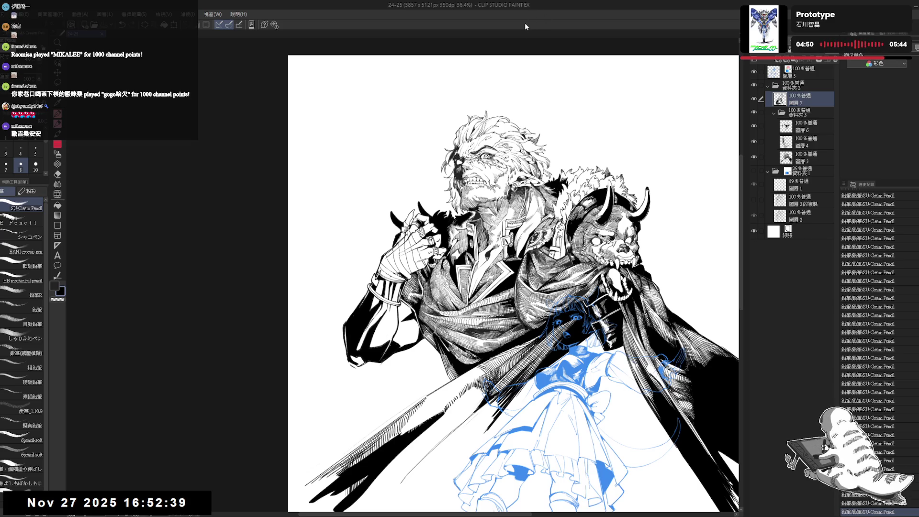
Fill a small gap in the lower cape with black.
scroll(429, 390, "up", 3)
left_click_drag(429, 390, 377, 355)
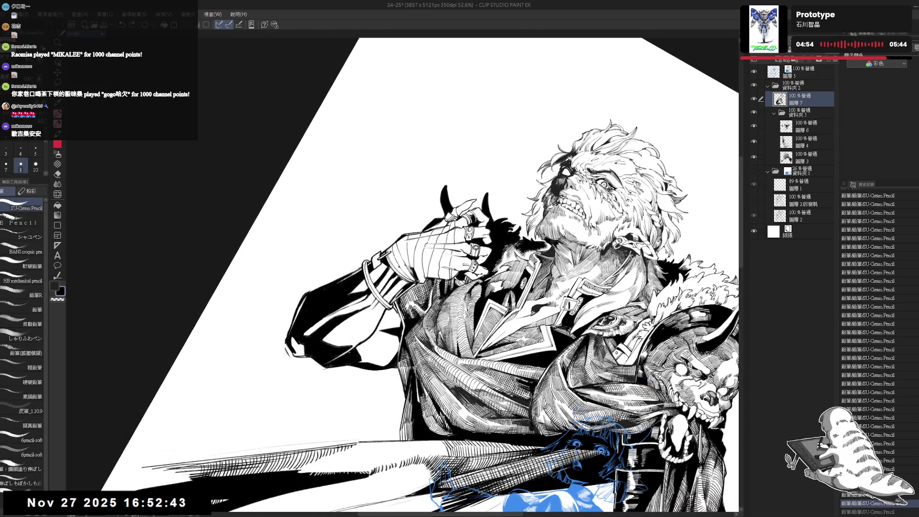
key("g")
left_click(396, 306)
key("p")
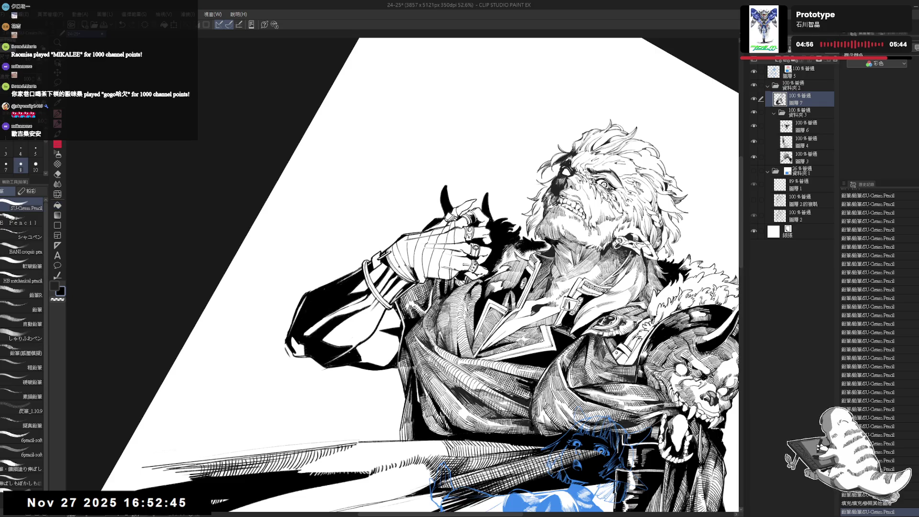
Zoom out and make the light-blue rough sketch in 資料夾1 visible.
key("ctrl+0")
key("ctrl+minus")
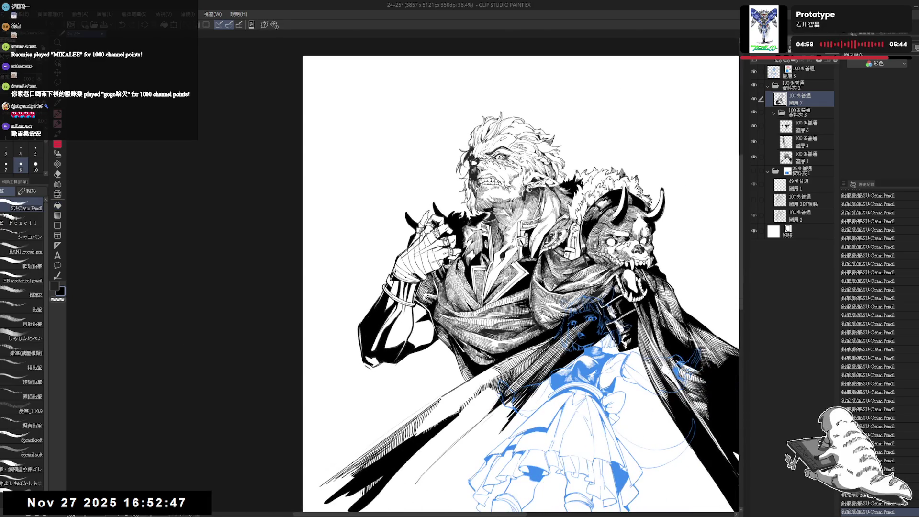
left_click_drag(430, 320, 453, 295)
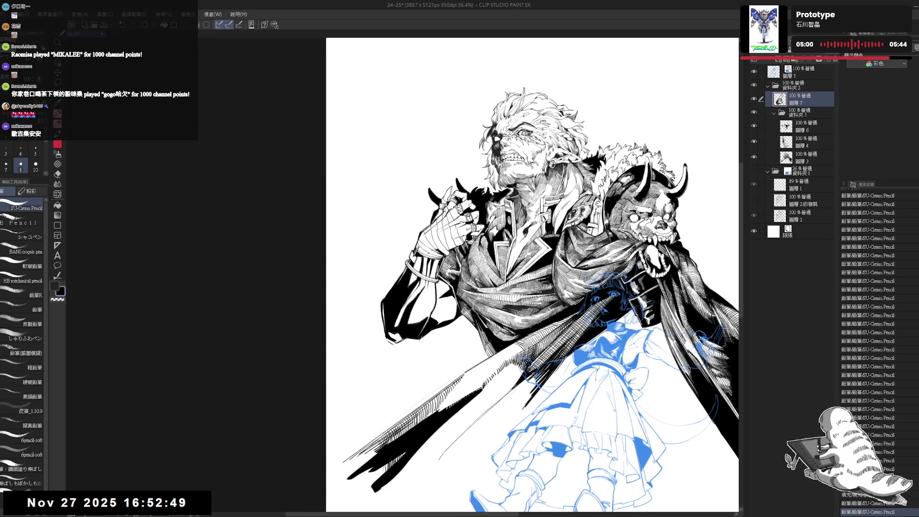
left_click_drag(527, 287, 500, 299)
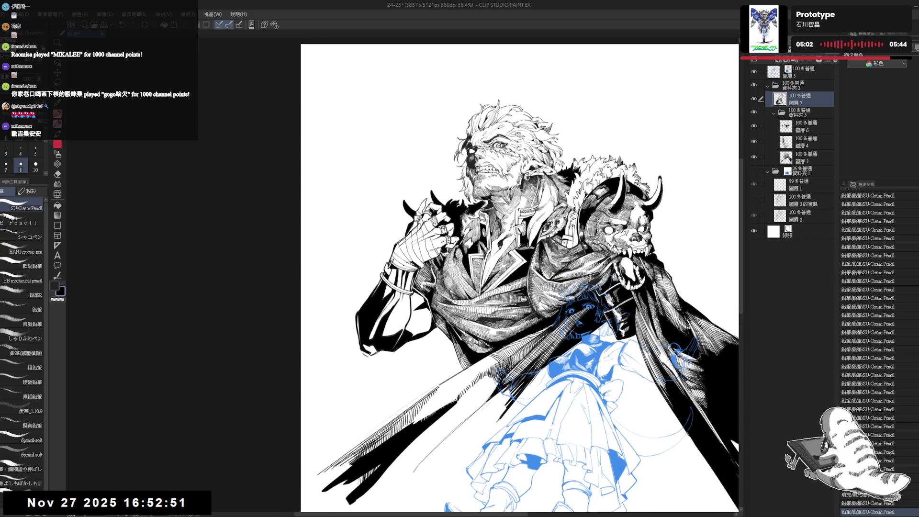
left_click(754, 171)
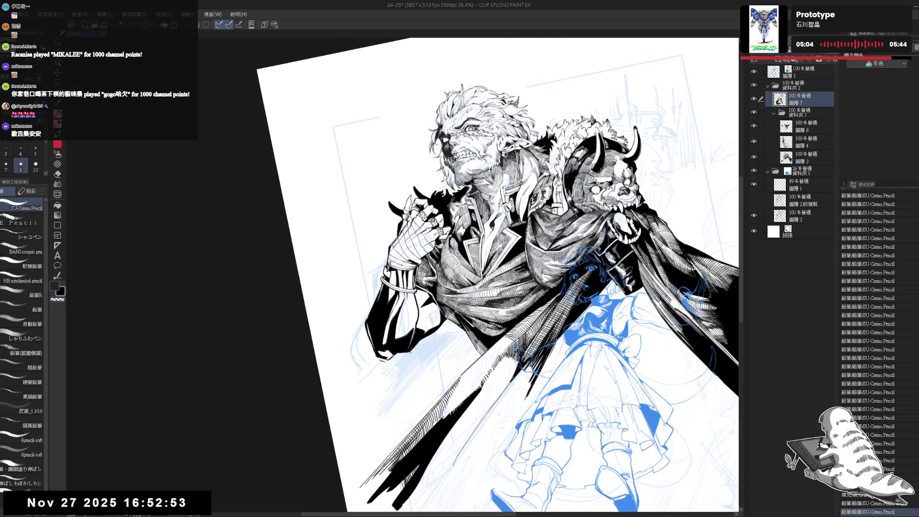
Erase a stray mark on the drawing and straighten the view.
left_click_drag(413, 368, 420, 357)
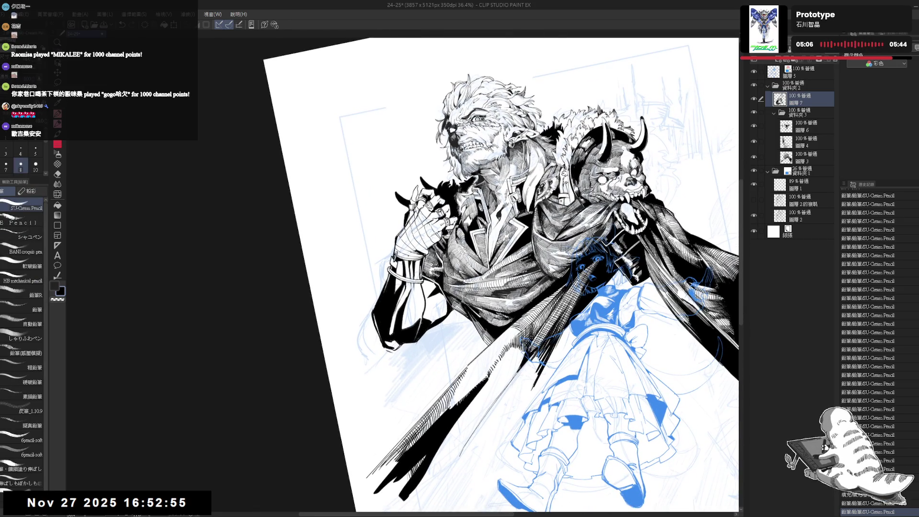
key("e")
left_click(384, 351)
key("p")
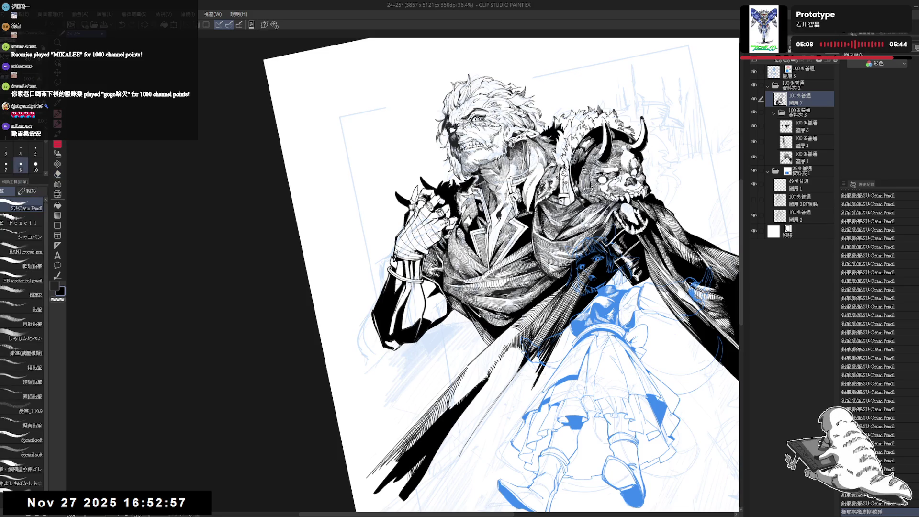
key("ctrl+at")
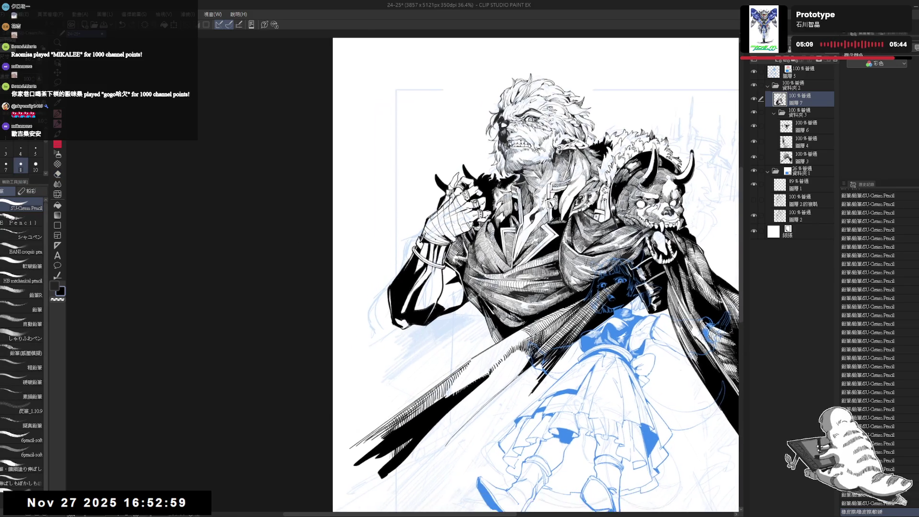
Draw a long pencil line on the cape's lower left, discarding the short trial strokes.
left_click_drag(407, 339, 335, 419)
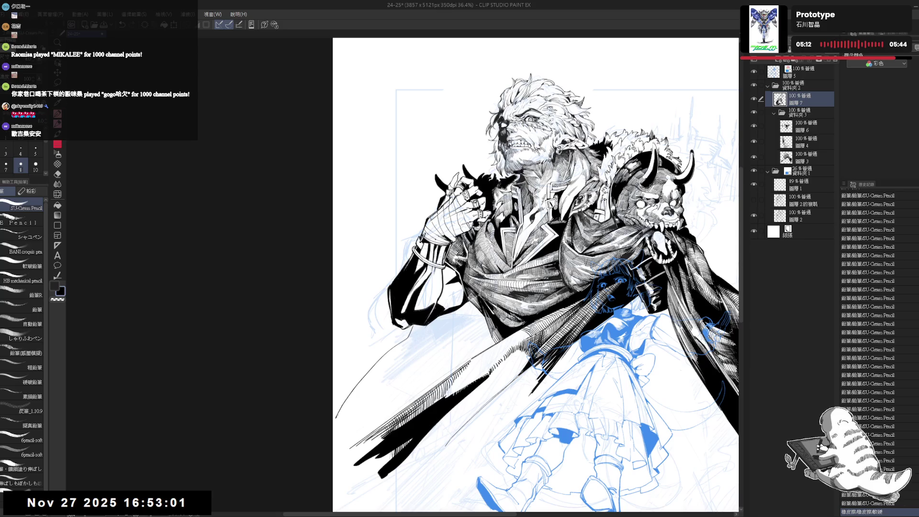
left_click_drag(431, 322, 408, 358)
key("ctrl+z")
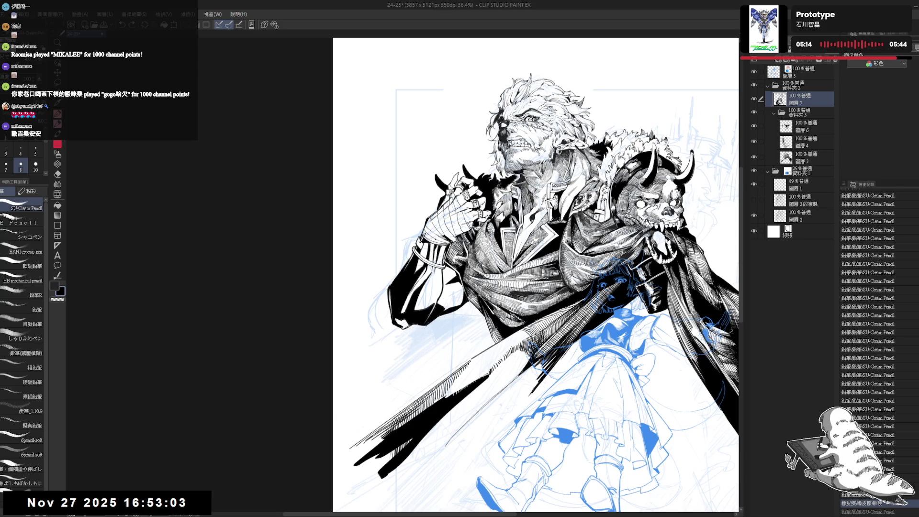
mouse_move(416, 325)
left_mouse_down()
mouse_move(398, 360)
mouse_move(404, 337)
mouse_move(338, 412)
left_mouse_up()
key("ctrl+z")
left_click_drag(529, 118, 472, 82)
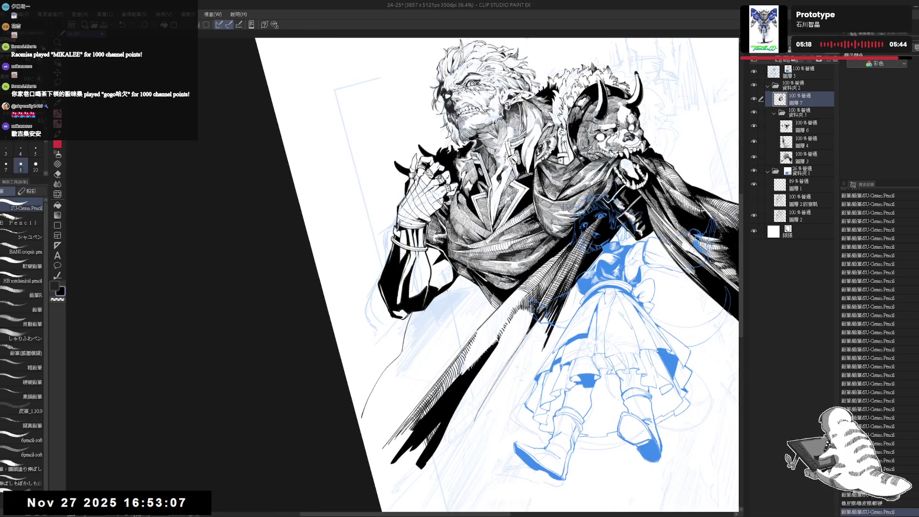
left_click_drag(450, 286, 443, 336)
key("ctrl+z")
left_click_drag(443, 294, 437, 328)
key("ctrl+z")
key("ctrl+z")
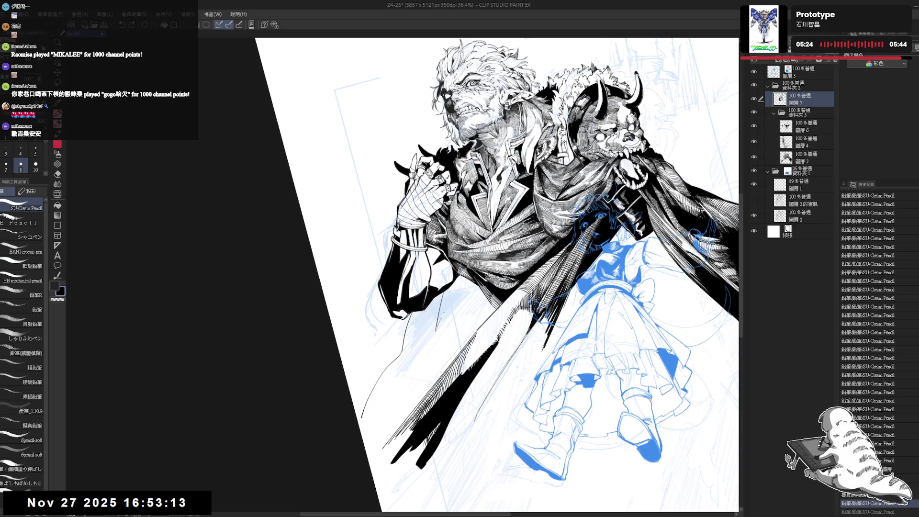
Hide the rough sketch, make the fill refer to other layers, and fill the coat's lower left black.
key("g")
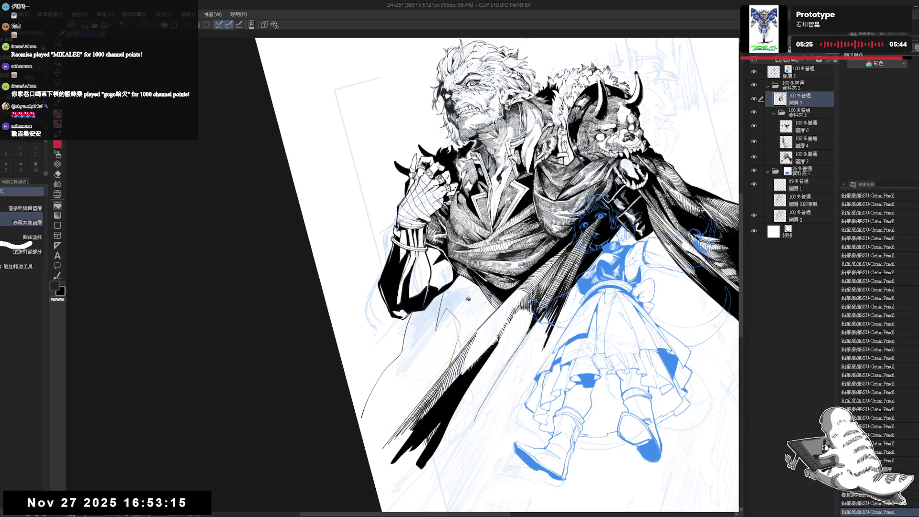
key("ctrl+at")
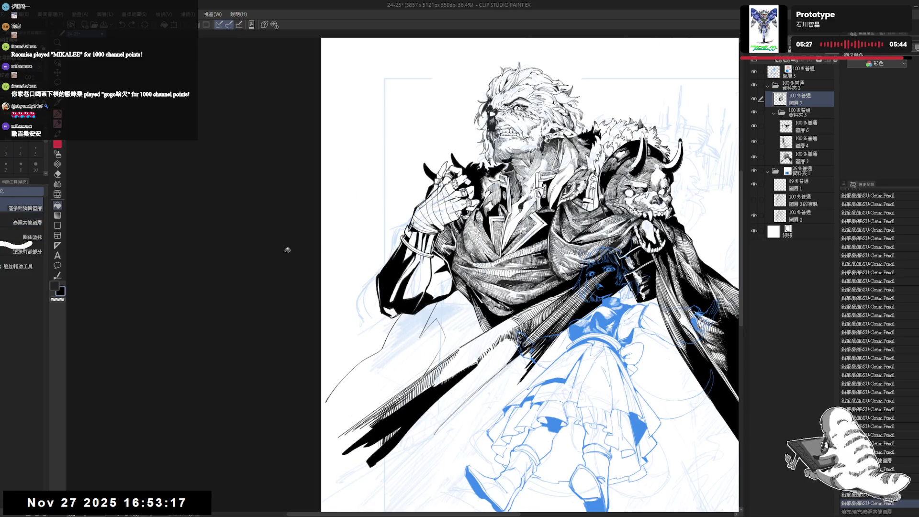
left_click(754, 171)
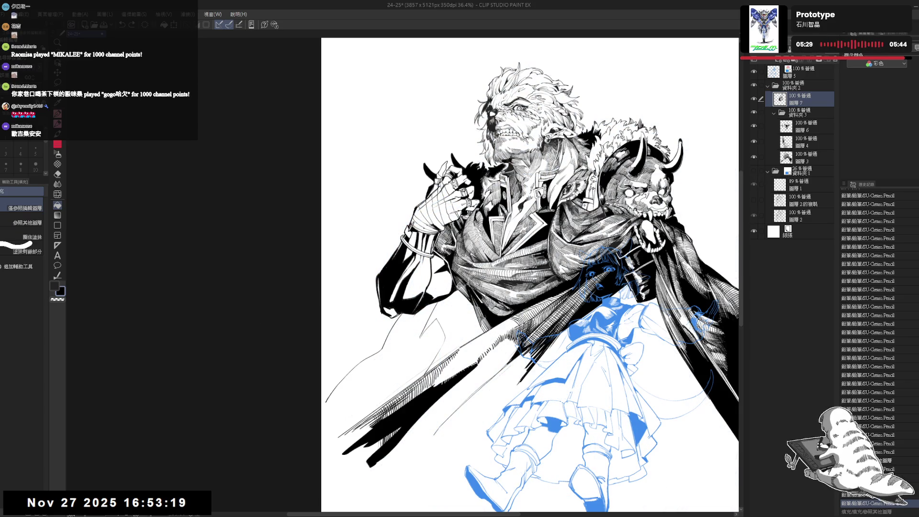
left_click(28, 223)
left_click(458, 328)
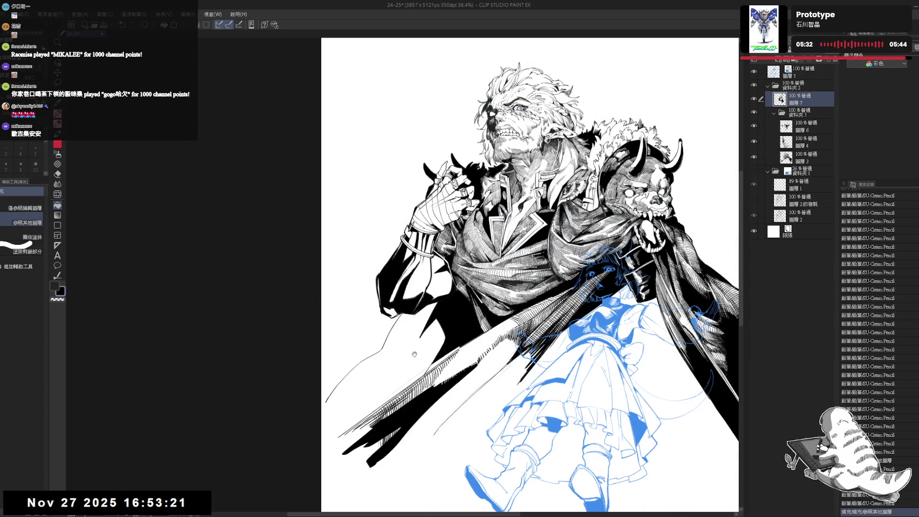
key("p")
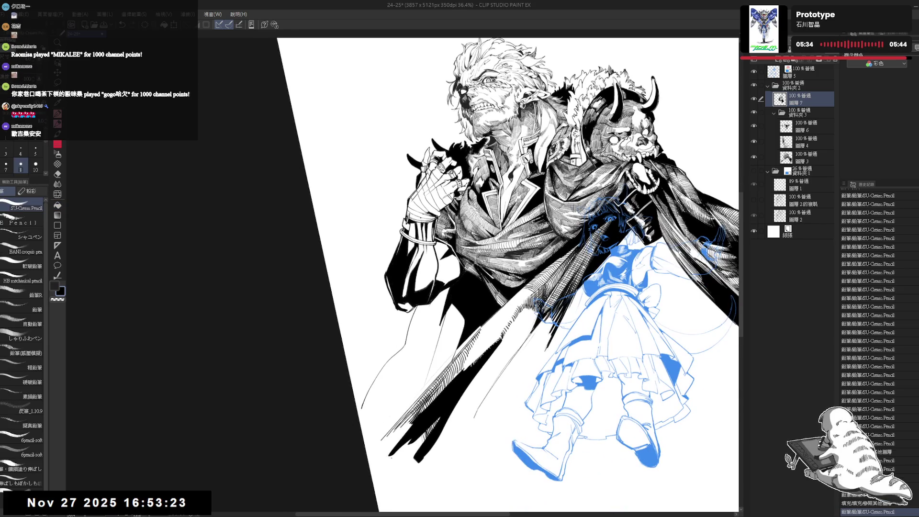
Add two pencil strokes to the coat's lower left and fill the enclosed area black.
left_click_drag(436, 325, 436, 346)
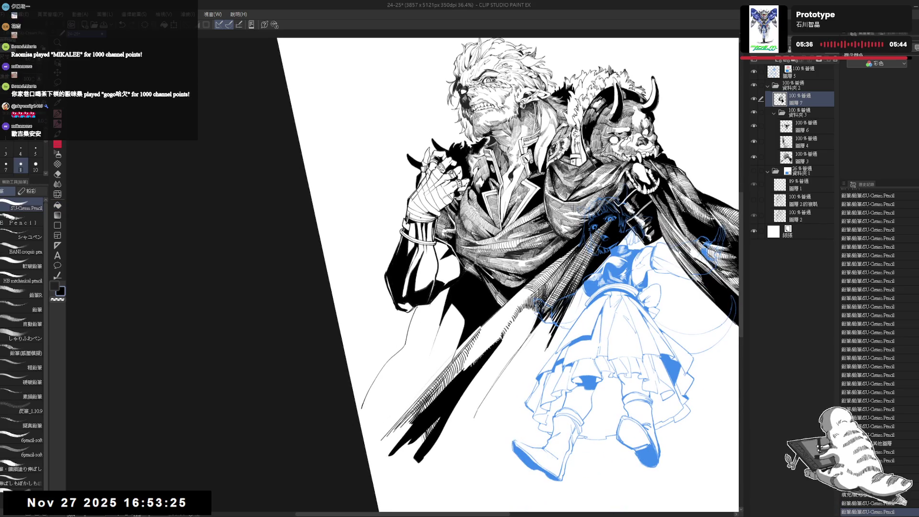
left_click_drag(425, 304, 425, 370)
key("ctrl+z")
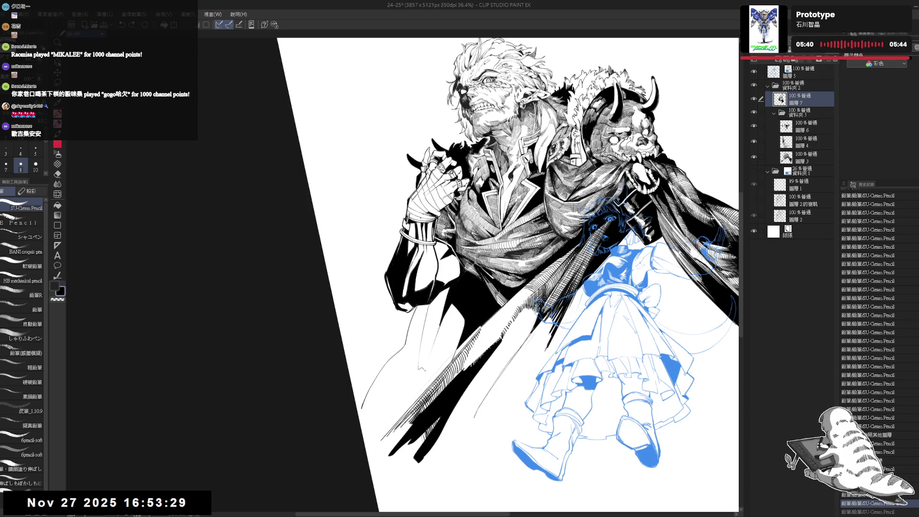
key("ctrl+y")
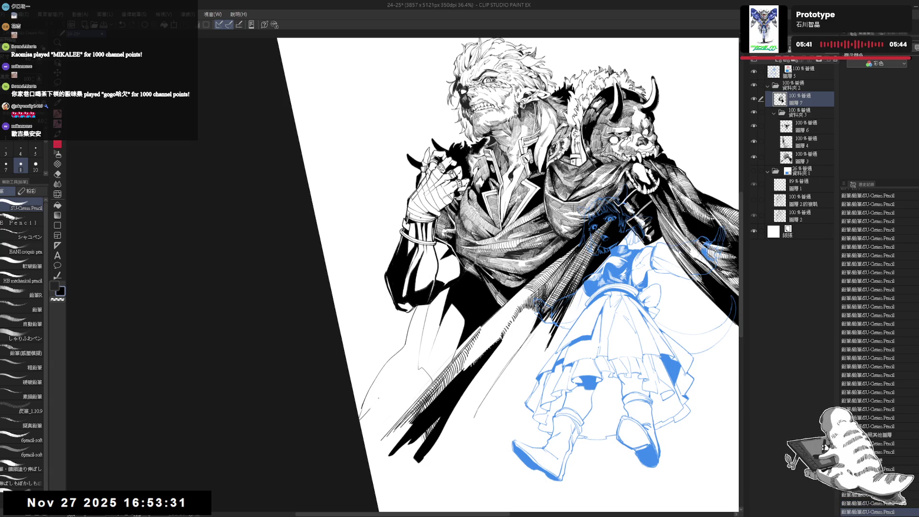
key("g")
left_click(395, 385)
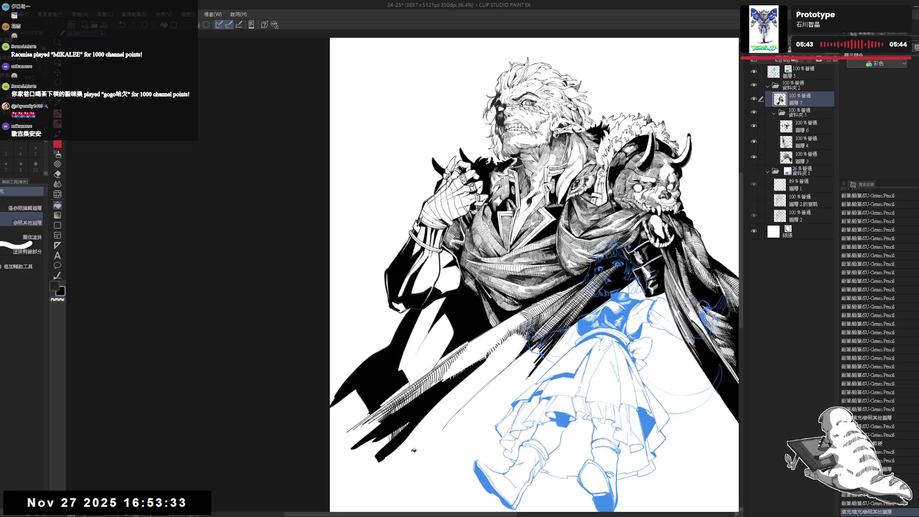
key("p")
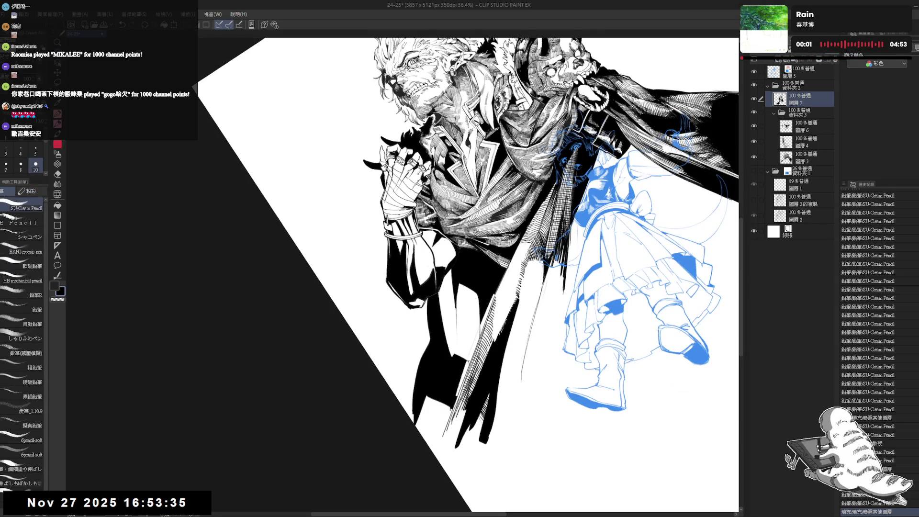
Hatch shading lines onto the coat and fill three small gaps in the hatching black.
mouse_move(464, 368)
left_mouse_down()
mouse_move(456, 396)
mouse_move(459, 379)
left_mouse_up()
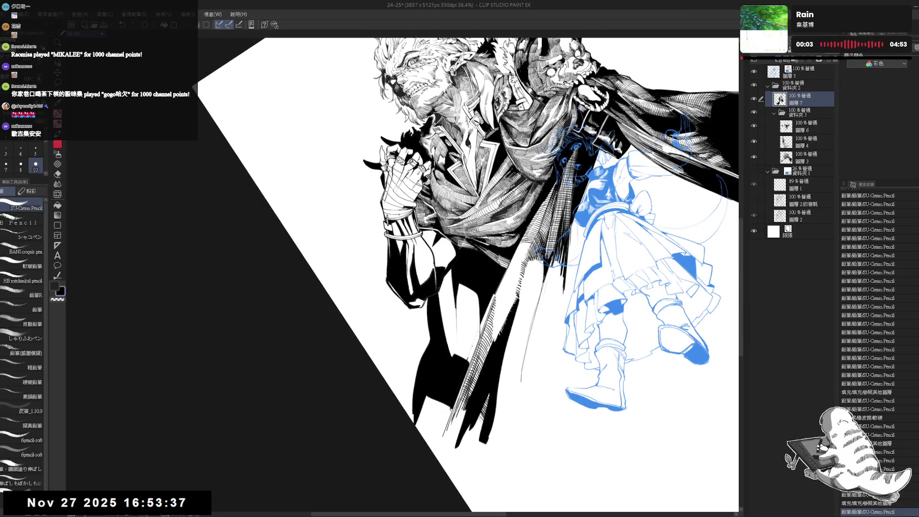
mouse_move(480, 324)
left_mouse_down()
mouse_move(468, 361)
mouse_move(473, 348)
left_mouse_up()
key("g")
left_click(485, 318)
left_click(478, 340)
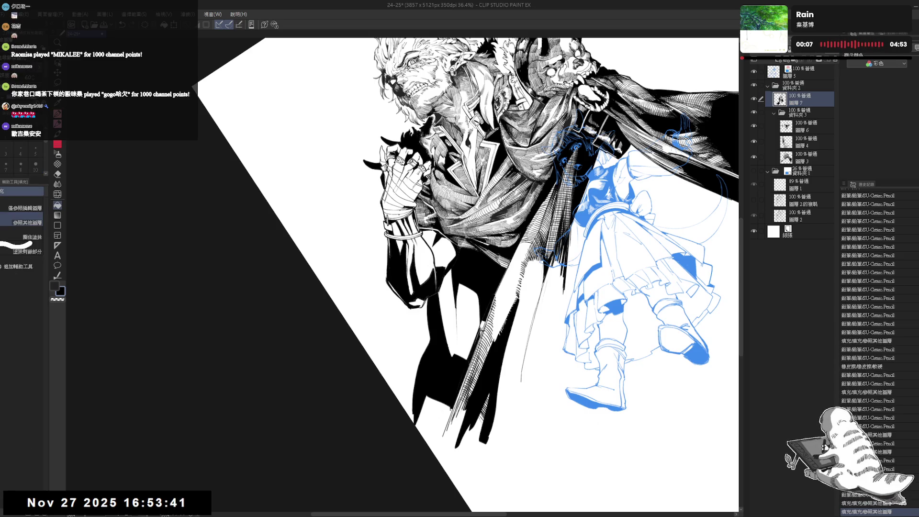
left_click(483, 328)
key("p")
Add one more pencil stroke to the coat and turn the view counterclockwise.
key("ctrl+0")
left_click_drag(489, 290, 484, 302)
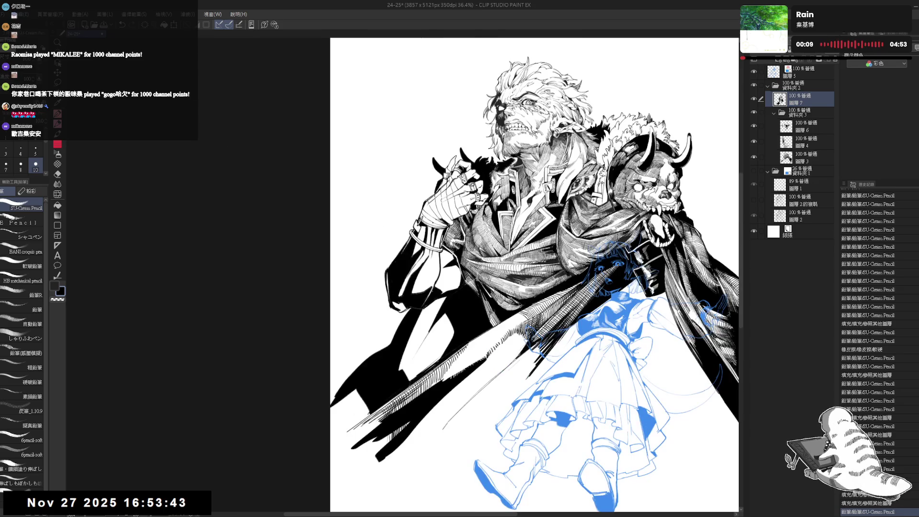
scroll(438, 331, "up", 3)
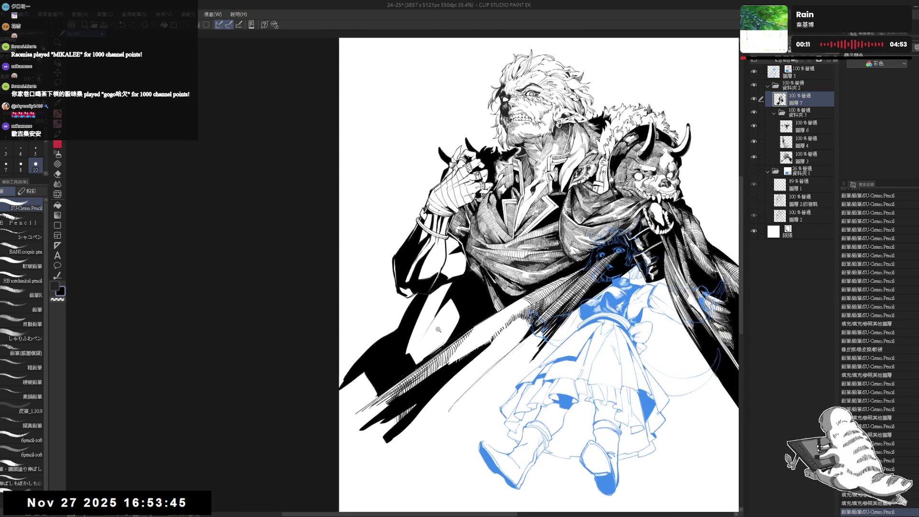
key("-")
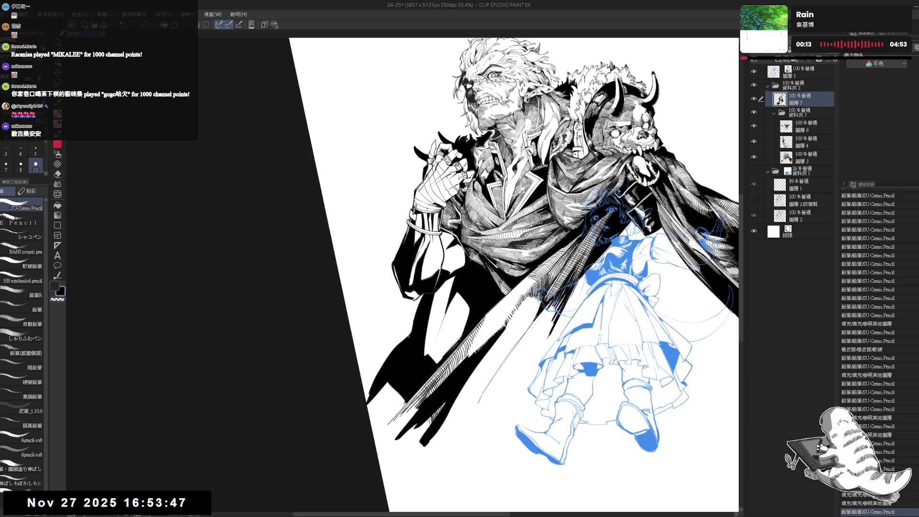
Draw the first hatching strokes on the dark coat, redrawing two misplaced ones.
key("-")
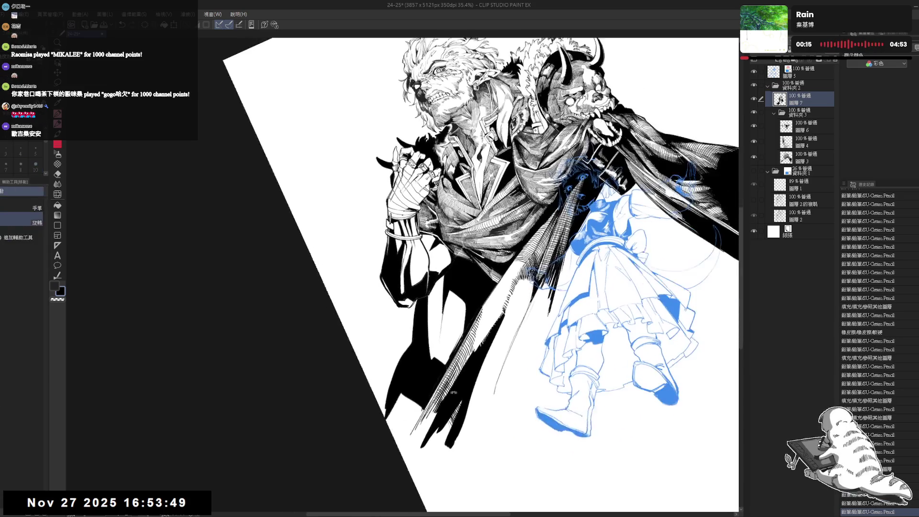
left_click_drag(451, 294, 444, 352)
key("ctrl+z")
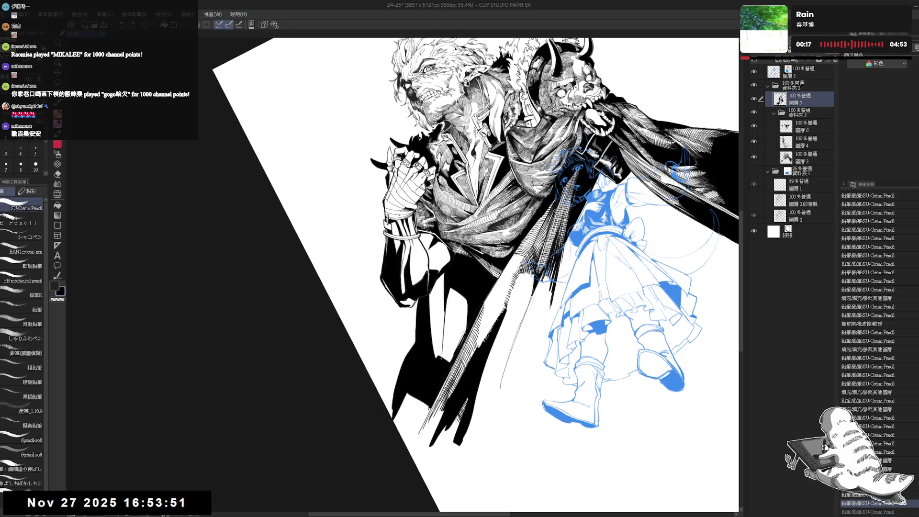
left_click_drag(448, 288, 444, 357)
key("ctrl+z")
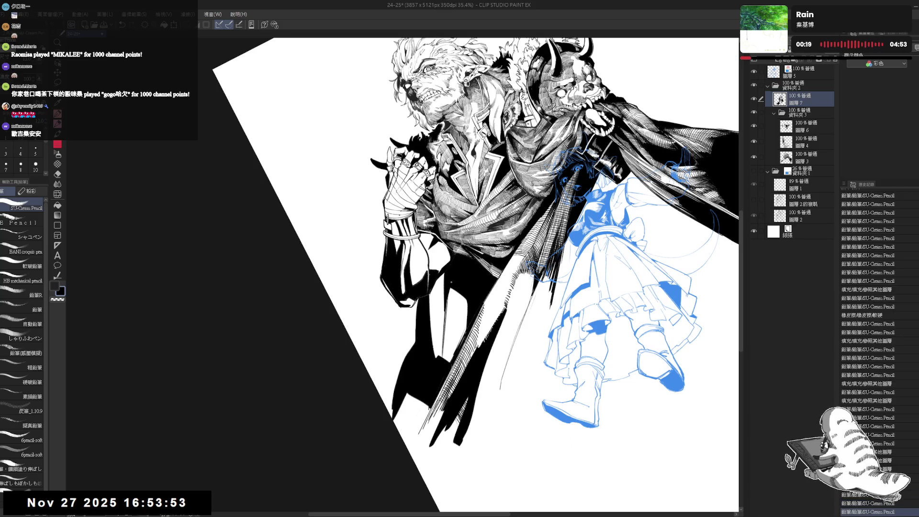
left_click_drag(449, 288, 446, 345)
left_click_drag(450, 304, 447, 342)
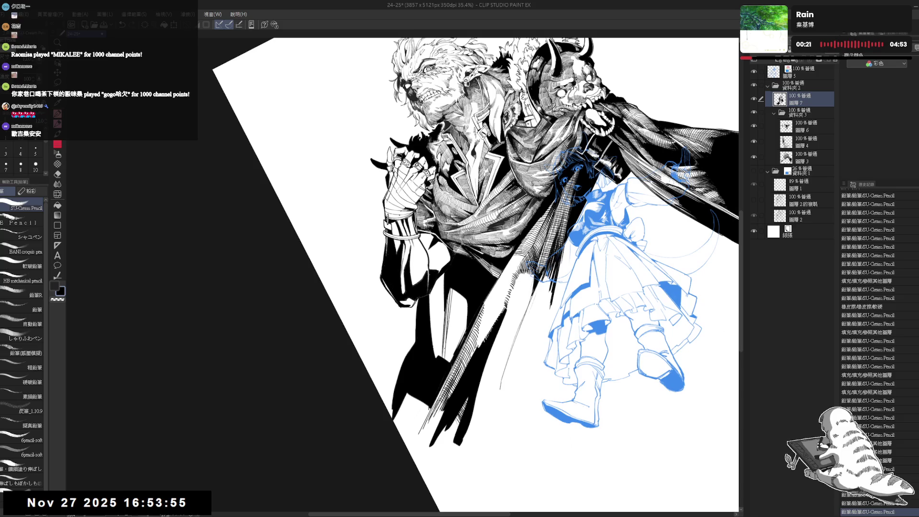
mouse_move(452, 296)
left_mouse_down()
mouse_move(448, 356)
mouse_move(455, 304)
mouse_move(448, 348)
left_mouse_up()
left_click_drag(458, 294, 451, 344)
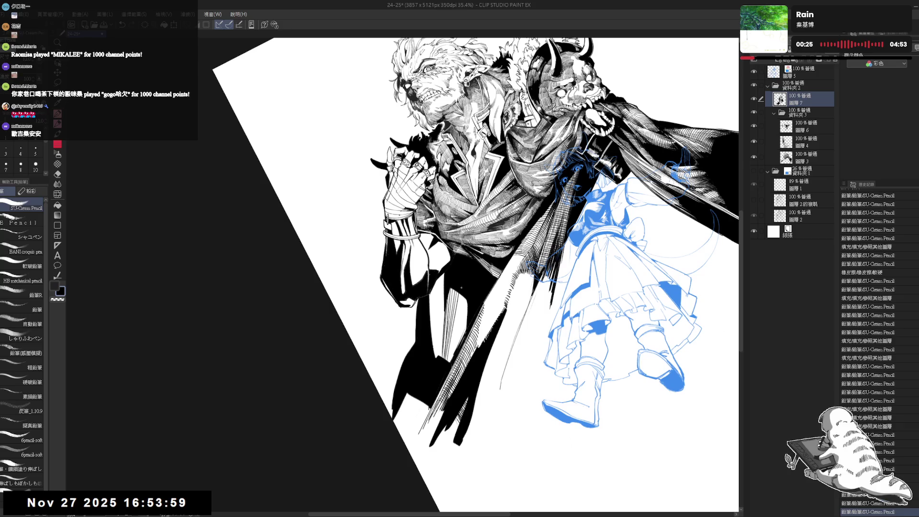
left_click_drag(460, 294, 449, 360)
left_click_drag(462, 297, 455, 340)
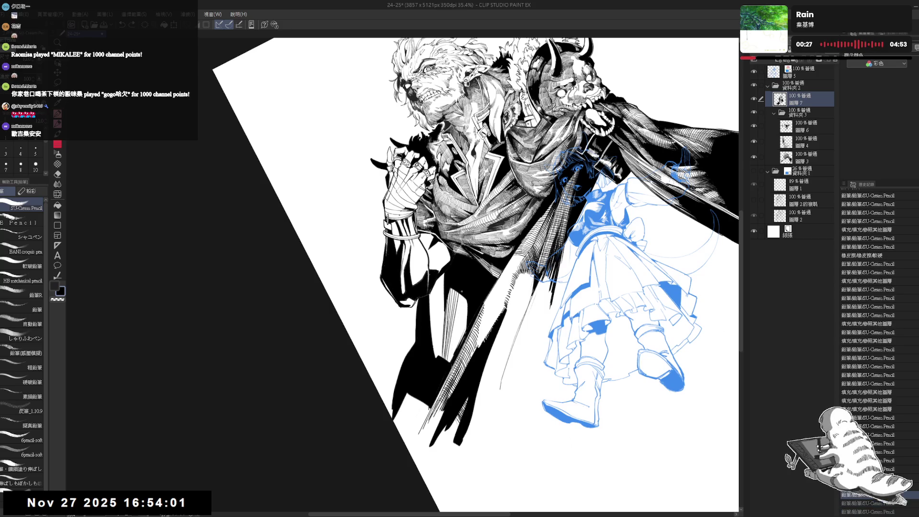
Extend the coat hatching beside the skirt, undoing and redrawing strokes that missed.
mouse_move(462, 295)
left_mouse_down()
mouse_move(448, 361)
mouse_move(452, 350)
left_mouse_up()
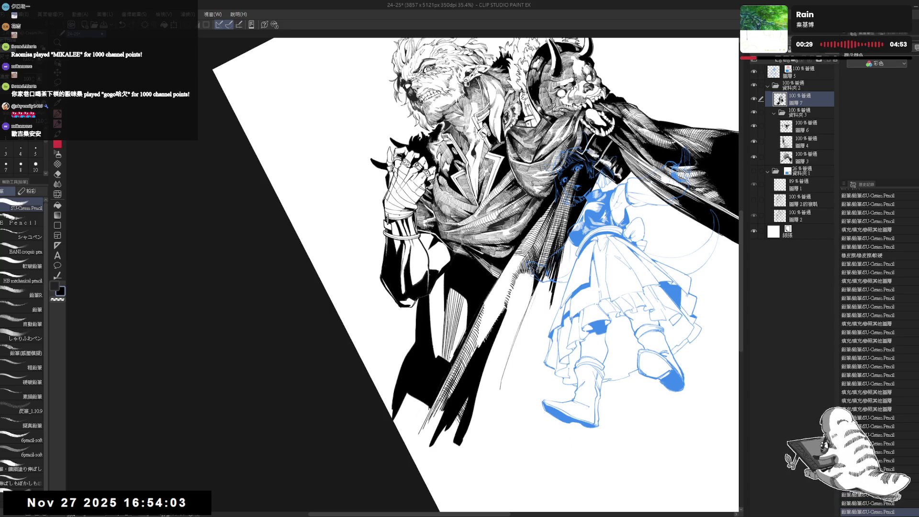
left_click_drag(464, 298, 451, 356)
left_click_drag(467, 300, 452, 360)
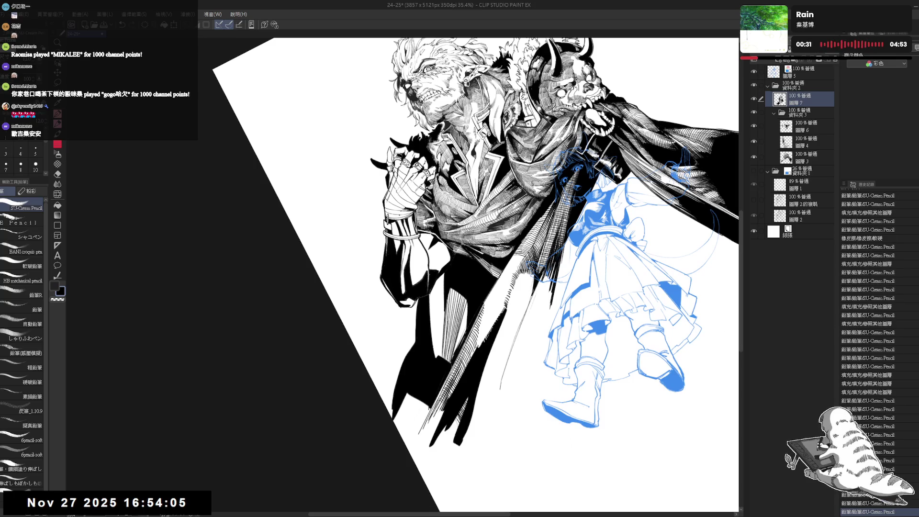
mouse_move(467, 304)
left_mouse_down()
mouse_move(454, 350)
mouse_move(460, 341)
left_mouse_up()
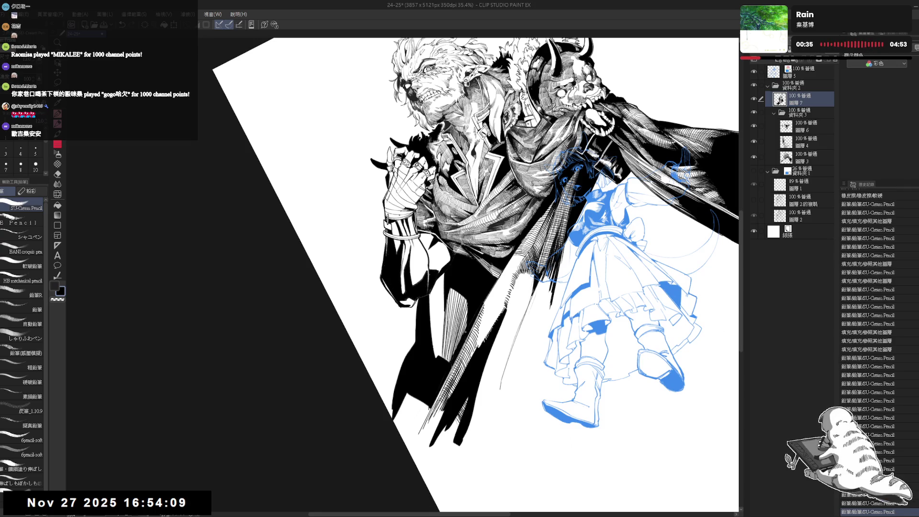
mouse_move(469, 268)
left_mouse_down()
mouse_move(497, 326)
mouse_move(464, 349)
left_mouse_up()
key("ctrl+z")
key("ctrl+z")
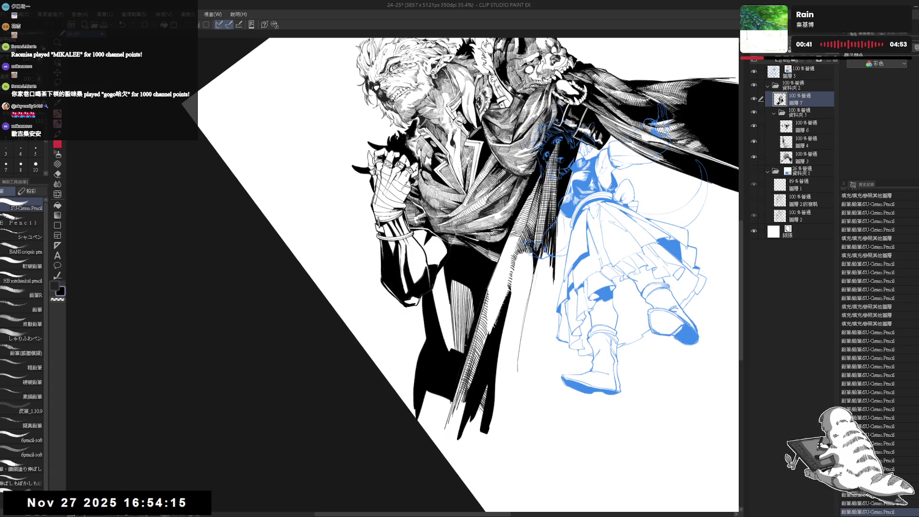
left_click_drag(471, 315, 463, 349)
key("ctrl+z")
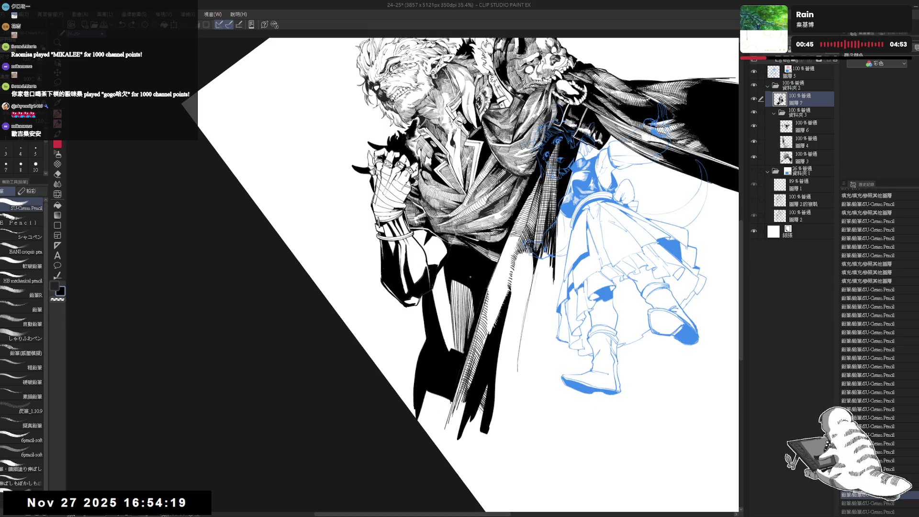
left_click_drag(471, 290, 467, 305)
mouse_move(470, 289)
left_mouse_down()
mouse_move(453, 322)
mouse_move(458, 309)
left_mouse_up()
key("ctrl+z")
left_click_drag(462, 289, 458, 308)
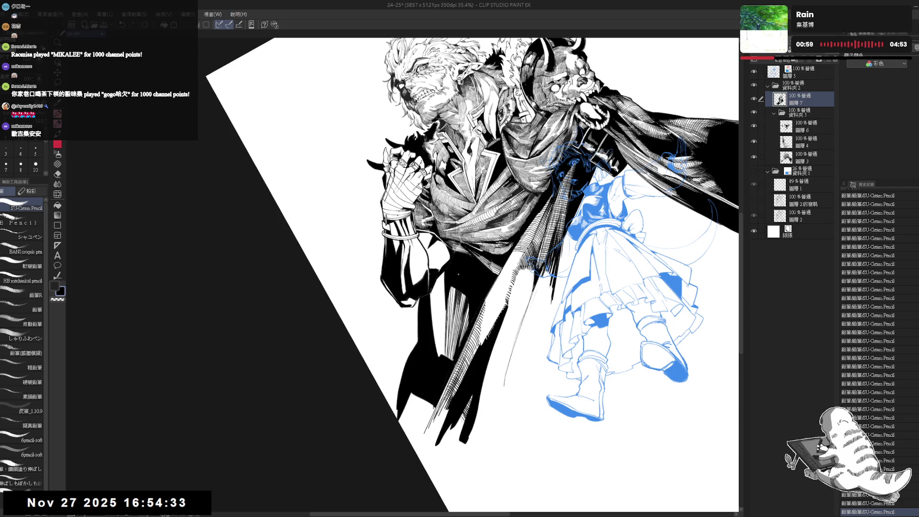
scroll(469, 275, "down", 5)
scroll(469, 275, "up", 5)
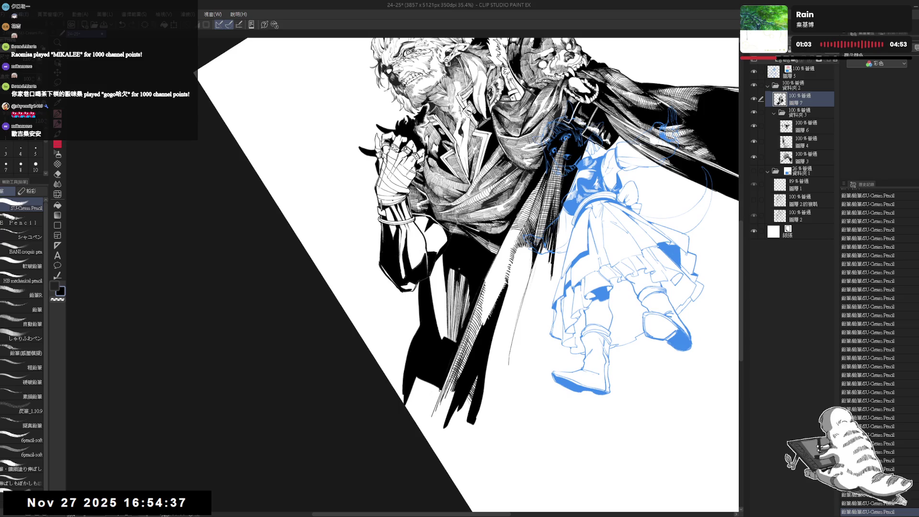
scroll(469, 276, "down", 3)
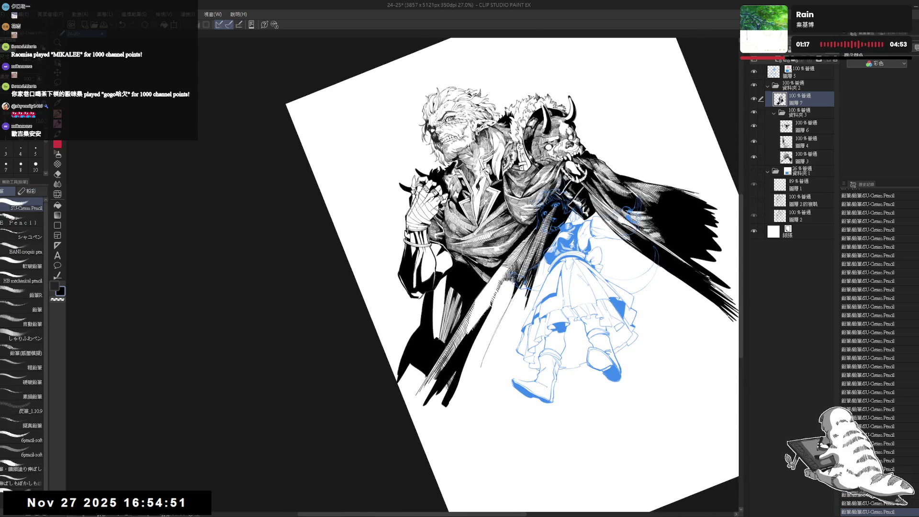
key("ctrl+at")
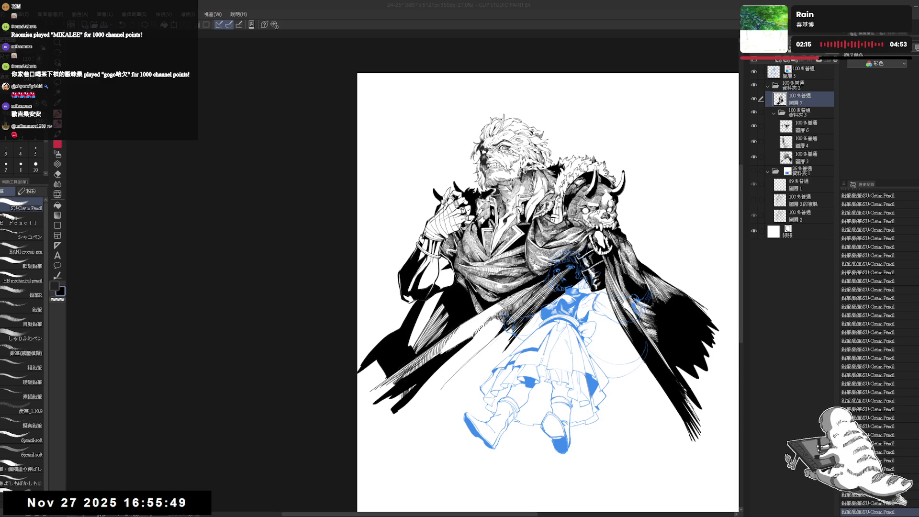
Tilt the view and try a thin vertical line on the coat, undoing both attempts.
scroll(380, 400, "up", 1)
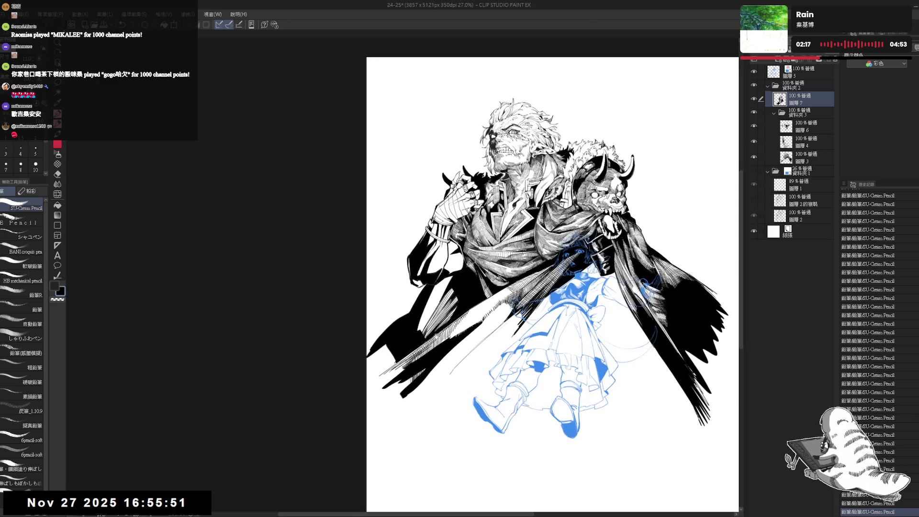
left_click_drag(381, 399, 411, 364)
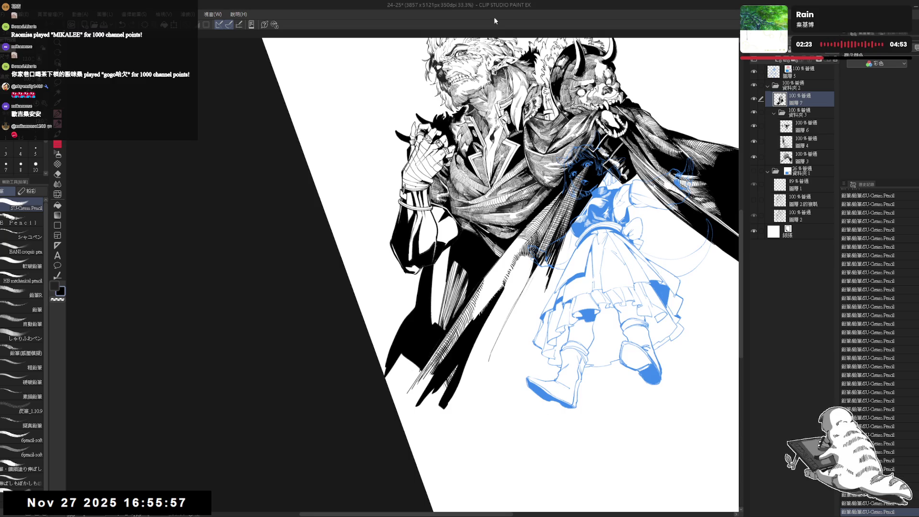
mouse_move(463, 289)
left_mouse_down()
mouse_move(423, 266)
mouse_move(420, 328)
left_mouse_up()
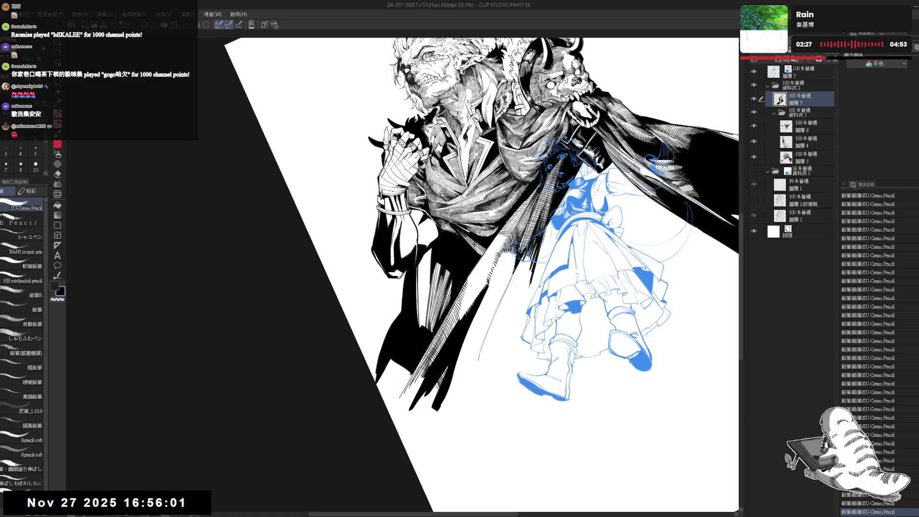
left_click_drag(421, 262, 421, 327)
key("ctrl+z")
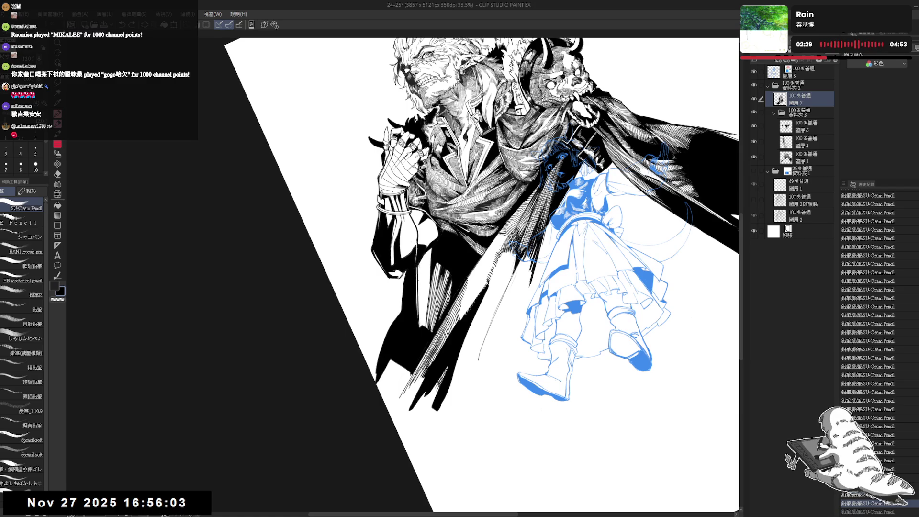
mouse_move(419, 264)
left_mouse_down()
mouse_move(421, 328)
mouse_move(425, 311)
left_mouse_up()
key("ctrl+z")
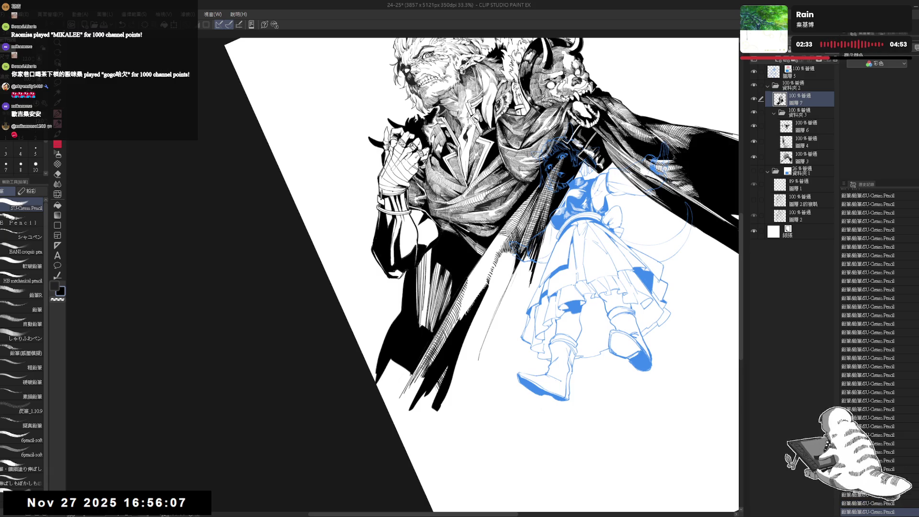
Add long thin lines and short dark hatch strokes to the coat, then fit the view upright.
left_click_drag(428, 249, 422, 326)
left_click_drag(428, 248, 423, 327)
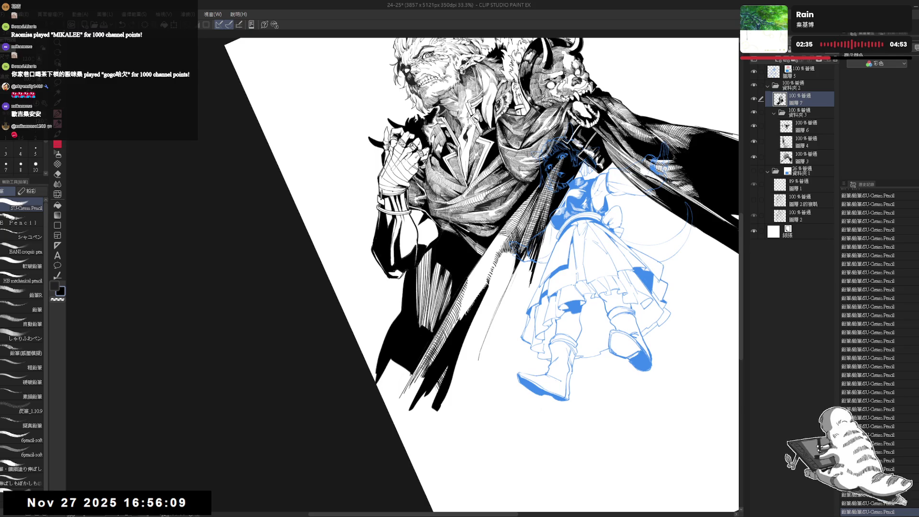
left_click_drag(428, 273, 425, 327)
key("r")
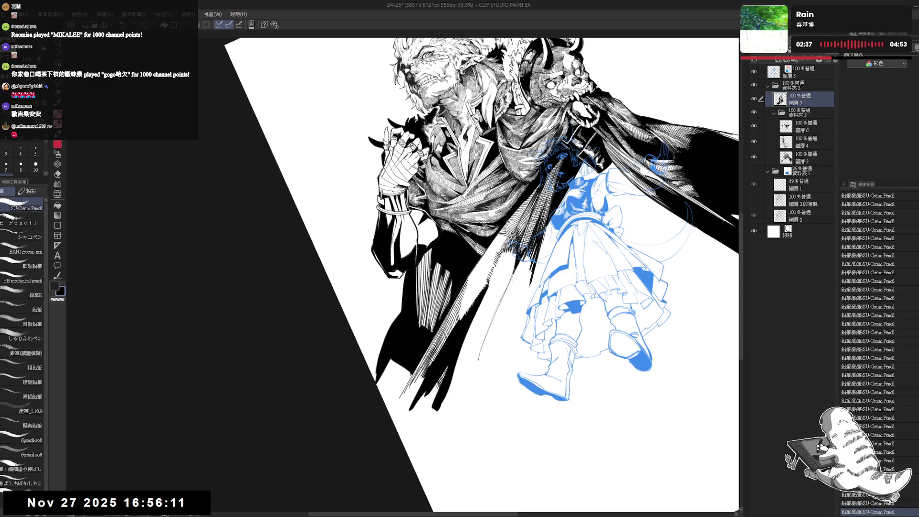
mouse_move(429, 277)
left_mouse_down()
mouse_move(426, 307)
mouse_move(428, 294)
left_mouse_up()
key("ctrl+z")
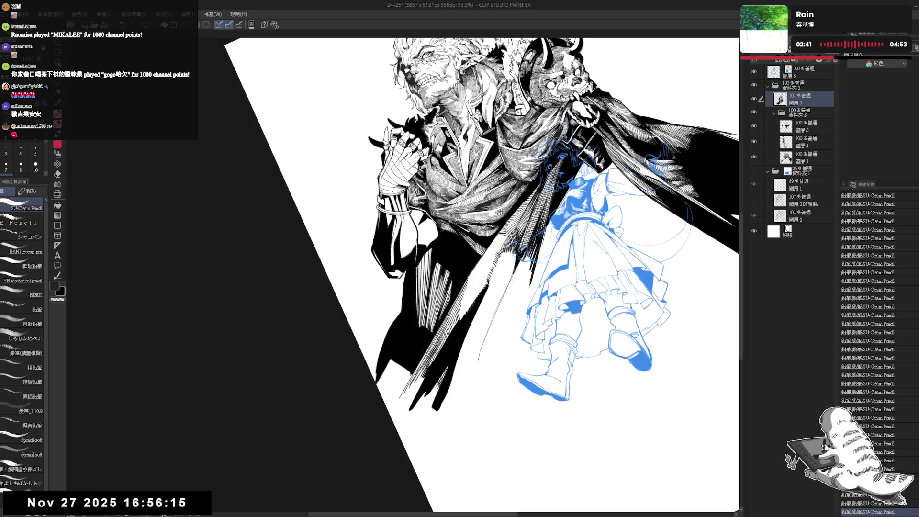
mouse_move(419, 300)
left_mouse_down()
mouse_move(421, 325)
mouse_move(422, 306)
left_mouse_up()
left_click_drag(422, 301, 421, 329)
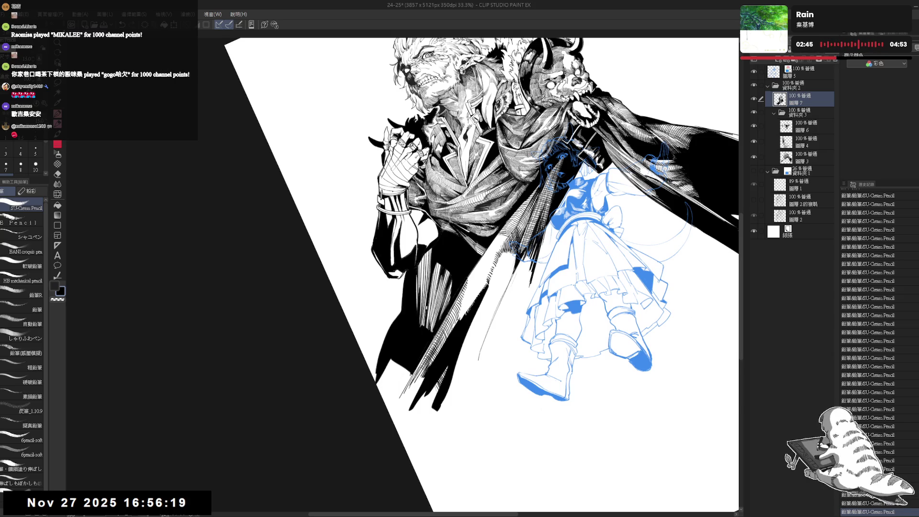
key("ctrl+0")
Show the blue sketch folder 資料夾1 and bring the girl's face into view.
scroll(437, 237, "down", 2)
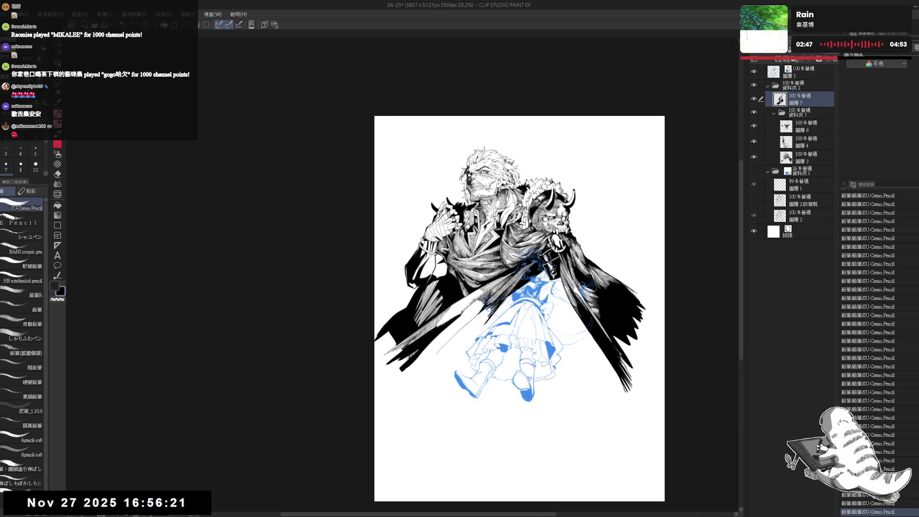
left_click_drag(526, 287, 520, 285)
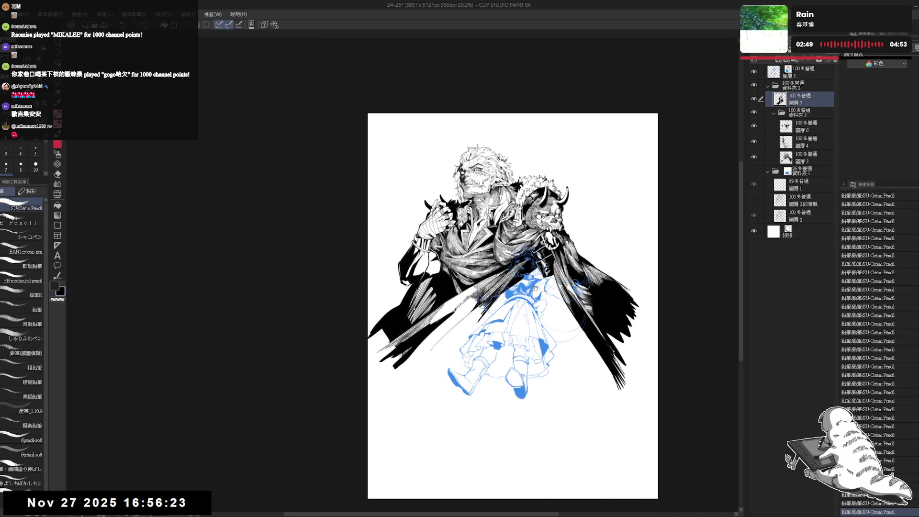
left_click(754, 171)
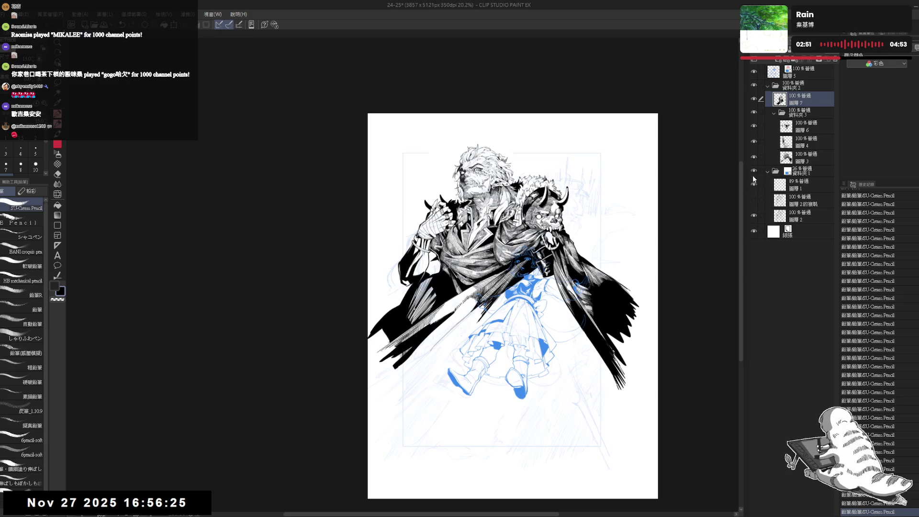
scroll(520, 286, "up", 1)
scroll(520, 286, "up", 3)
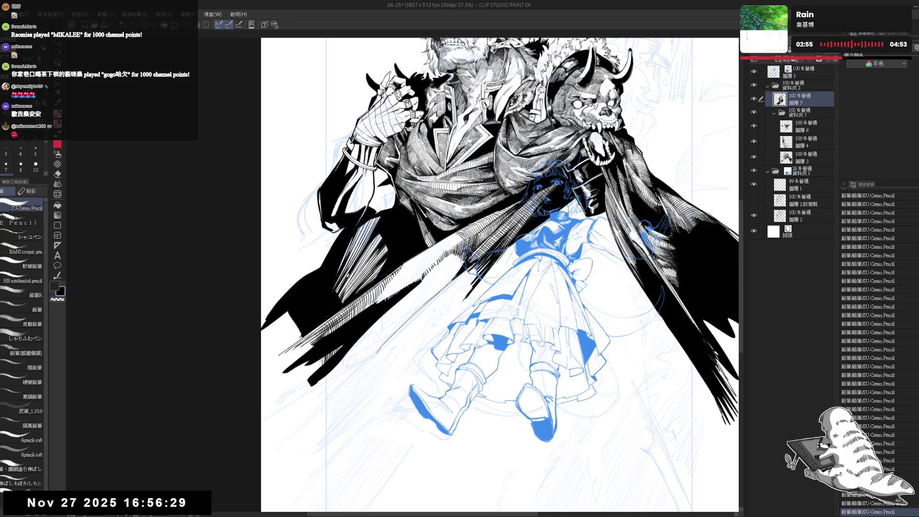
left_click_drag(520, 286, 472, 313)
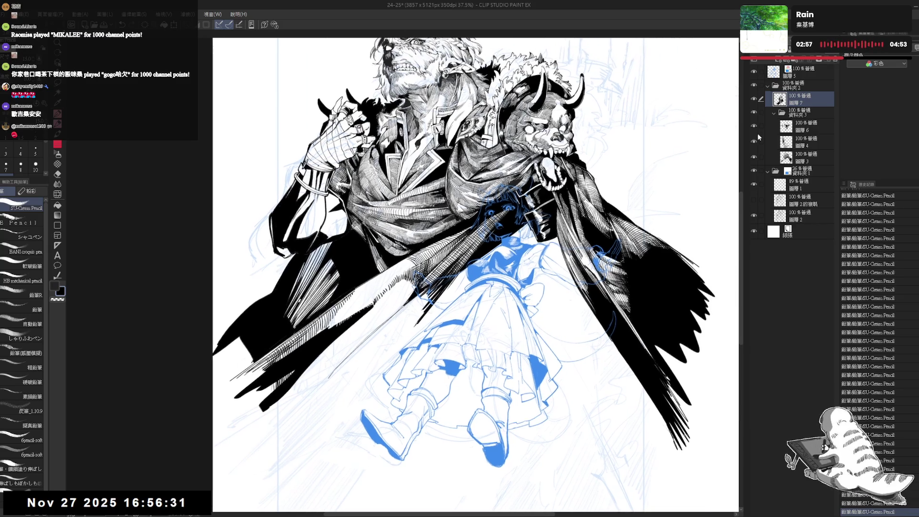
Hide folder 資料夾2 and turn off 圖層3's layer color so the girl's lines show black.
left_click(795, 87)
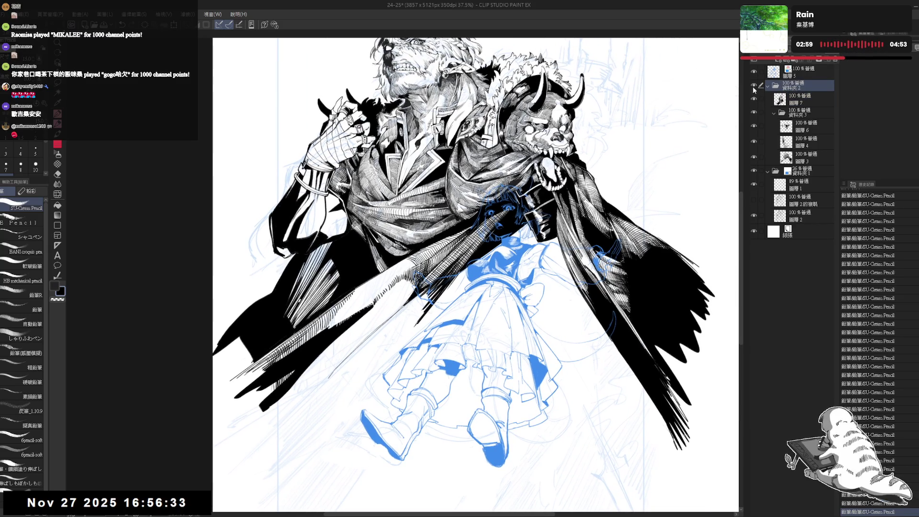
left_click(754, 85)
left_click_drag(575, 265, 588, 259)
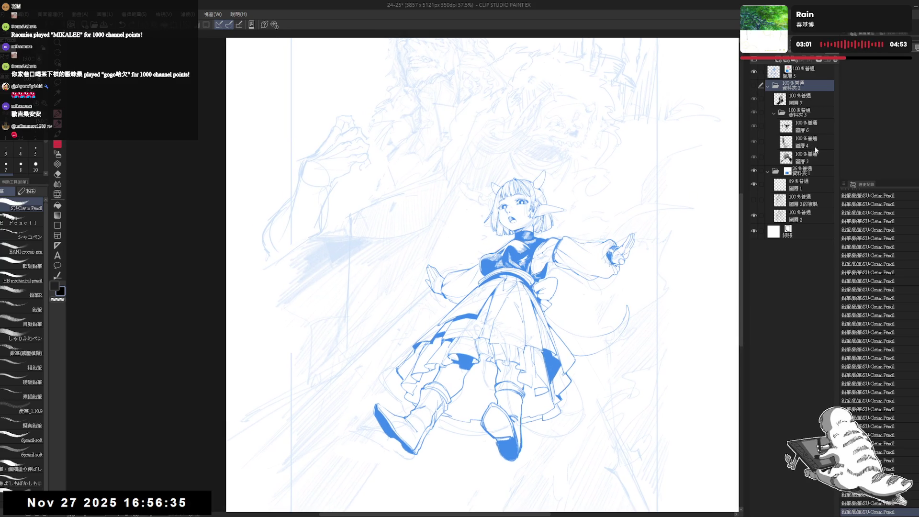
left_click(801, 171)
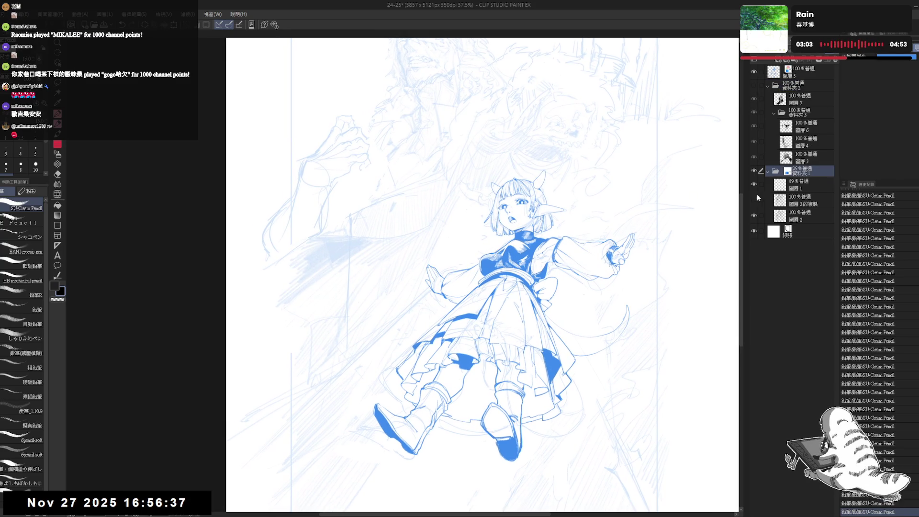
left_click(806, 183)
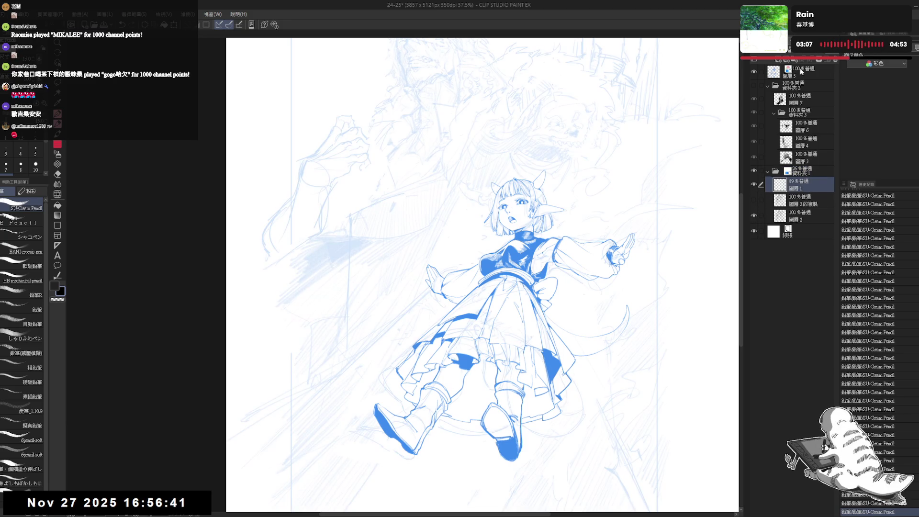
left_click(805, 72)
left_click(857, 38)
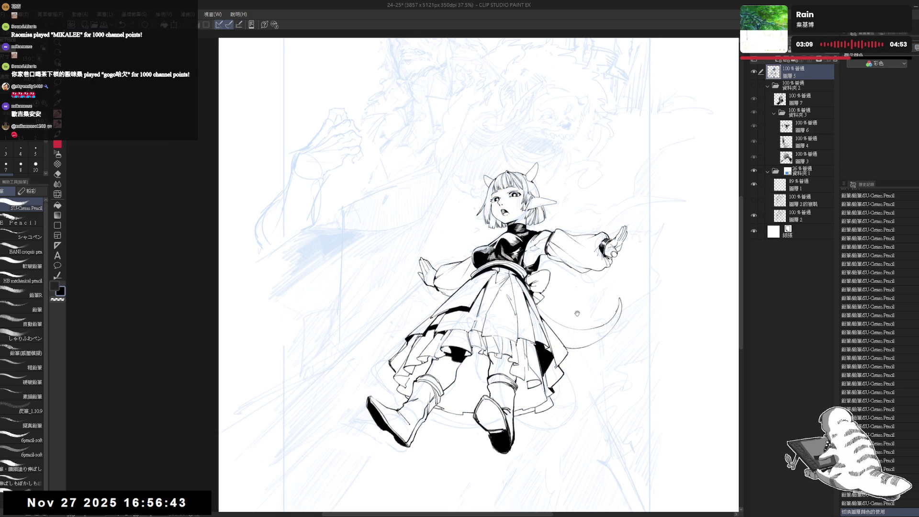
Add a new empty raster layer with Ctrl+Shift+N.
left_click_drag(538, 343, 539, 322)
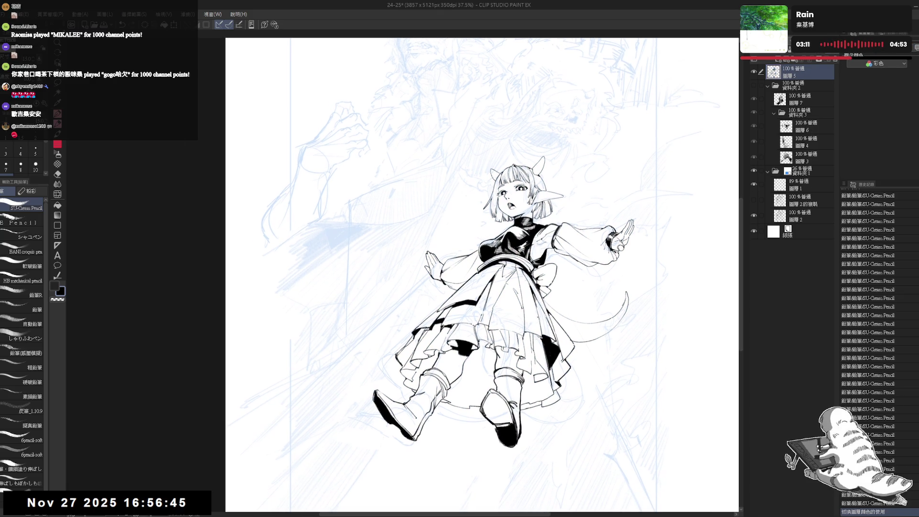
left_click_drag(561, 284, 534, 218)
key("ctrl+shift+n")
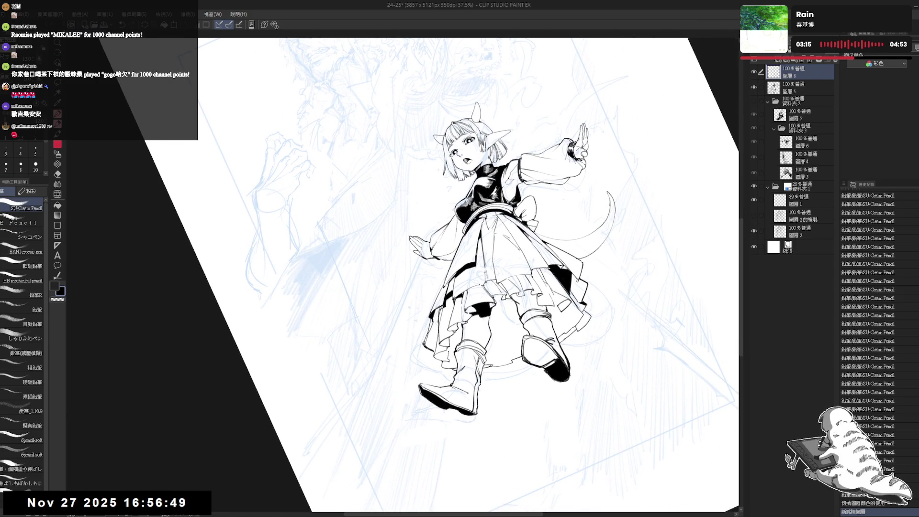
left_click_drag(470, 246, 468, 253)
Straighten the view and draw a freehand lasso selection around the girl's head.
key("e")
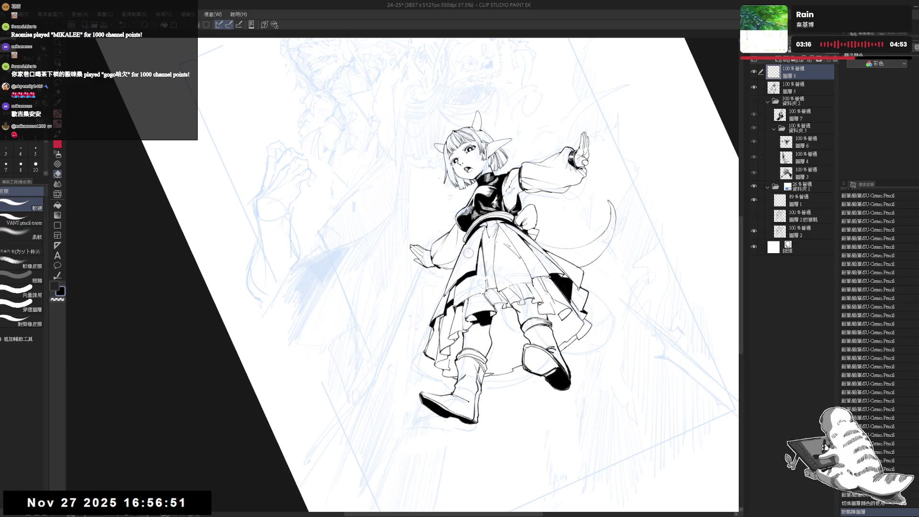
key("r")
left_click_drag(481, 287, 474, 287)
scroll(472, 276, "up", 2)
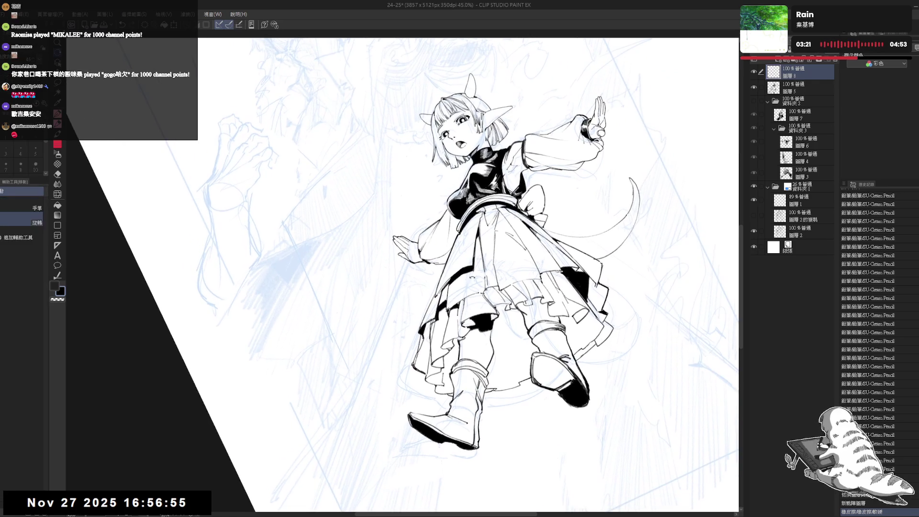
key("p")
key("ctrl+@")
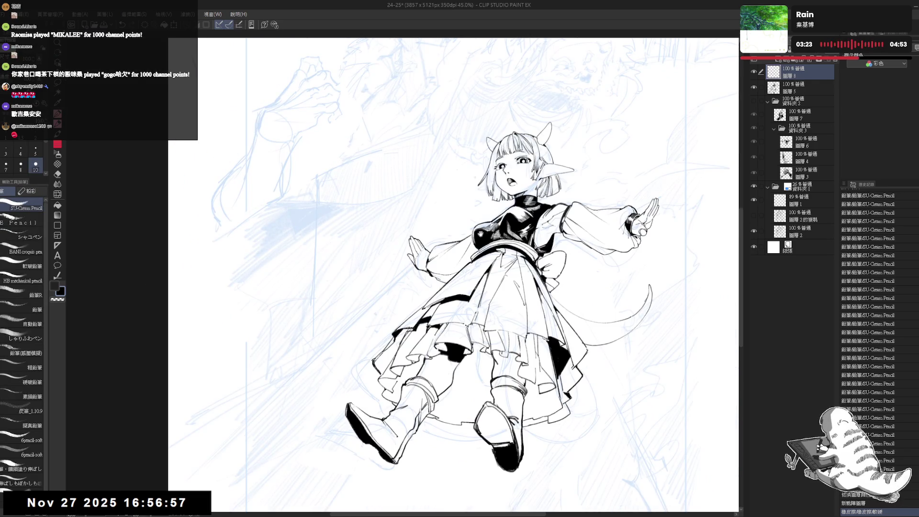
key("m")
mouse_move(485, 119)
left_mouse_down()
mouse_move(442, 174)
mouse_move(451, 200)
mouse_move(478, 207)
mouse_move(534, 195)
mouse_move(558, 95)
mouse_move(509, 91)
left_mouse_up()
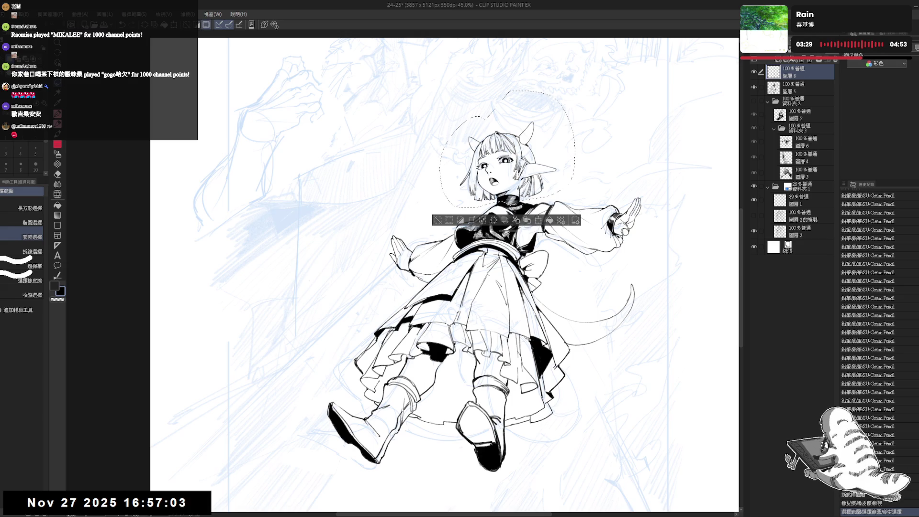
On 圖層5, cancel the transform and erase part of the collar and neck lines.
left_click(795, 88)
key("ctrl+t")
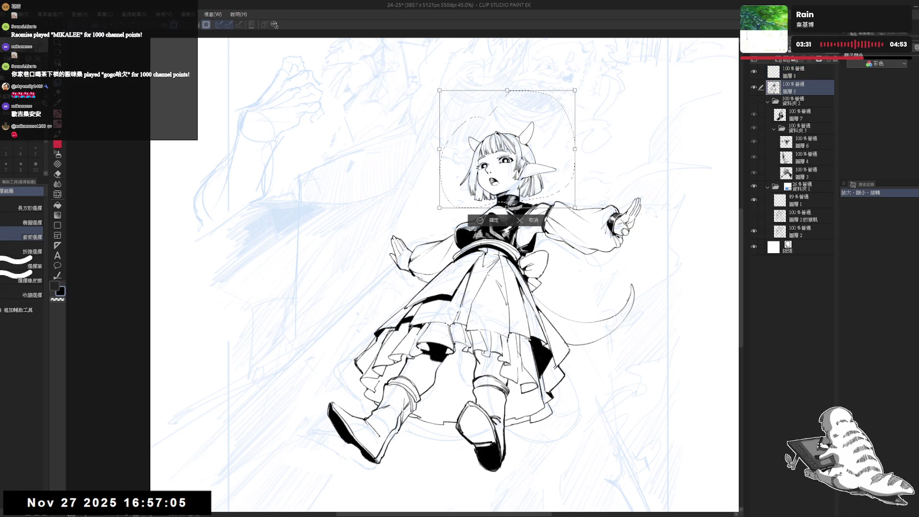
scroll(525, 148, "up", 2)
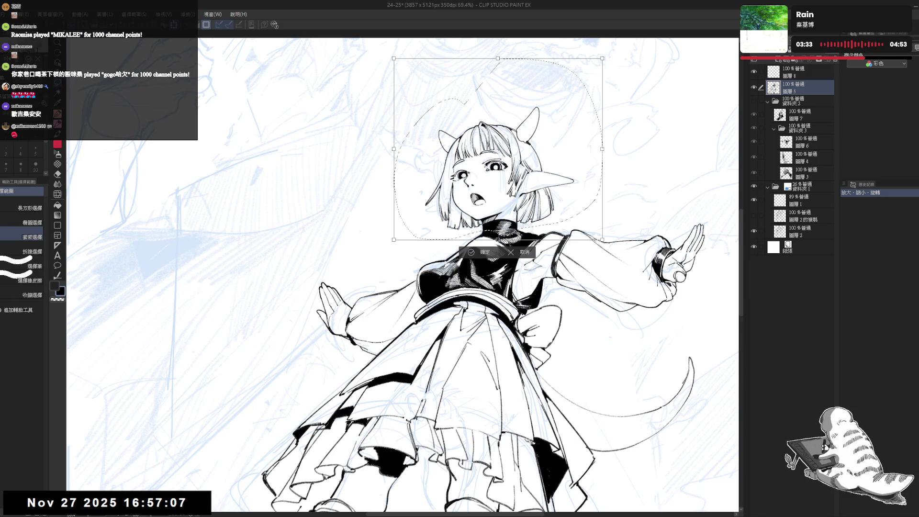
left_click(521, 257)
key("e")
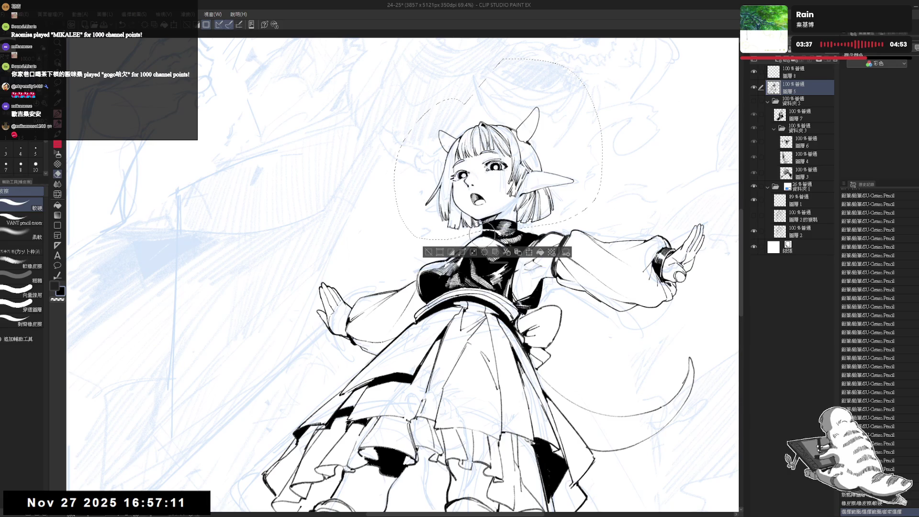
mouse_move(508, 237)
left_mouse_down()
mouse_move(512, 227)
mouse_move(489, 235)
left_mouse_up()
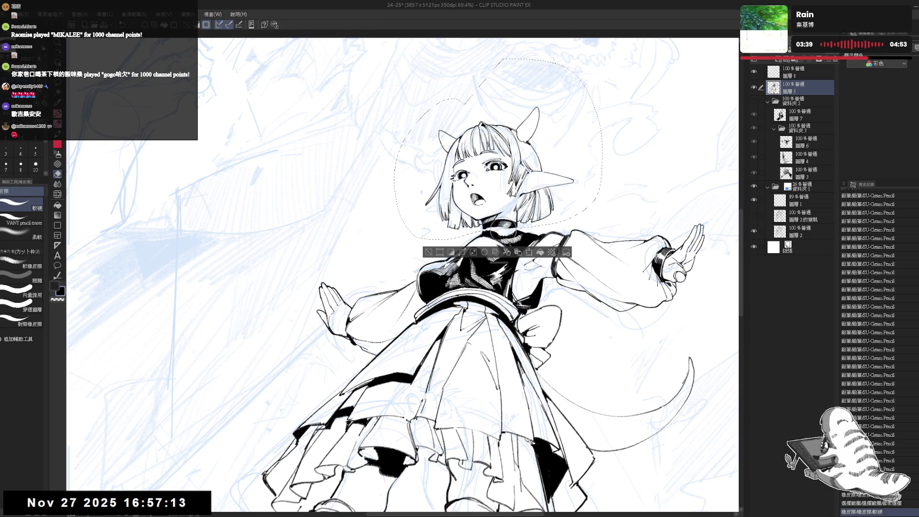
Move the lassoed head about 15 px lower, commit it, and deselect.
key("m")
key("ctrl+t")
left_click_drag(503, 168, 504, 173)
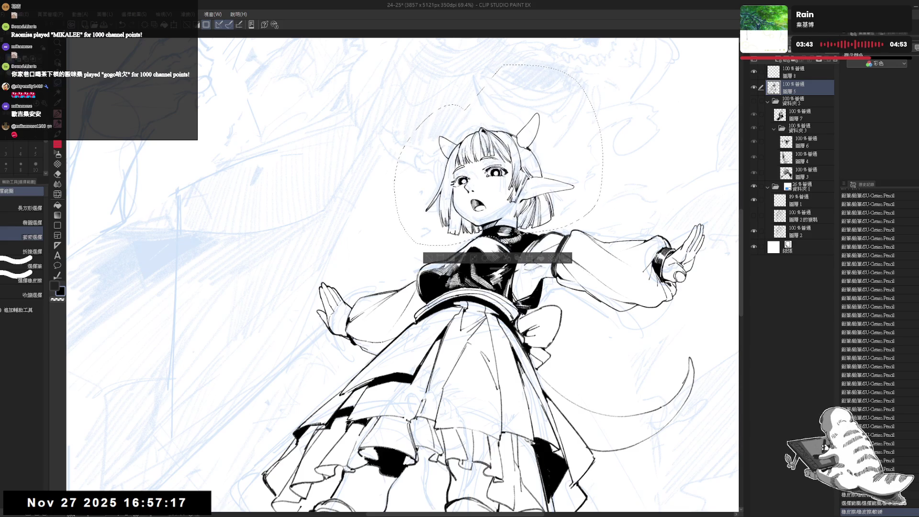
key("Return")
key("ctrl+d")
Try a short pencil stroke near the mouth at brush size 5, then undo it.
scroll(507, 167, "down", 2)
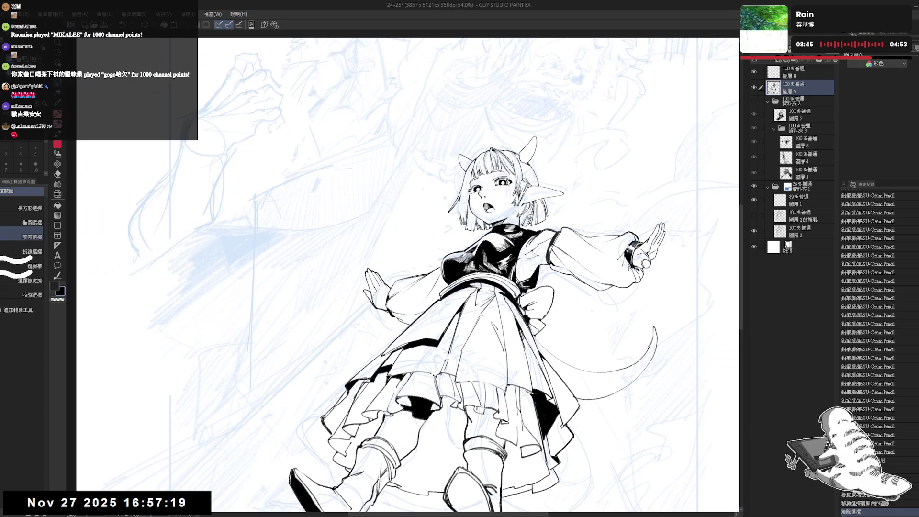
key("asciicircum")
key("asciicircum")
key("asciicircum")
scroll(407, 273, "up", 3)
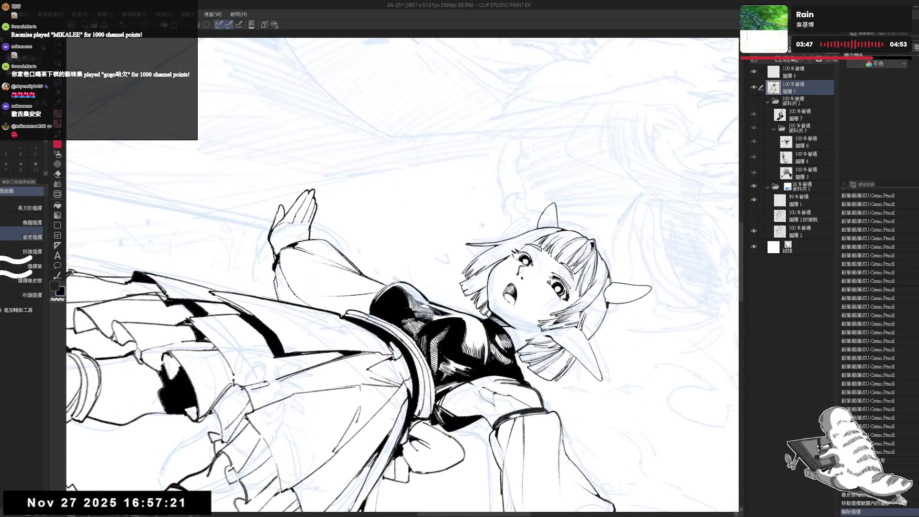
key("p")
left_click_drag(496, 342, 500, 349)
key("bracketleft")
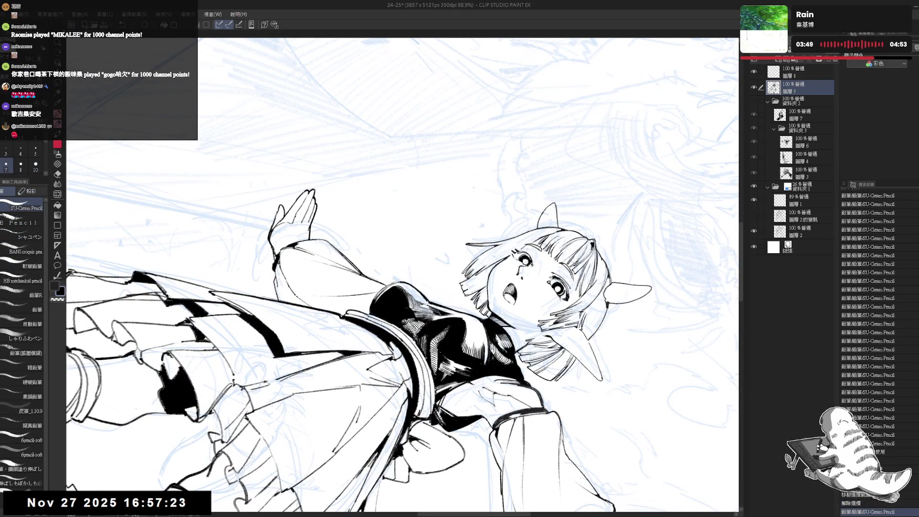
key("bracketleft")
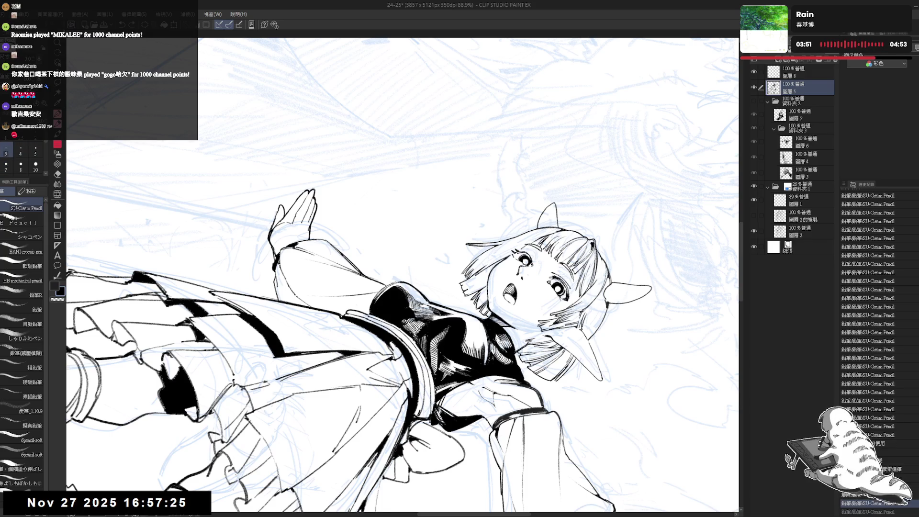
key("bracketright")
key("bracketright")
left_click_drag(493, 335, 499, 343)
key("ctrl+z")
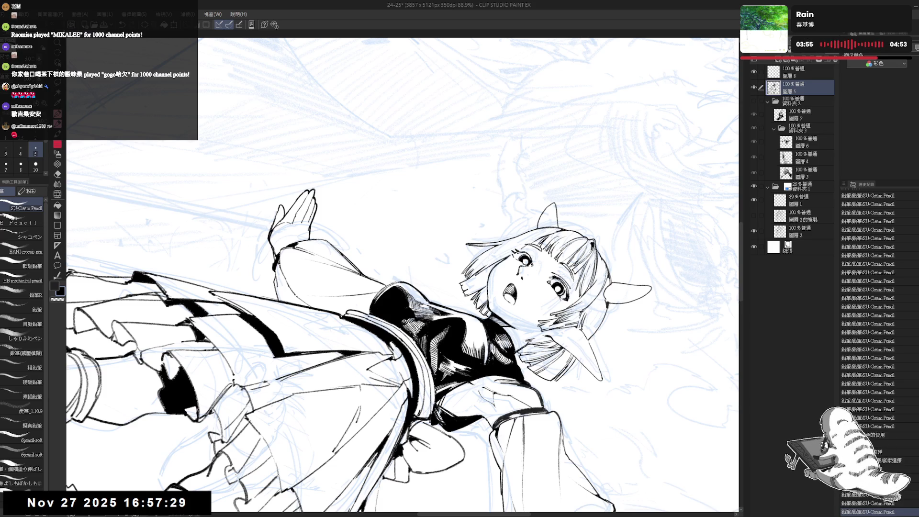
Reset the rotation and zoom out twice to see the whole page.
key("ctrl+0")
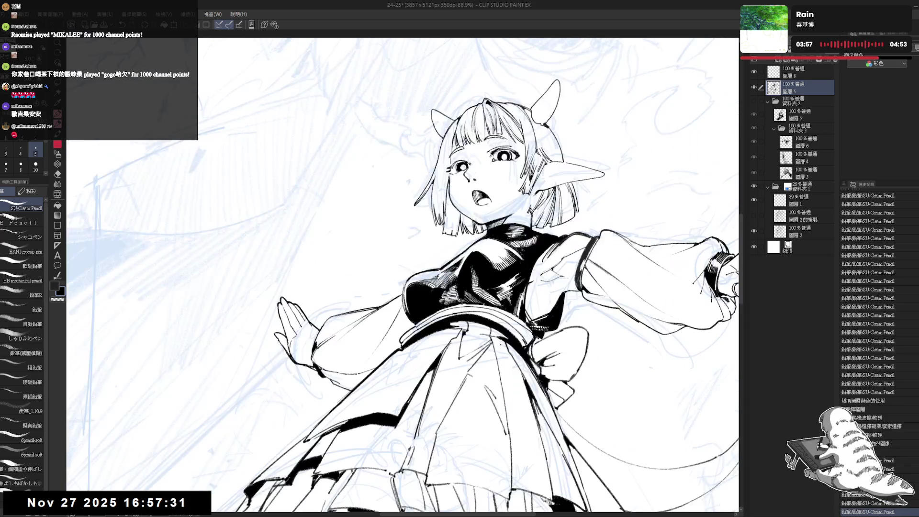
key("ctrl+minus")
key("ctrl+minus")
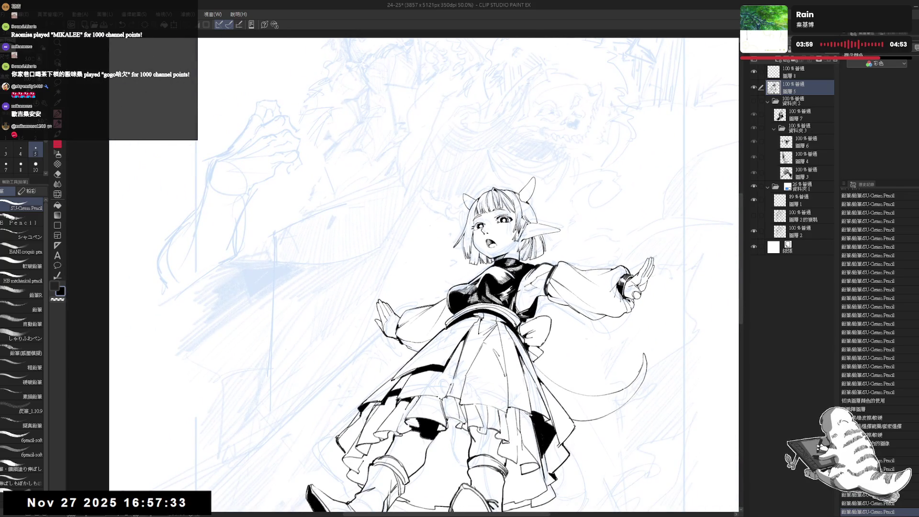
key("ctrl+minus")
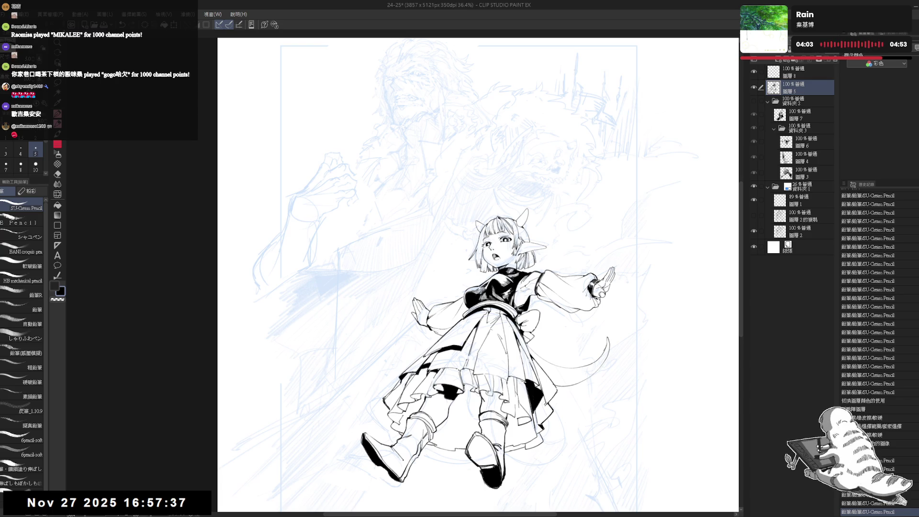
On 圖層8, ink short hatching strokes on the dress, undoing a stray one, and straighten the view.
scroll(501, 293, "up", 1)
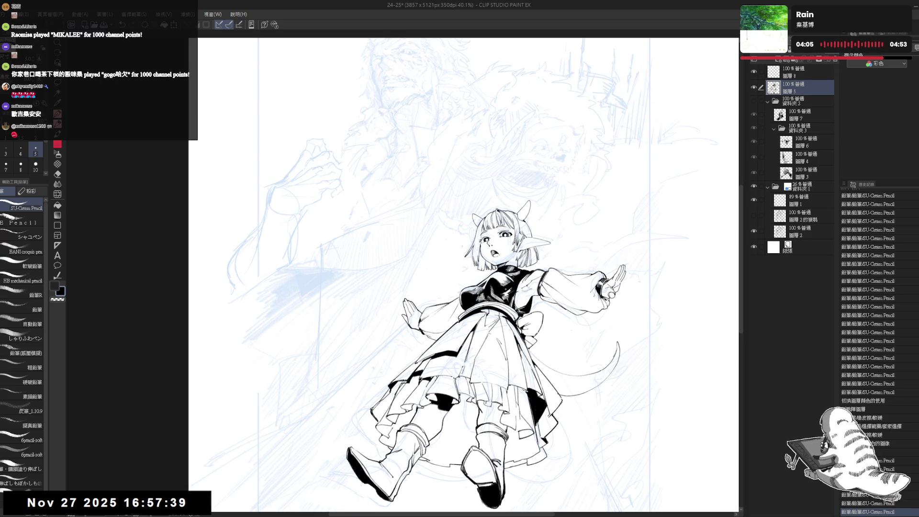
left_click(798, 71)
left_click_drag(470, 343, 457, 305)
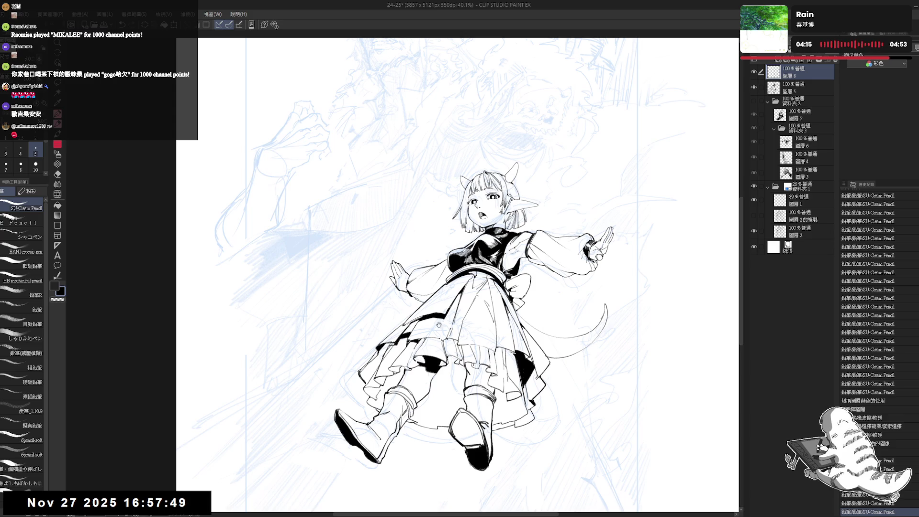
key("minus")
key("minus")
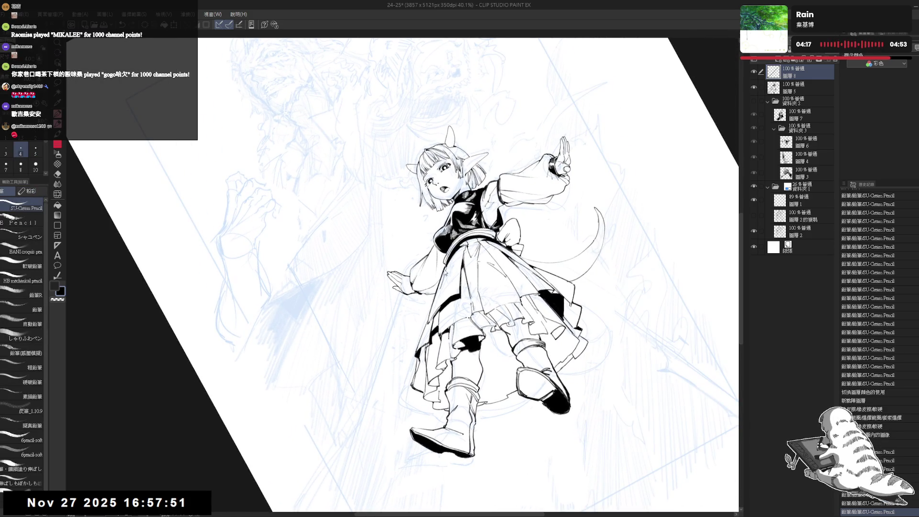
key("bracketright")
key("ctrl+z")
mouse_move(445, 265)
left_mouse_down()
mouse_move(444, 278)
mouse_move(457, 268)
left_mouse_up()
left_click_drag(461, 247, 455, 344)
mouse_move(479, 287)
left_mouse_down()
mouse_move(508, 269)
mouse_move(498, 278)
left_mouse_up()
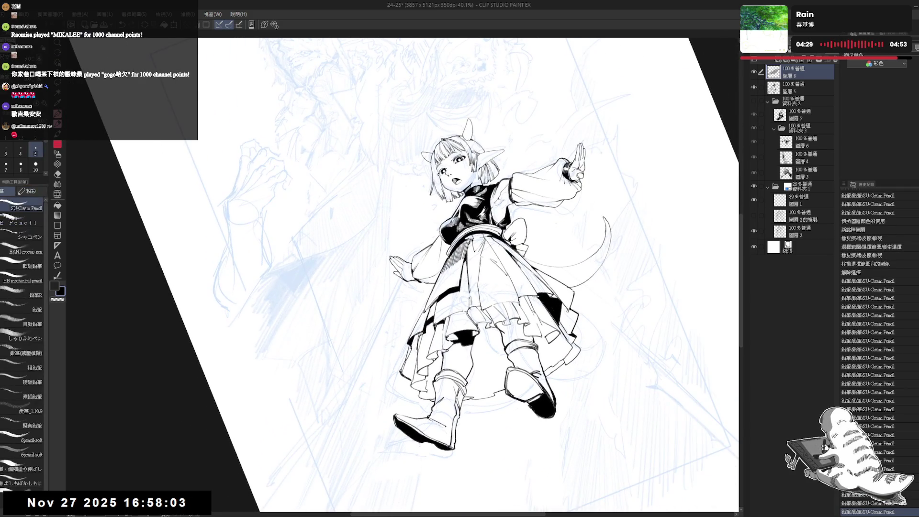
left_click_drag(440, 274, 439, 286)
key("ctrl+z")
key("ctrl+z")
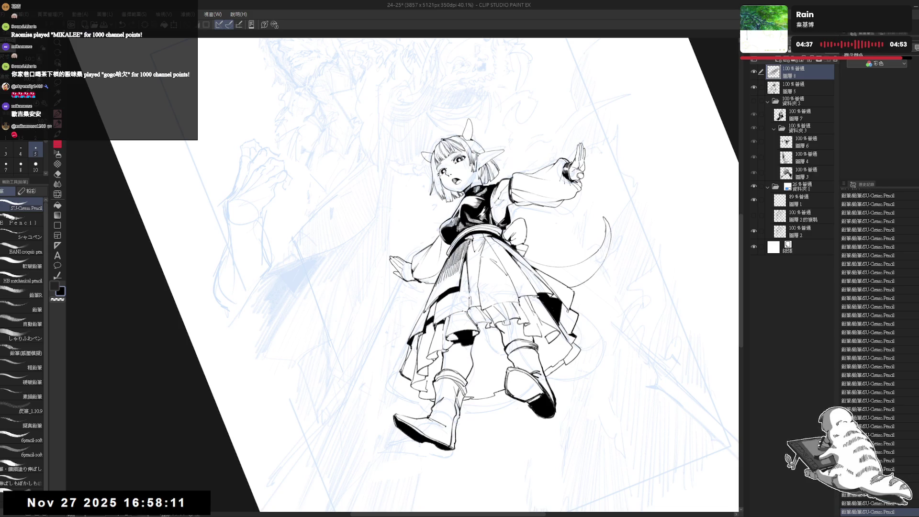
key("ctrl+@")
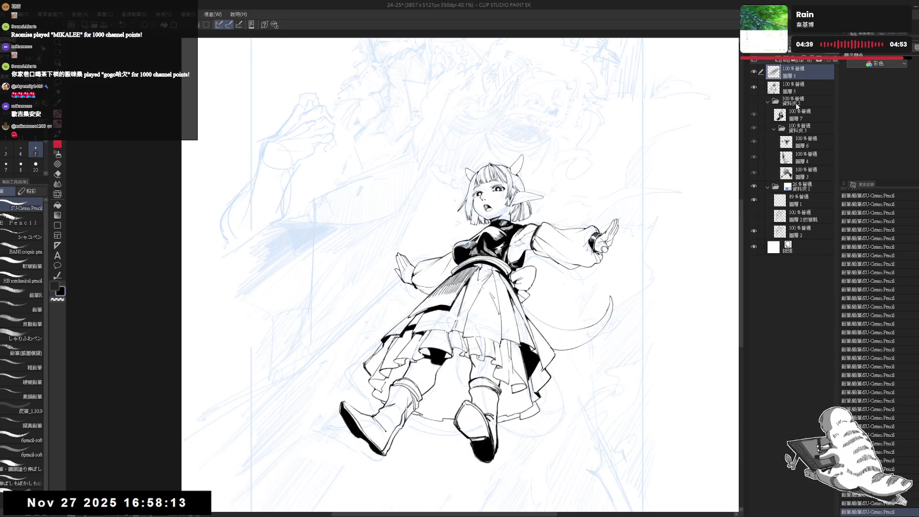
Hide the blue sketch folder 資料夾1 and return to layer 圖層8.
left_click(808, 189)
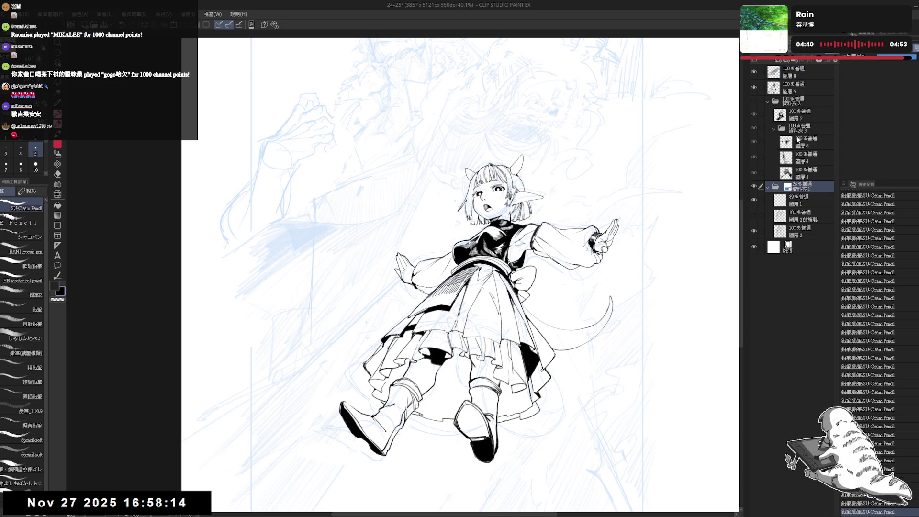
left_click(754, 187)
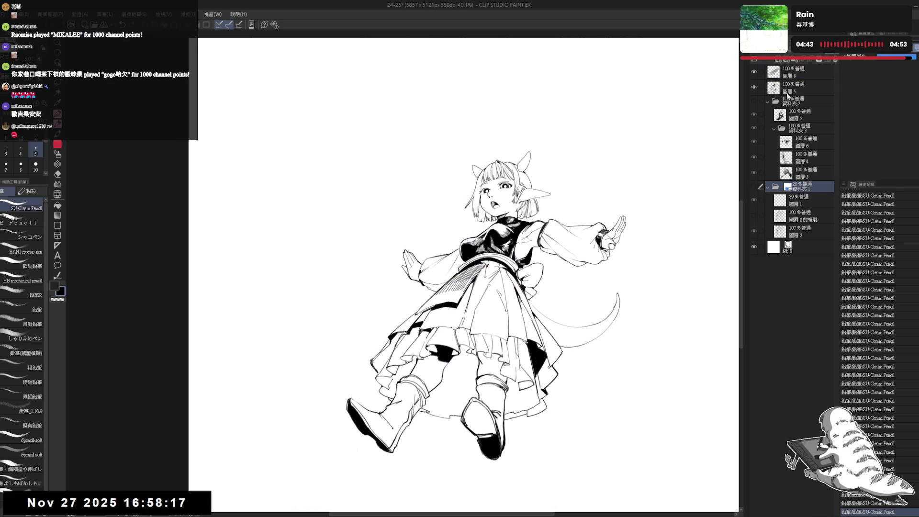
left_click(797, 92)
left_click(782, 75)
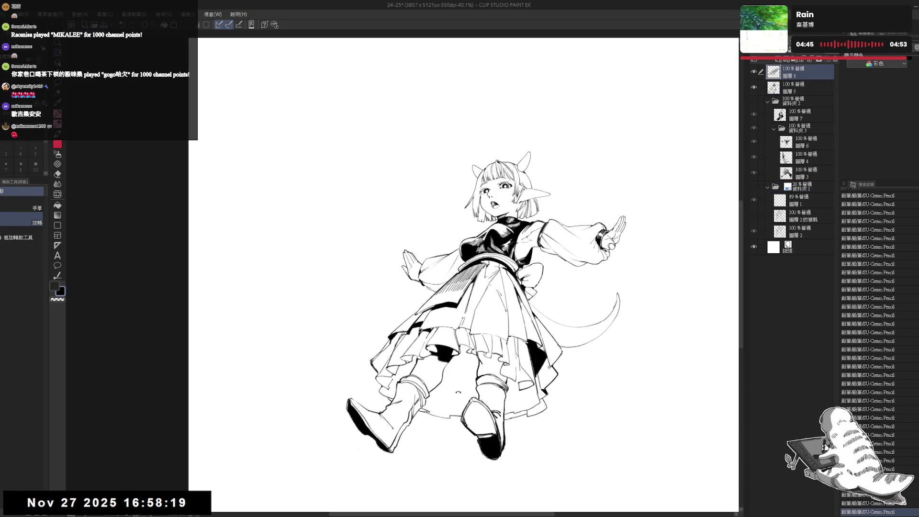
Straighten and zoom out the view, then save the document.
key("r")
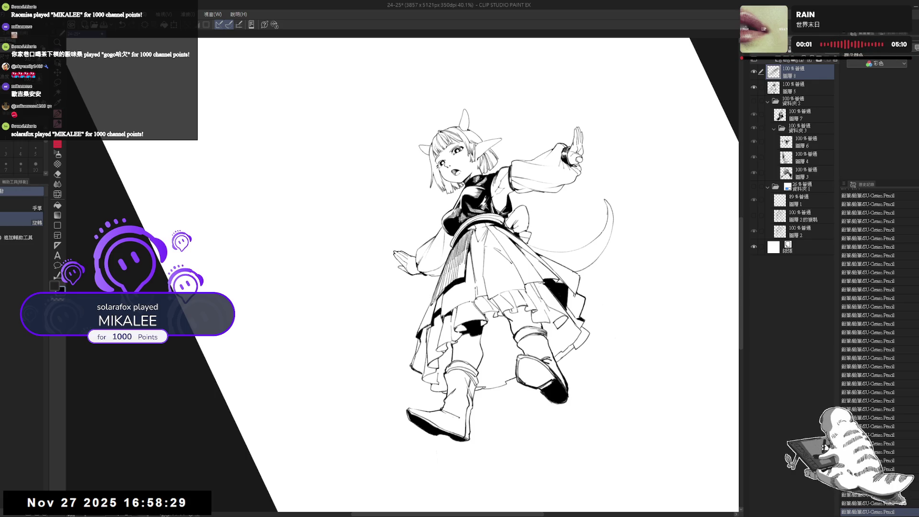
key("ctrl+@")
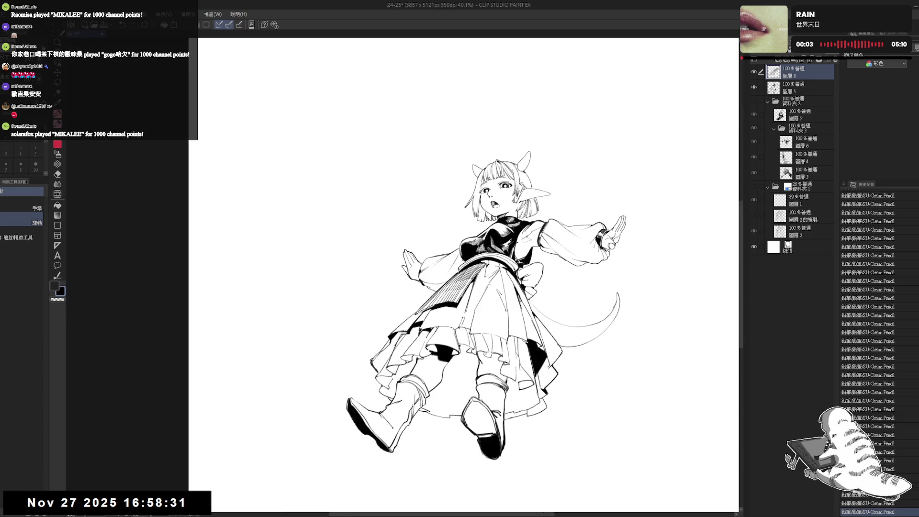
key("ctrl+minus")
key("ctrl+s")
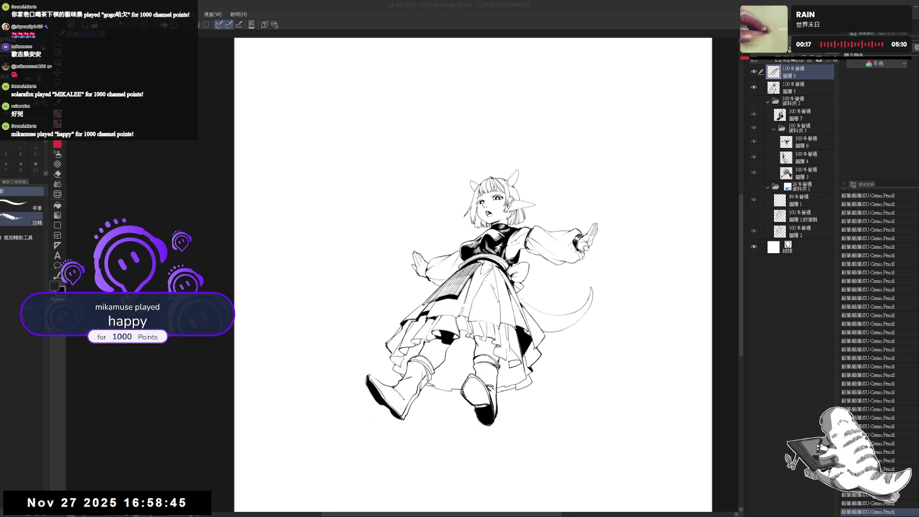
Tilt the view and hatch the skirt's shaded panel with short vertical strokes, then reset rotation.
scroll(486, 300, "up", 3)
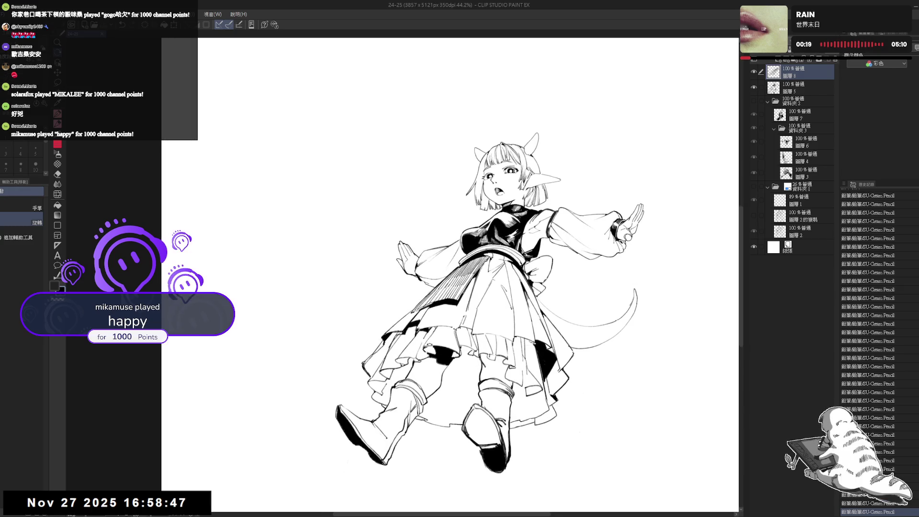
key("minus")
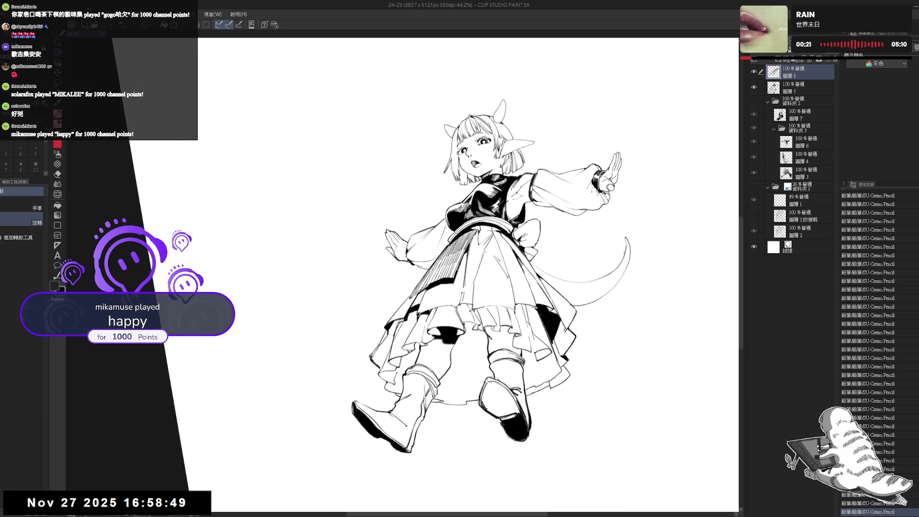
key("minus")
key("minus")
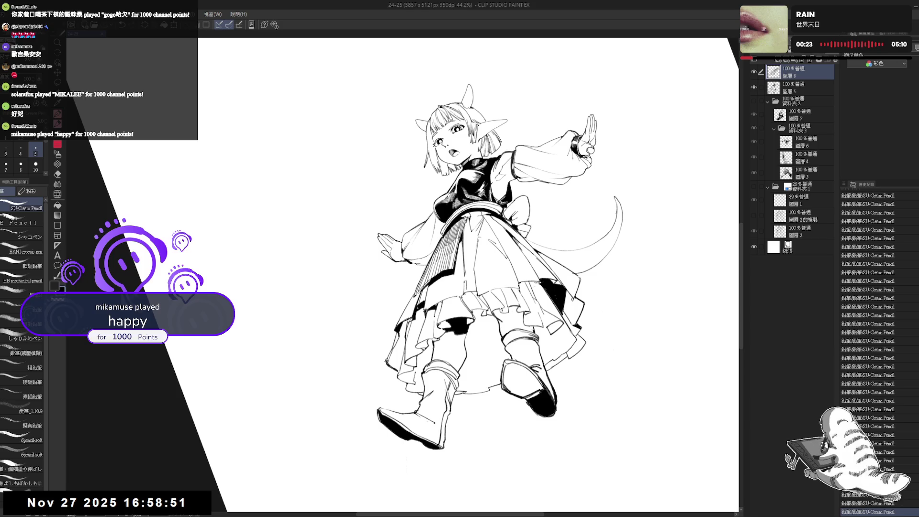
left_click_drag(420, 290, 423, 296)
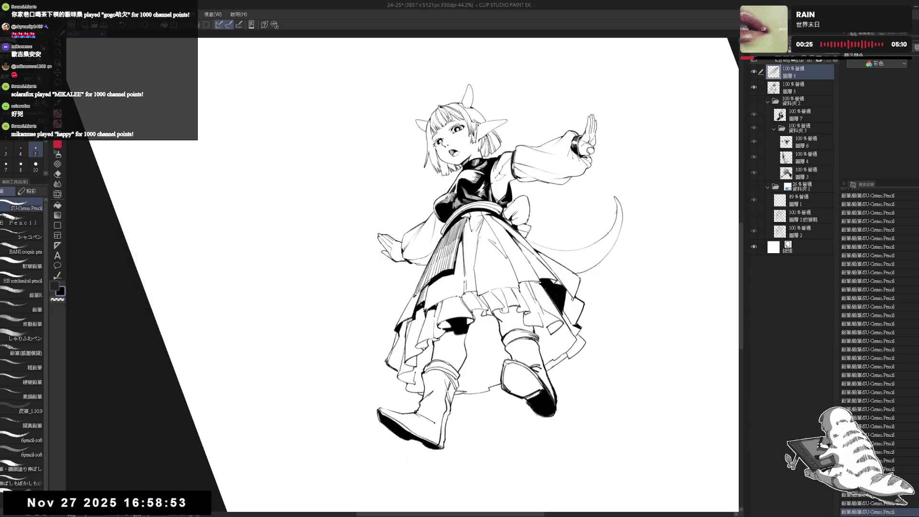
key("minus")
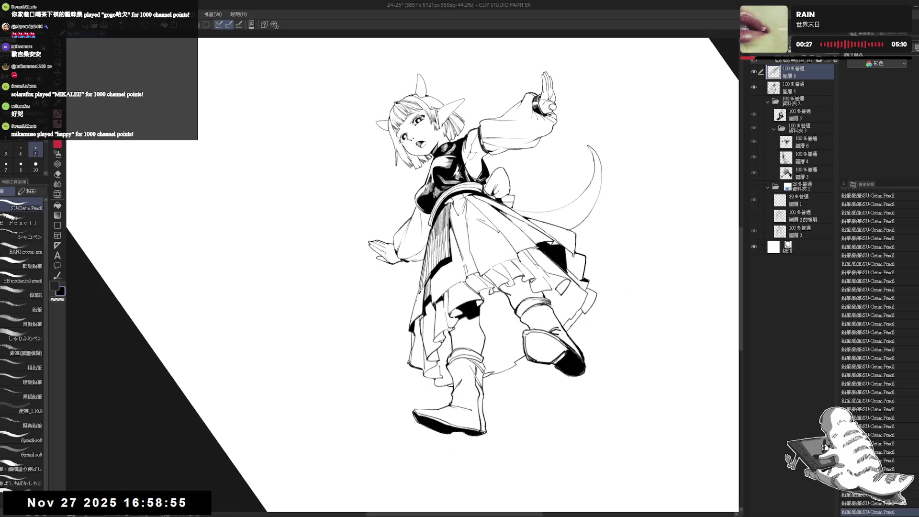
left_click_drag(411, 310, 412, 326)
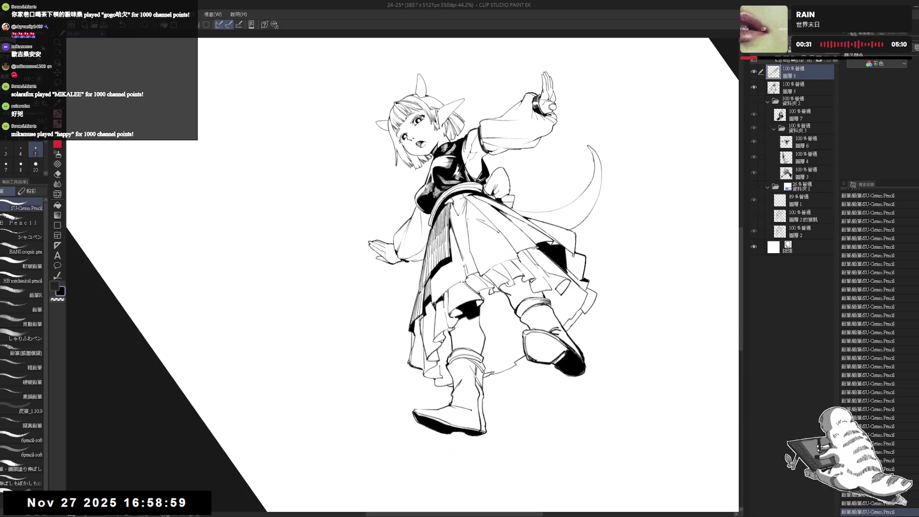
key("minus")
key("minus")
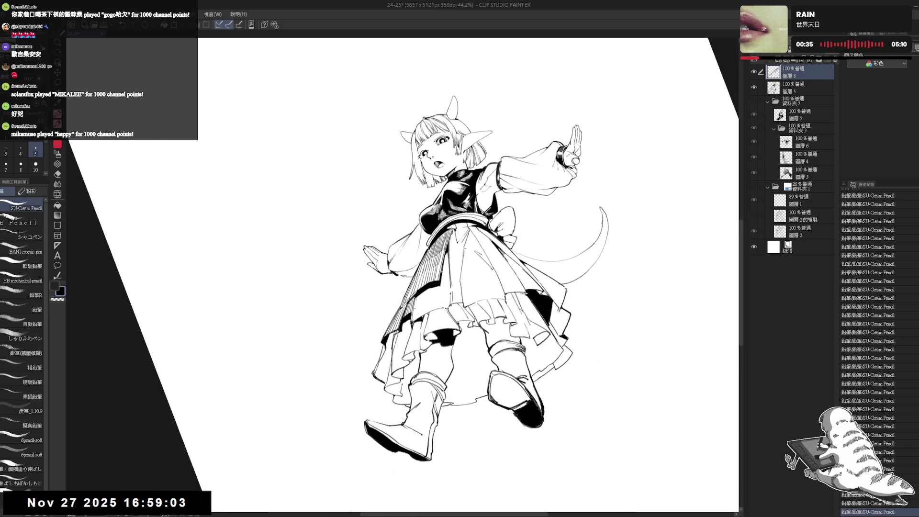
mouse_move(419, 296)
left_mouse_down()
mouse_move(417, 318)
mouse_move(427, 304)
mouse_move(437, 308)
mouse_move(431, 324)
left_mouse_up()
key("e")
key("p")
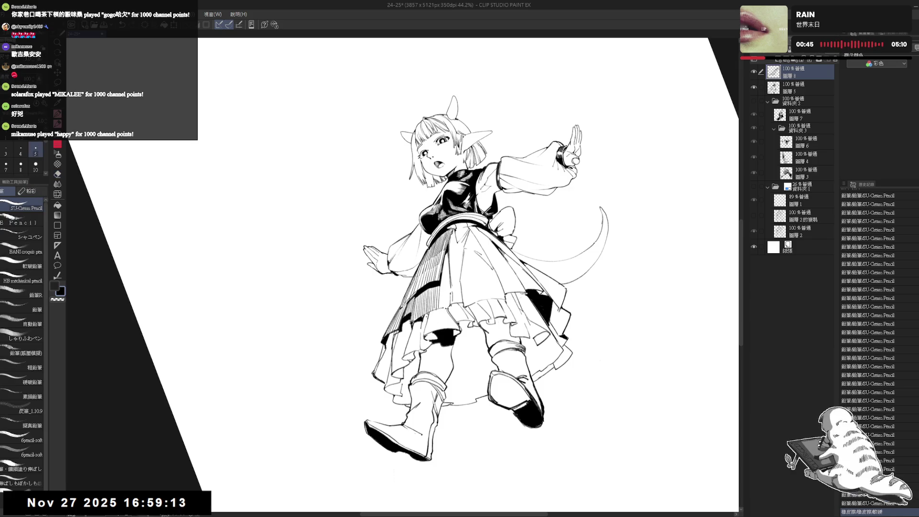
key("ctrl+at")
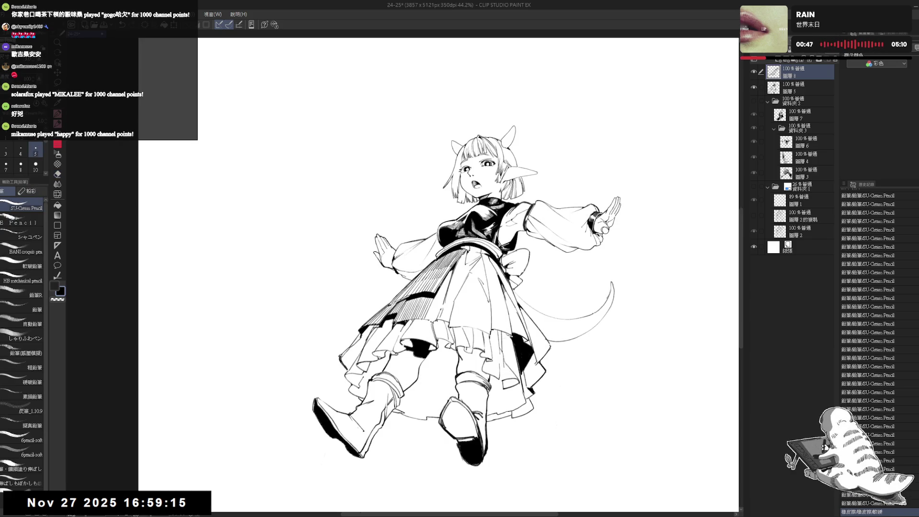
Add more vertical hatch strokes to the skirt, undoing and redoing one.
key("minus")
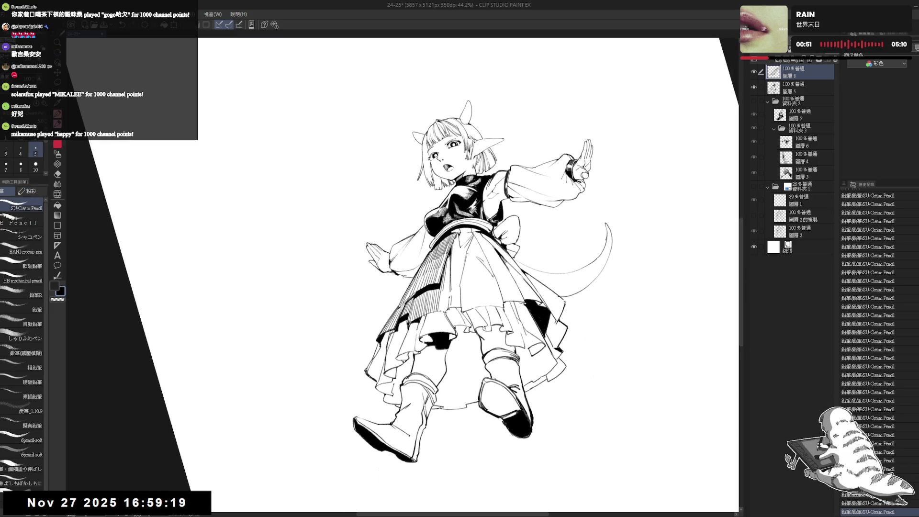
left_click_drag(449, 253, 442, 309)
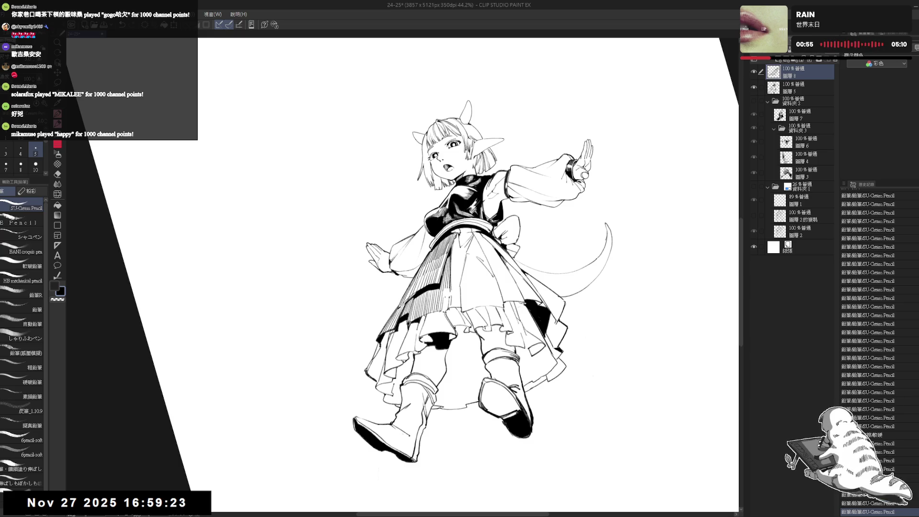
left_click_drag(551, 215, 577, 258)
left_click_drag(427, 258, 418, 307)
key("ctrl+z")
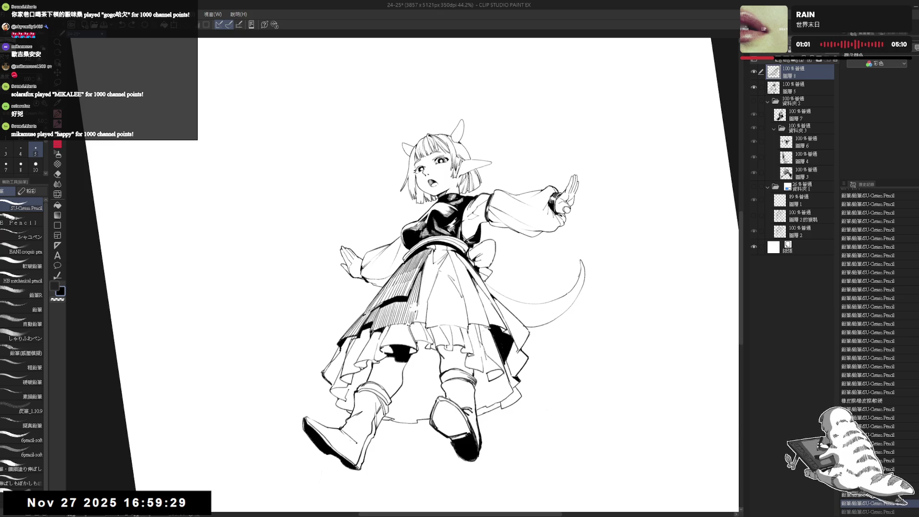
key("ctrl+y")
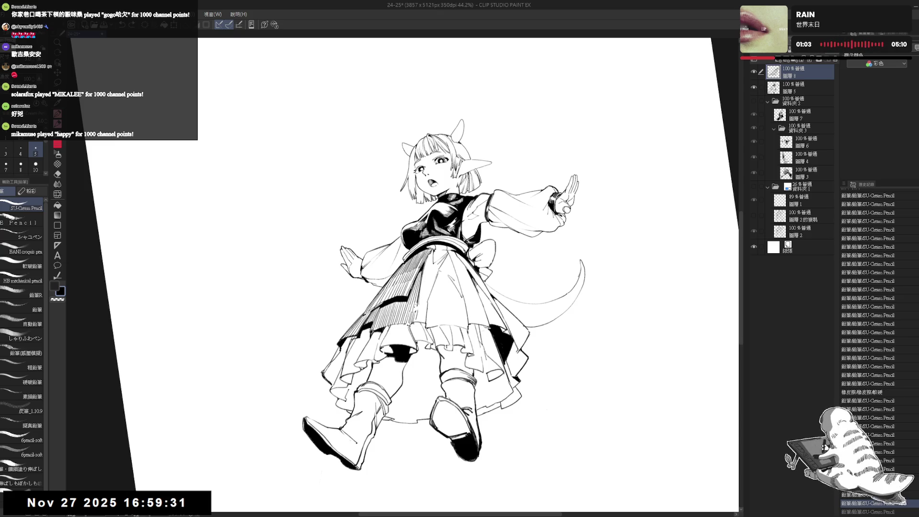
left_click_drag(415, 300, 416, 312)
left_click_drag(479, 288, 459, 249)
key("p")
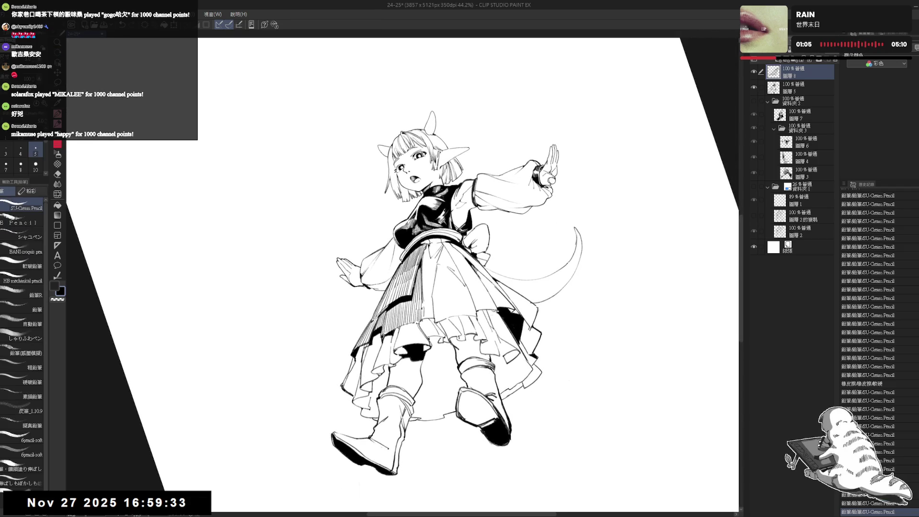
Roll back the latest skirt strokes, comparing with and without them, and fit the page upright.
key("ctrl+y")
key("ctrl+y")
key("ctrl+y")
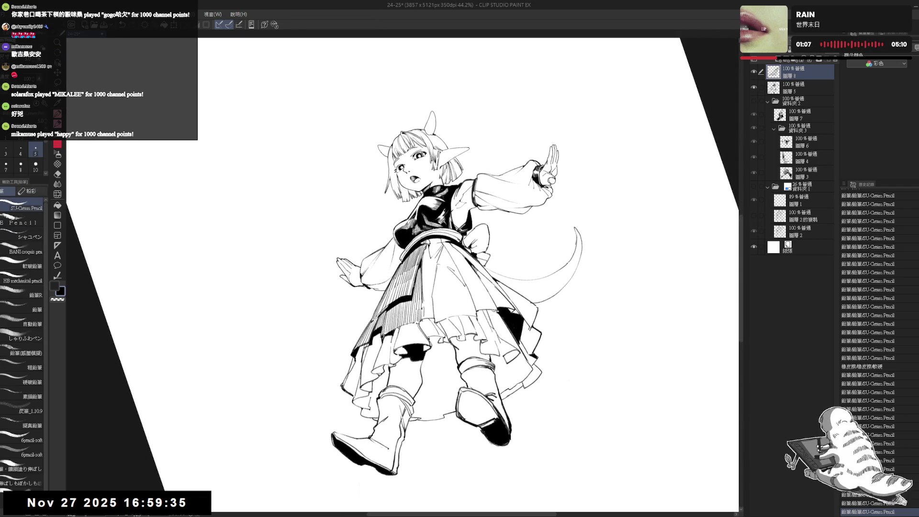
key("ctrl+y")
key("ctrl+y")
key("ctrl+y")
key("ctrl+y")
key("ctrl+y")
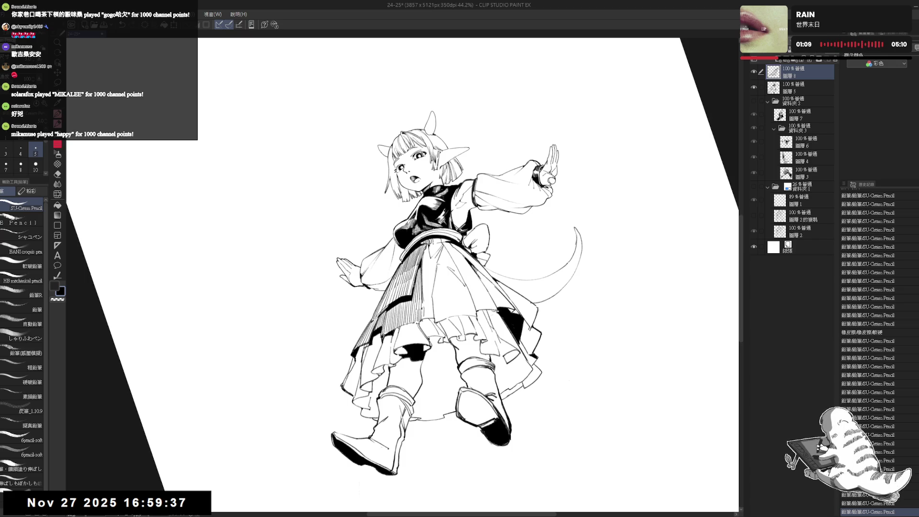
key("ctrl+y")
key("ctrl+y")
key("ctrl+y")
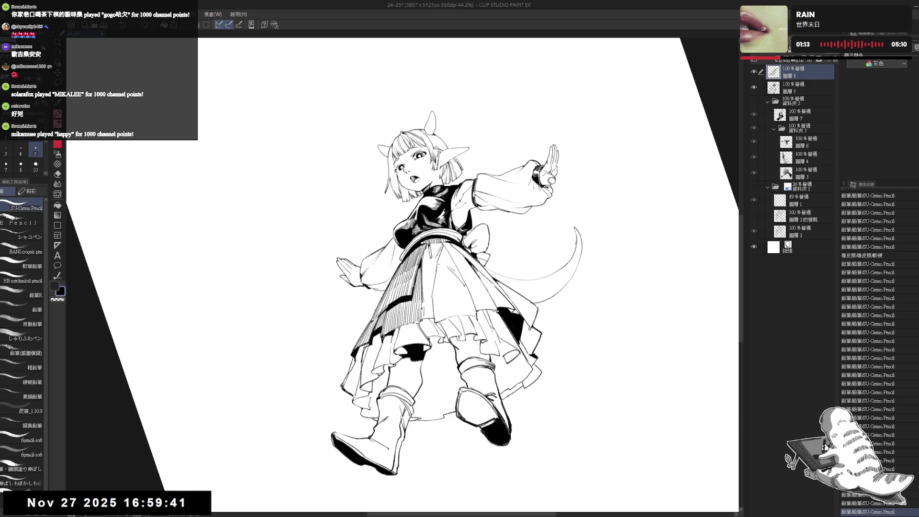
key("ctrl+y")
key("ctrl+y")
key("ctrl+y")
key("ctrl+y")
key("ctrl+y")
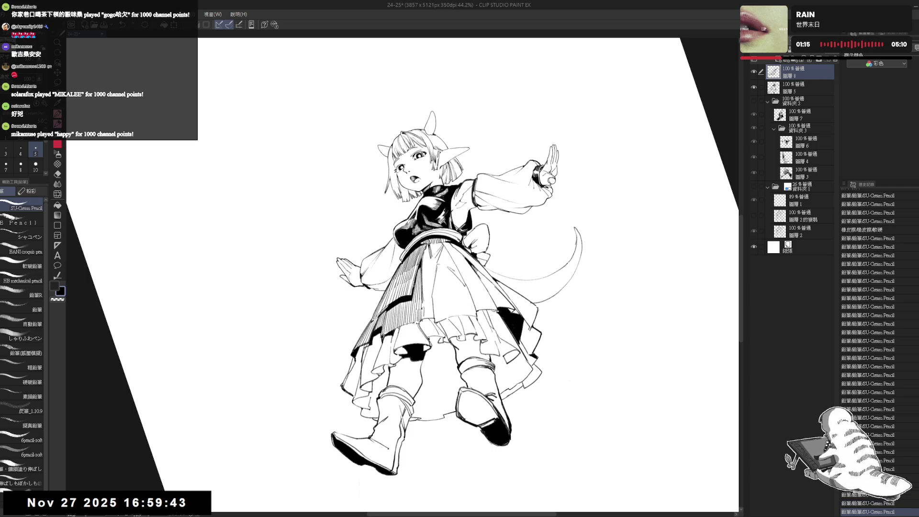
key("ctrl+y")
key("ctrl+y")
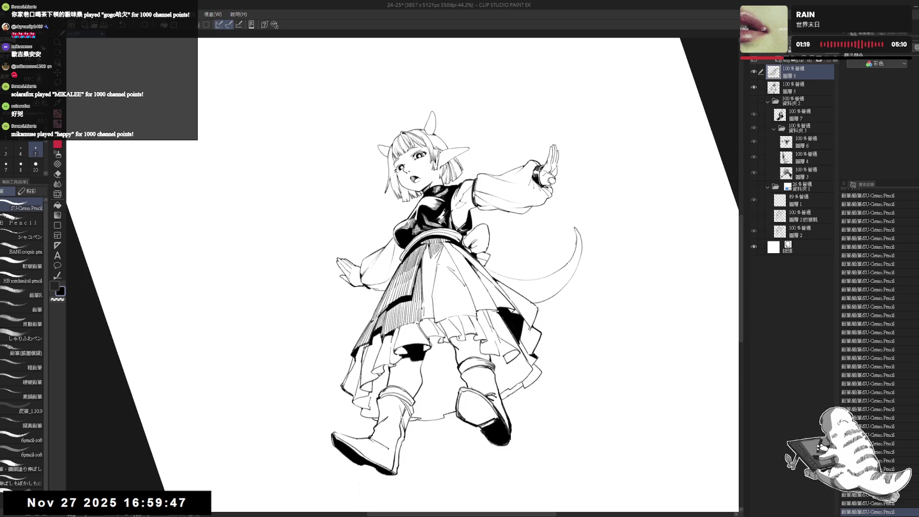
key("ctrl+y")
key("ctrl+y")
key("ctrl+z")
key("ctrl+y")
key("ctrl+y")
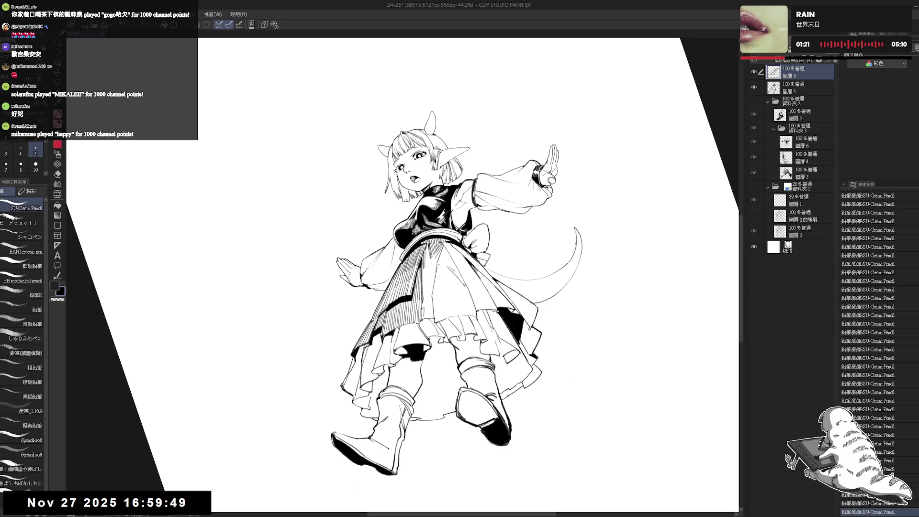
key("ctrl+y")
key("ctrl+y")
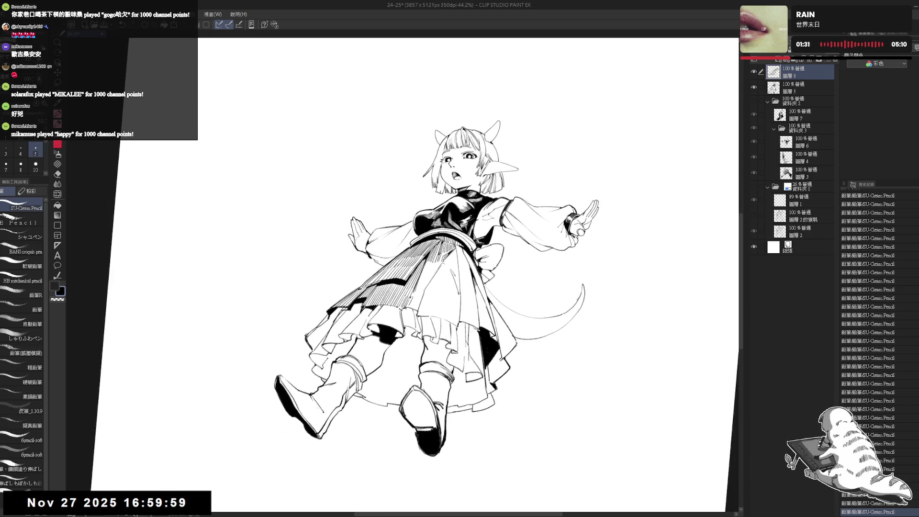
key("ctrl+z")
key("ctrl+z")
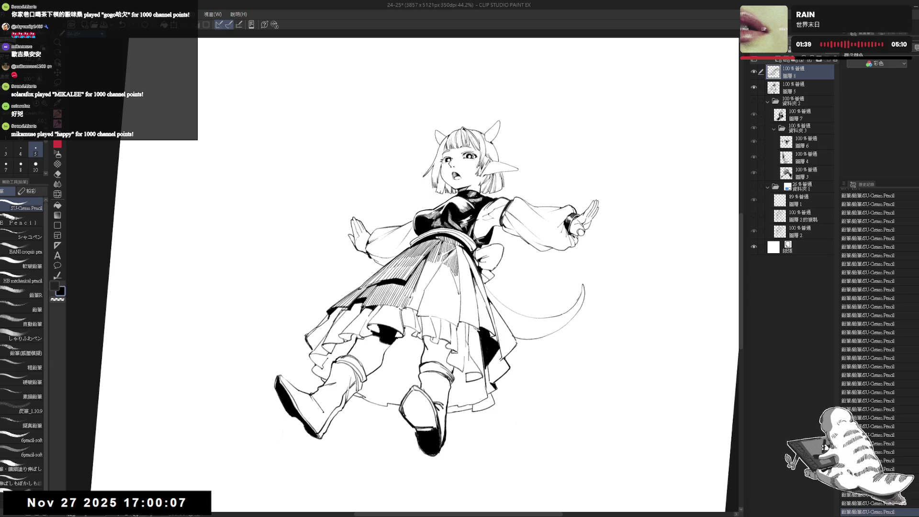
left_click_drag(431, 268, 427, 239)
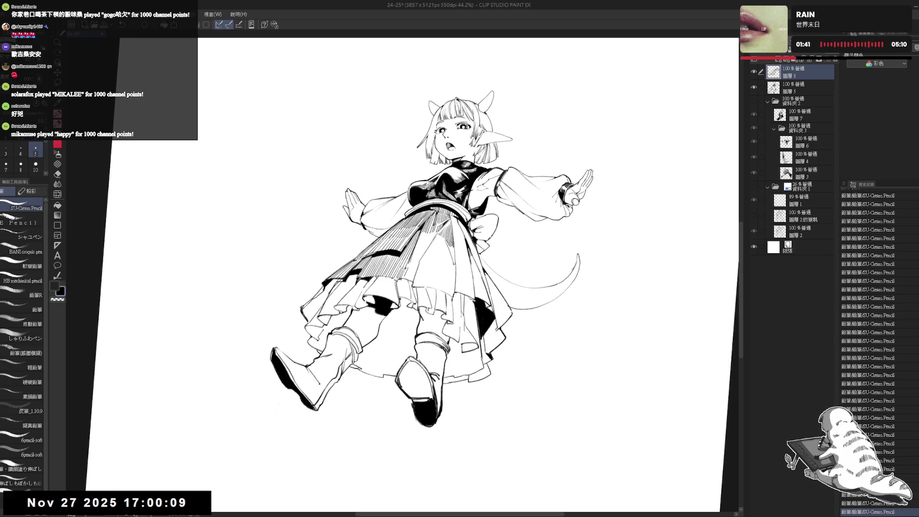
key("ctrl+y")
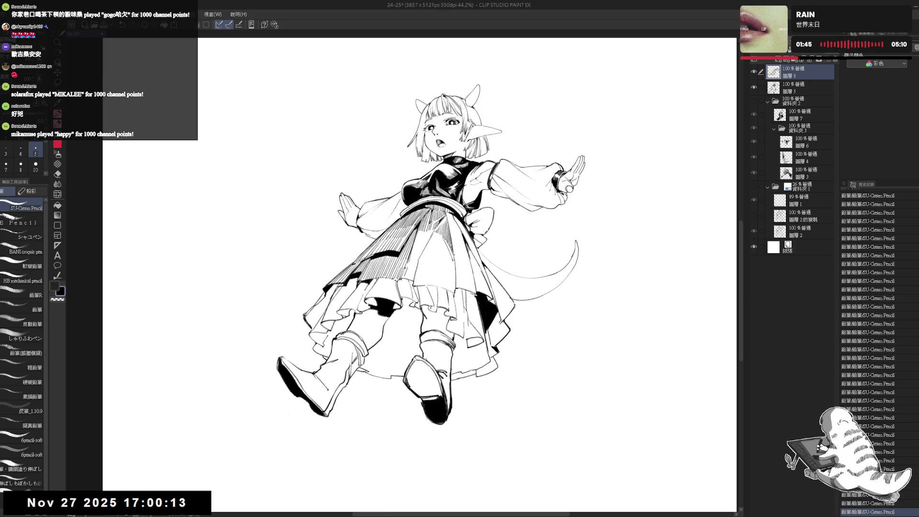
key("ctrl+0")
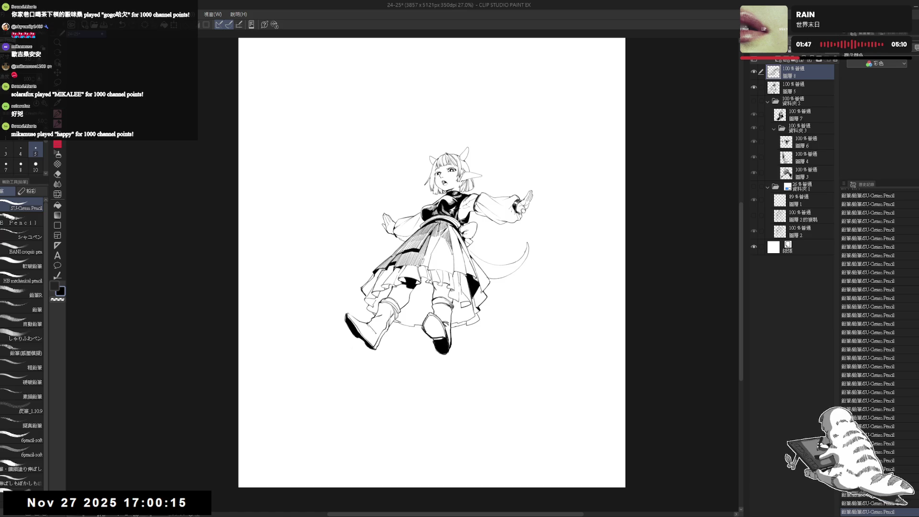
On 圖層5, erase some hatching in the middle of the skirt, then return to the pencil.
scroll(441, 237, "up", 2)
left_click(783, 88)
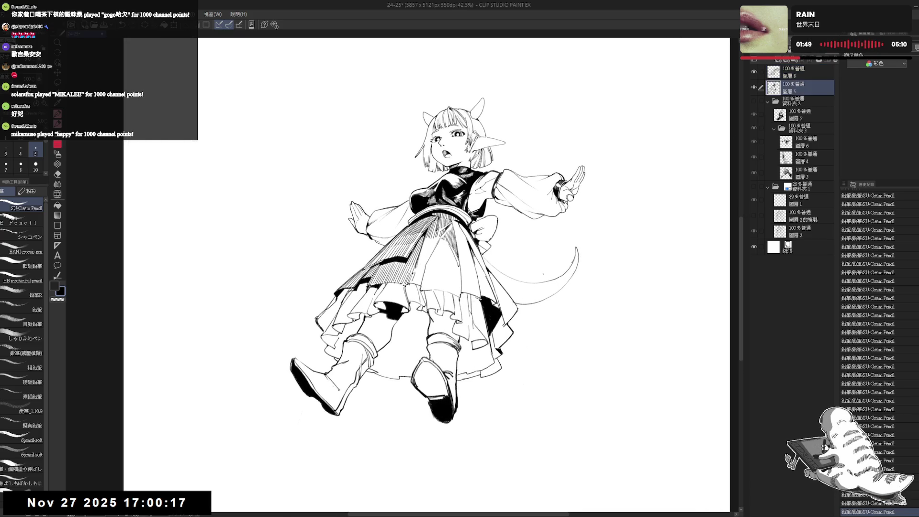
key("e")
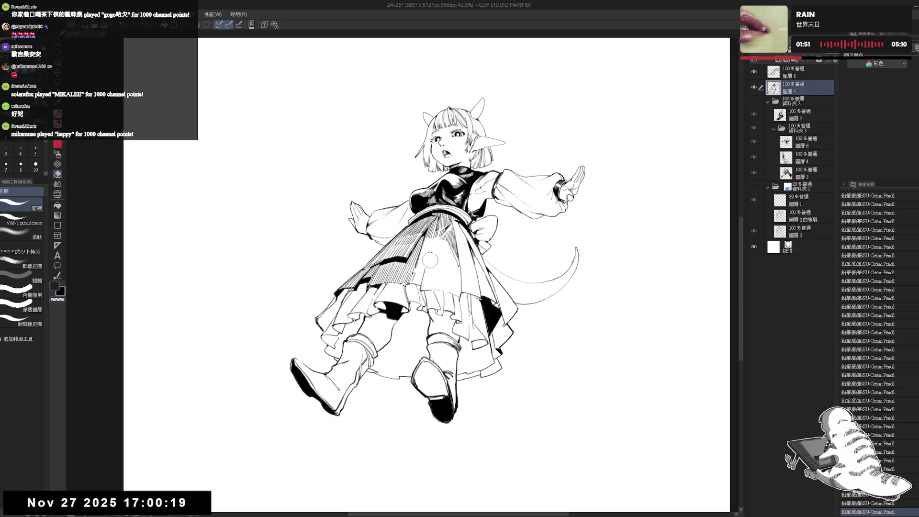
mouse_move(464, 277)
left_mouse_down()
mouse_move(447, 245)
mouse_move(455, 268)
mouse_move(459, 259)
mouse_move(425, 236)
mouse_move(433, 236)
left_mouse_up()
key("p")
key("alt+bracketright")
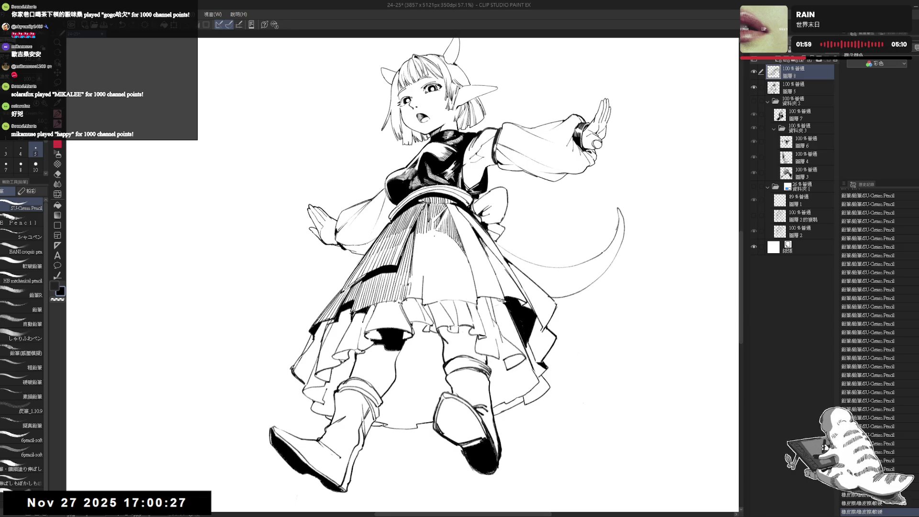
key("ctrl+z")
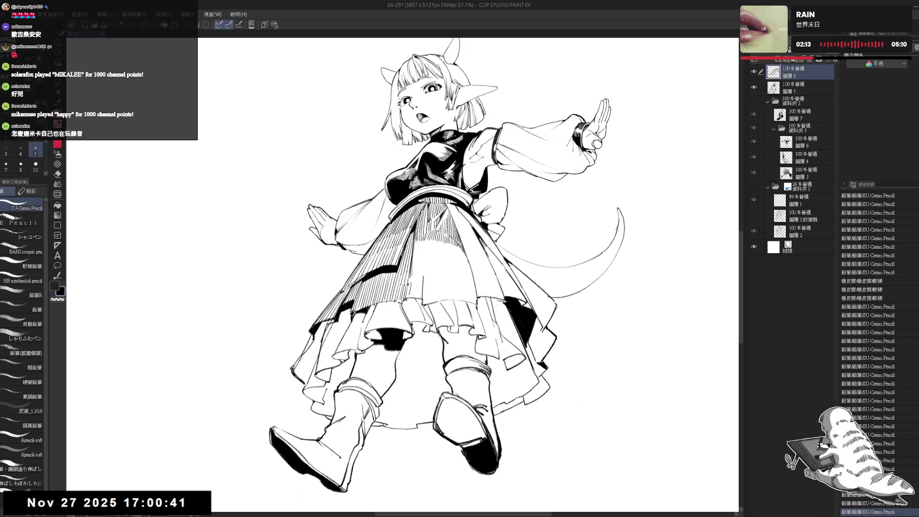
key("shift+space")
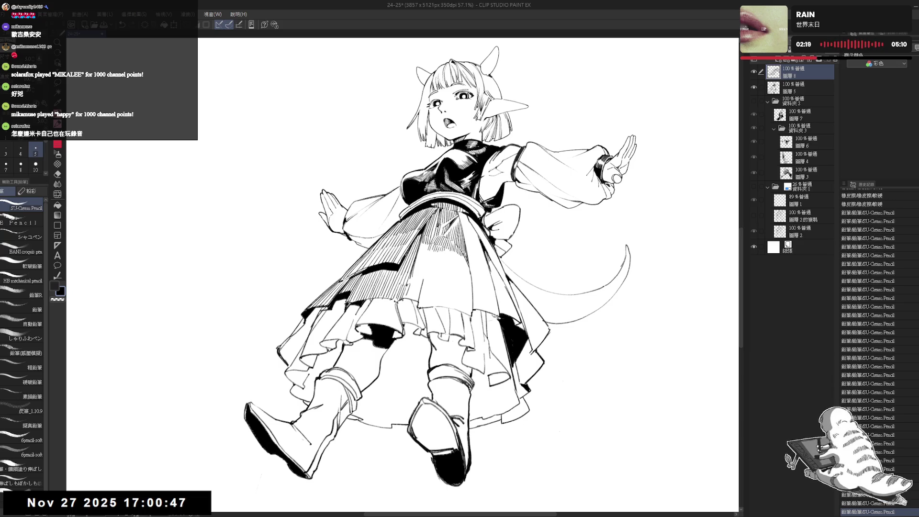
Draw vertical hatch lines down the centre of the skirt, undoing the unsatisfactory attempts.
left_click_drag(438, 262, 417, 250)
left_click_drag(419, 237, 418, 249)
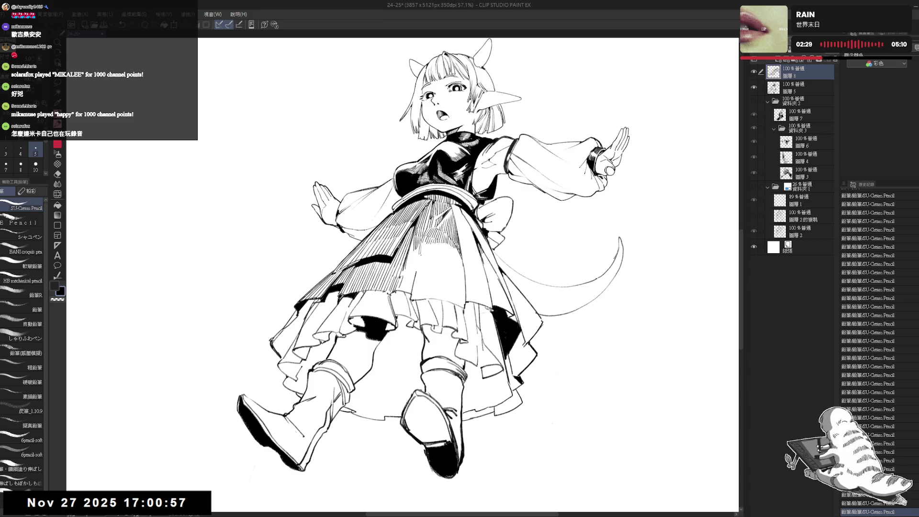
key("ctrl+z")
key("ctrl+z")
key("ctrl+z")
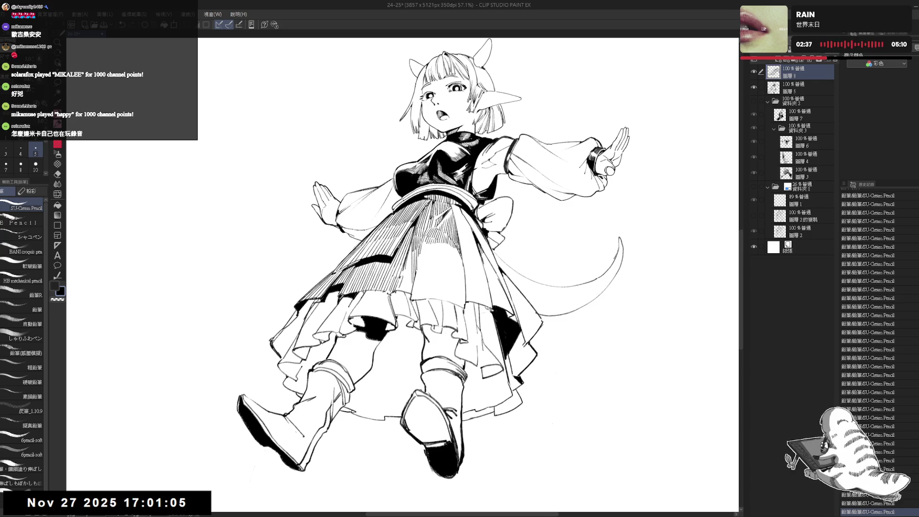
left_click_drag(411, 242, 411, 278)
key("ctrl+z")
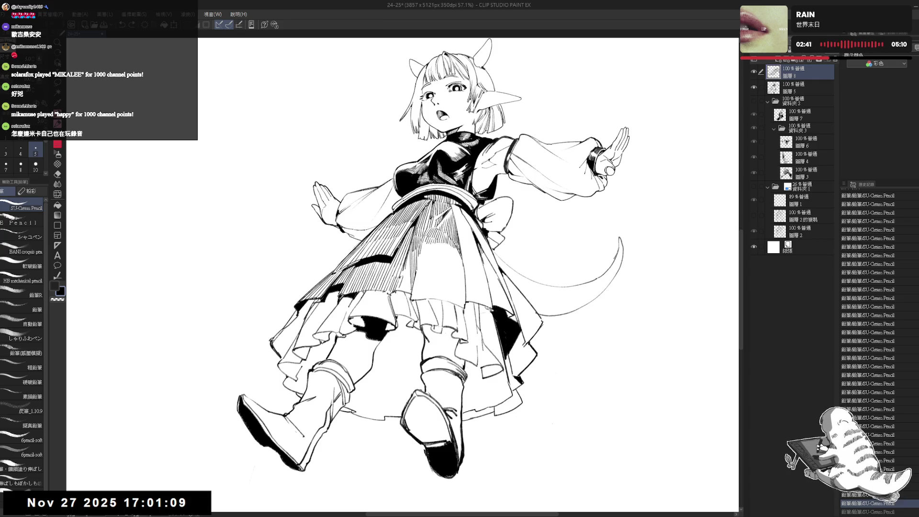
left_click_drag(410, 253, 405, 291)
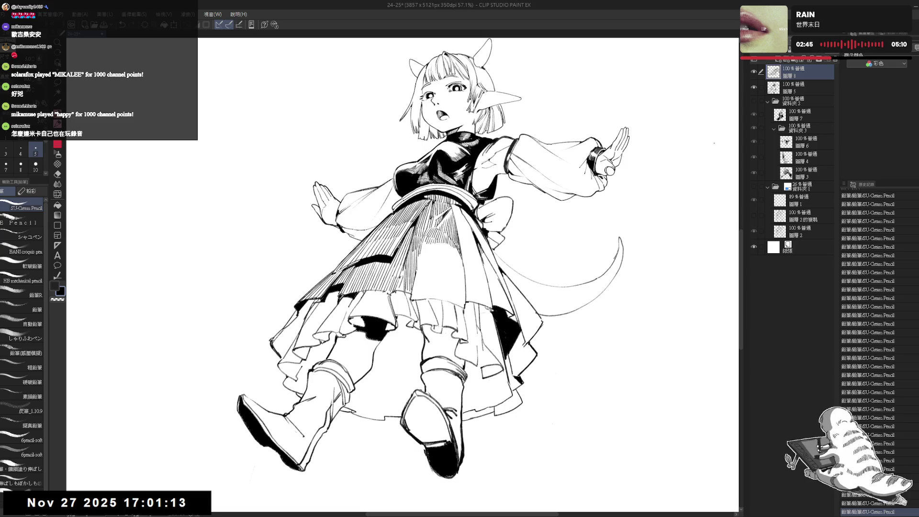
Erase a stray mark on the lower skirt on layer 圖層5, then add a short dark stroke on 圖層8.
left_click(800, 88)
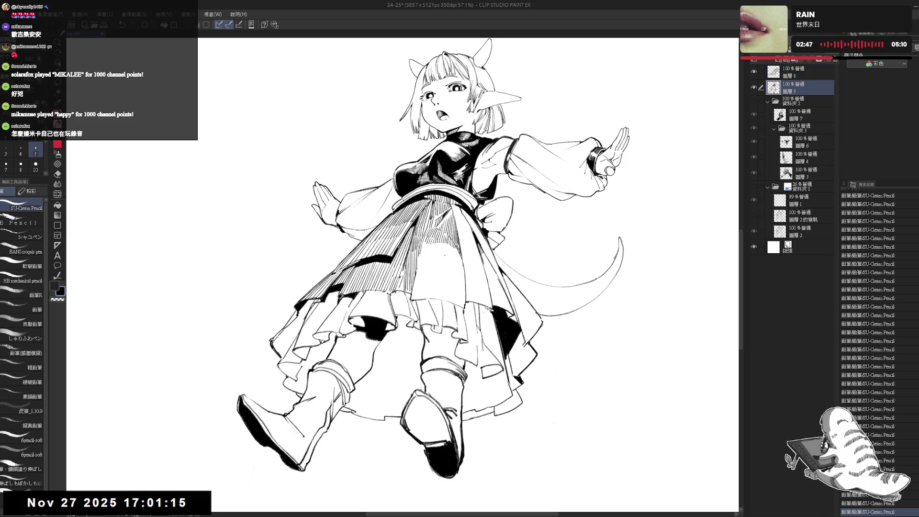
key("e")
left_click_drag(402, 271, 402, 288)
key("p")
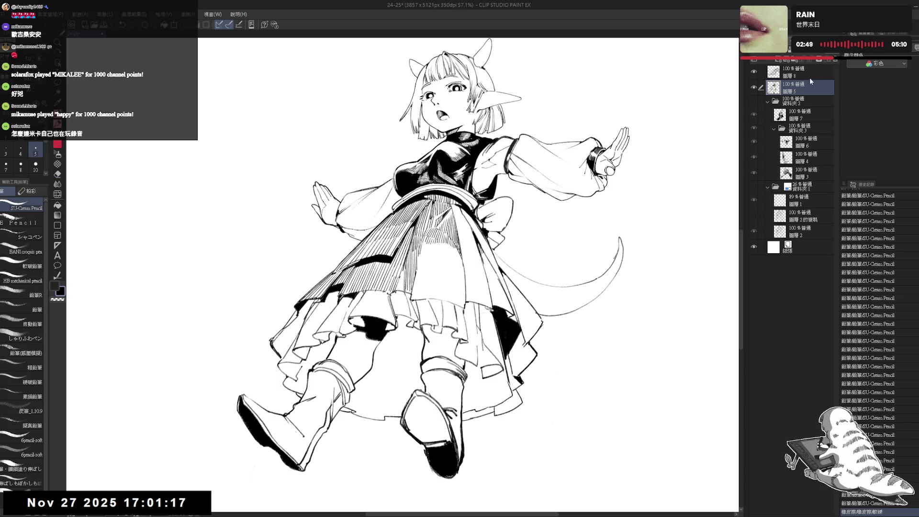
left_click(800, 72)
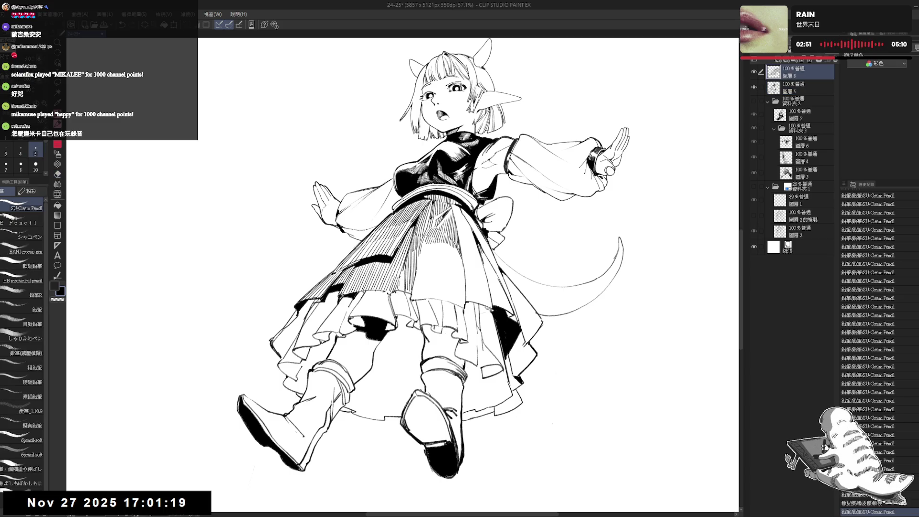
left_click_drag(401, 276, 401, 287)
key("ctrl+minus")
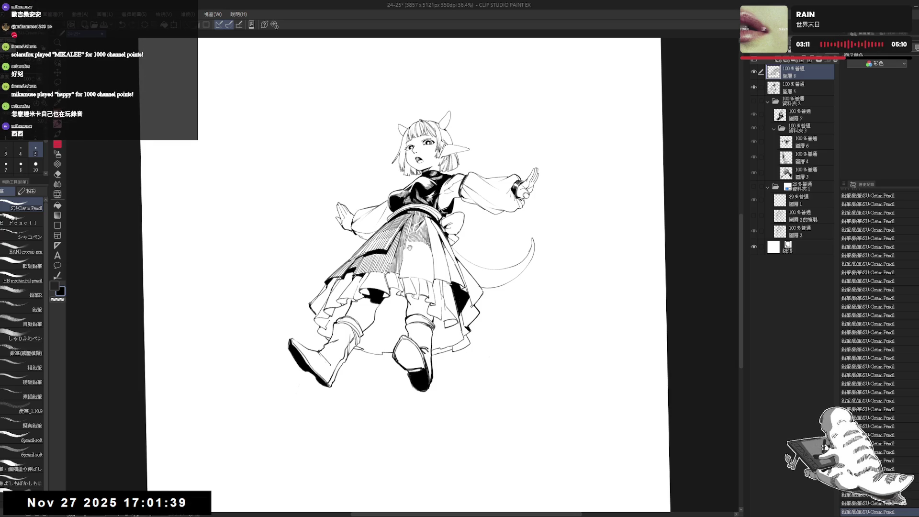
Undo the last small stroke and redraw short vertical hatch strokes on the skirt.
scroll(373, 267, "up", 2)
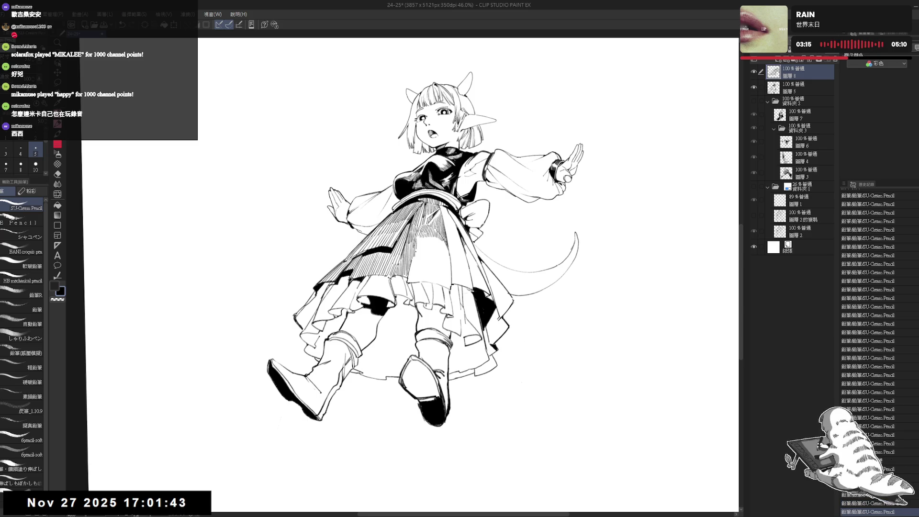
key("ctrl+z")
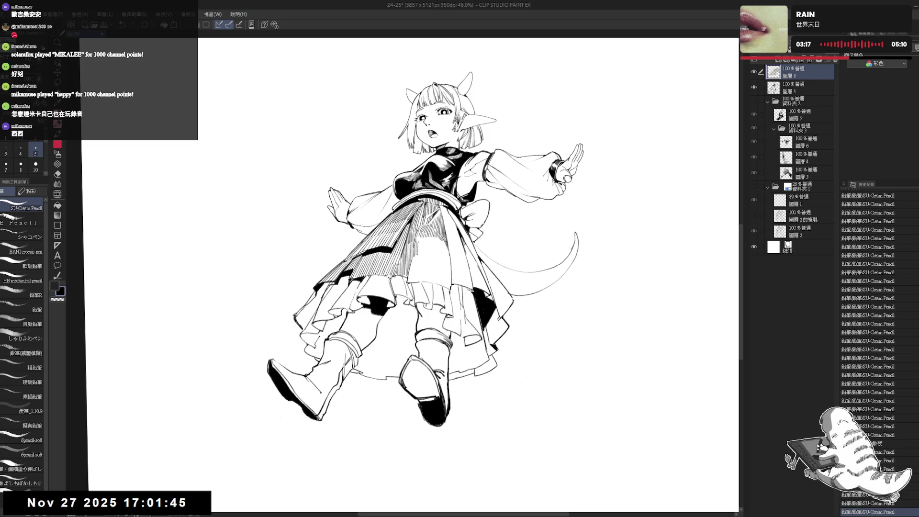
key("ctrl+z")
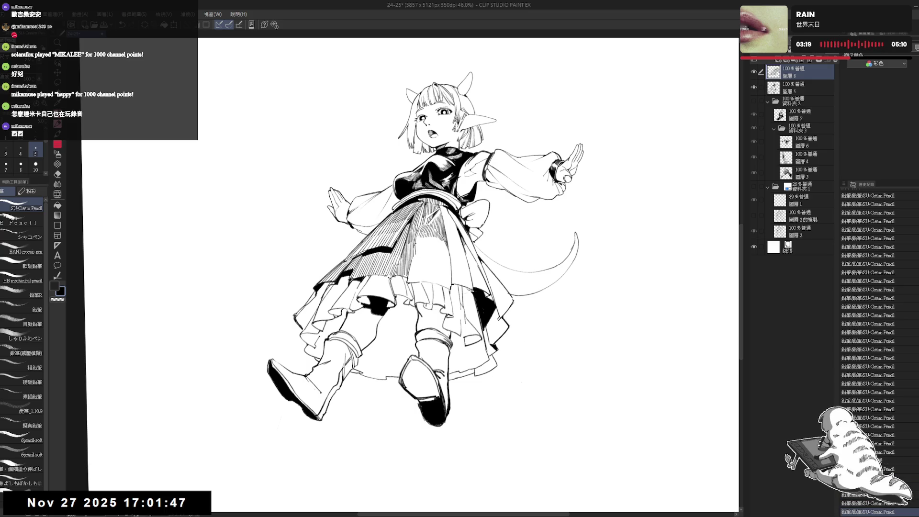
mouse_move(418, 242)
left_mouse_down()
mouse_move(422, 259)
mouse_move(450, 258)
left_mouse_up()
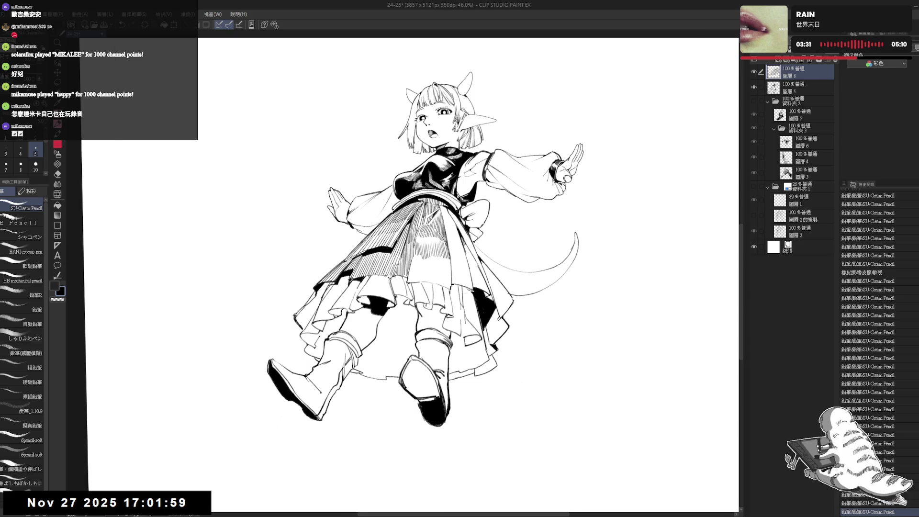
key("ctrl+minus")
key("ctrl+plus")
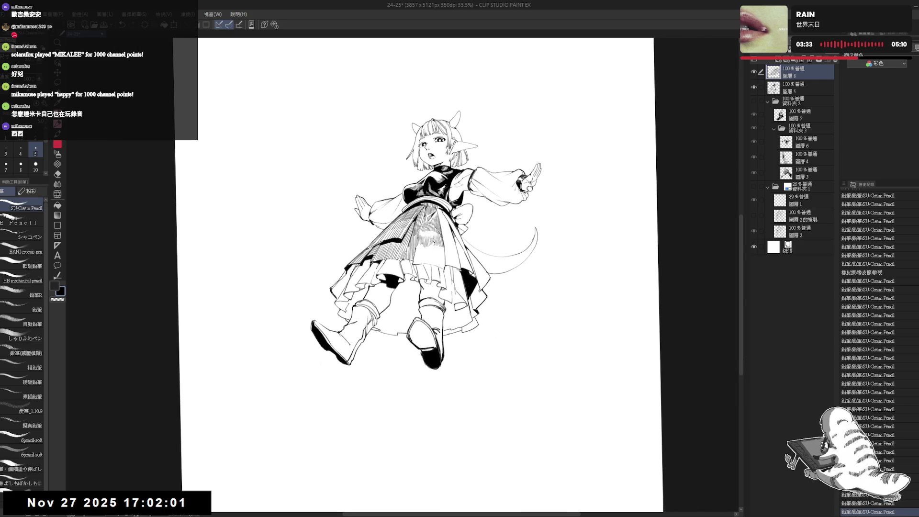
mouse_move(409, 247)
left_mouse_down()
mouse_move(414, 262)
mouse_move(436, 262)
left_mouse_up()
left_click_drag(442, 249, 441, 266)
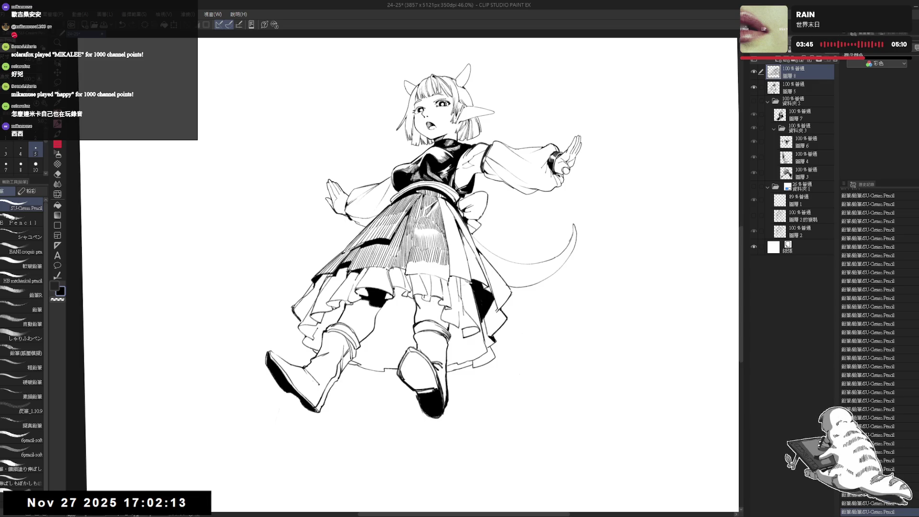
Erase the small stray marks near the skirt using a tilted view, then straighten and flip the view to check.
scroll(448, 254, "down", 2)
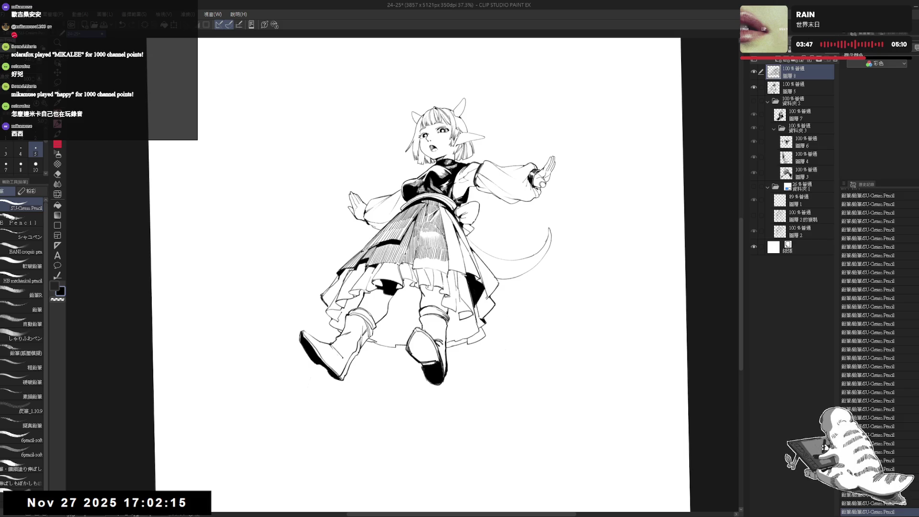
key("r")
key("asciicircum")
key("e")
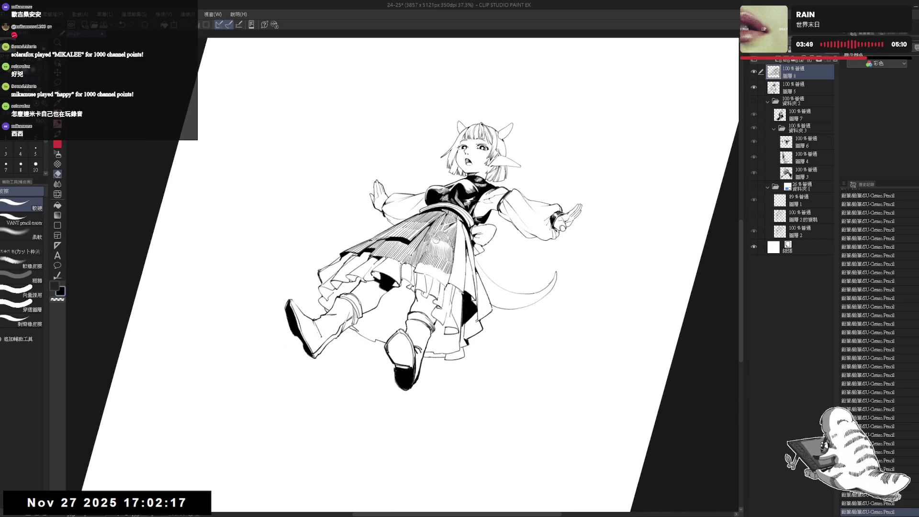
left_click_drag(434, 238, 448, 247)
key("p")
key("at")
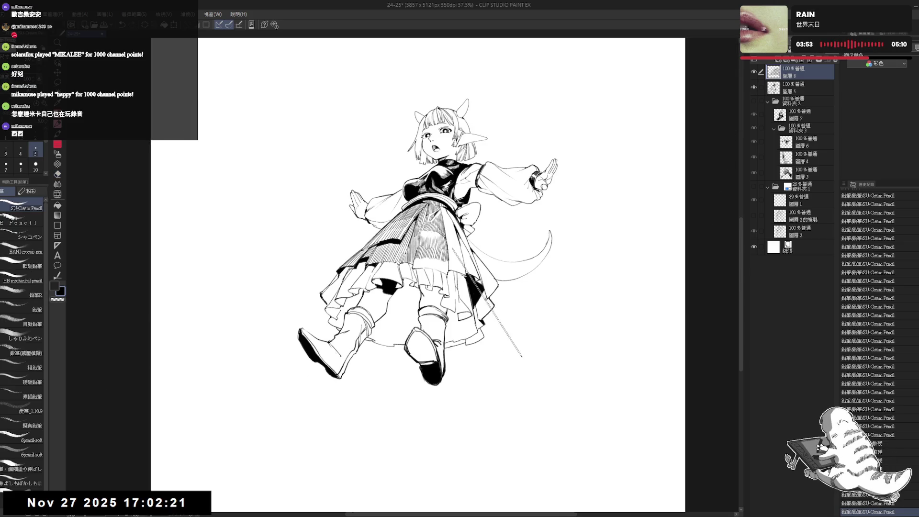
key("h")
key("h")
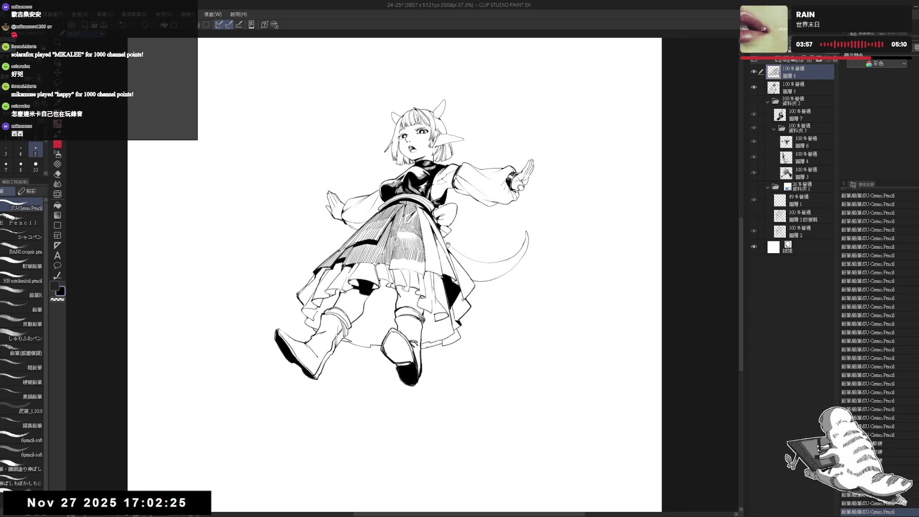
left_click_drag(448, 245, 406, 218)
left_click_drag(404, 266, 389, 246)
Hatch rows of short vertical shading strokes down the skirt, adding small dark marks.
key("p")
key("ctrl+z")
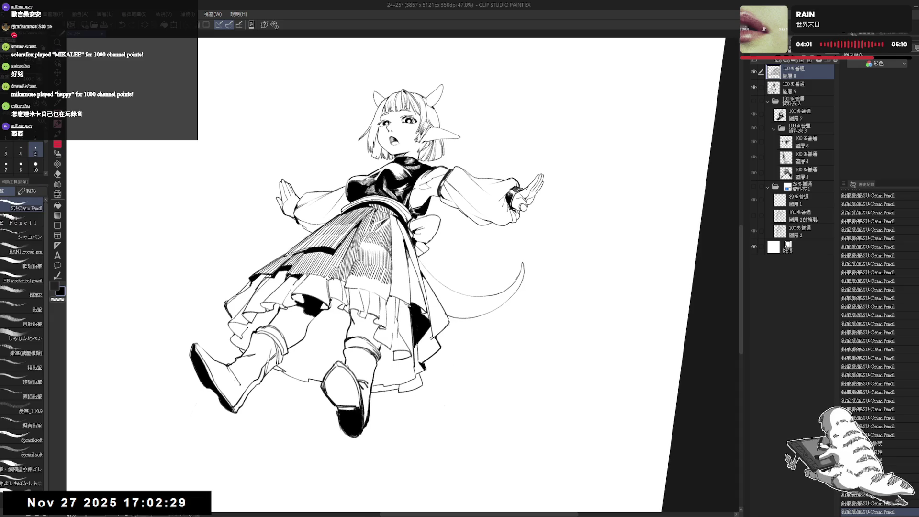
left_click_drag(394, 216, 401, 247)
left_click_drag(400, 234, 400, 262)
left_click_drag(399, 245, 399, 275)
left_click_drag(399, 260, 406, 274)
mouse_move(527, 297)
left_mouse_down()
mouse_move(503, 206)
mouse_move(532, 287)
left_mouse_up()
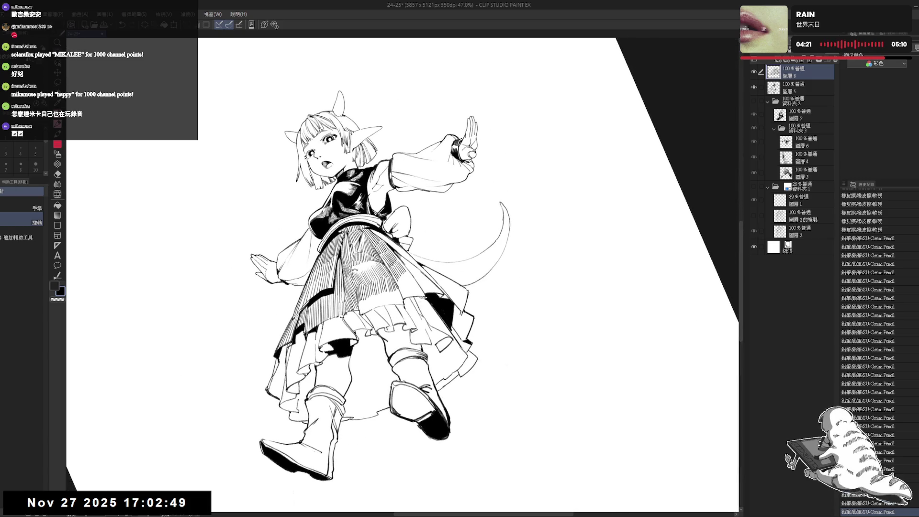
key("ctrl+z")
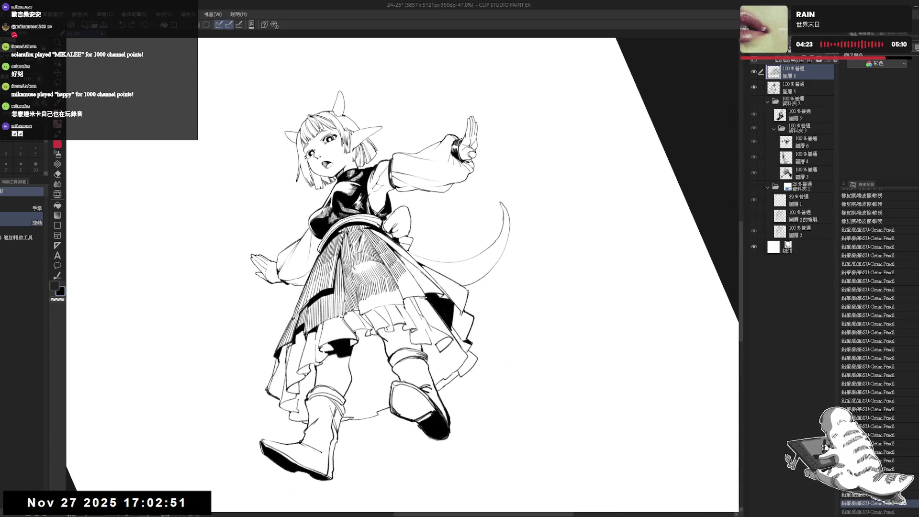
key("ctrl+y")
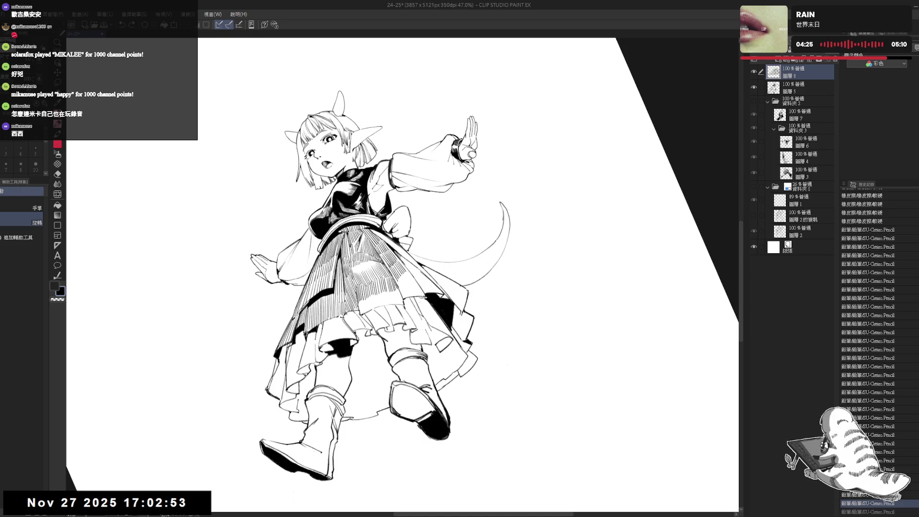
left_click_drag(358, 266, 360, 272)
left_click_drag(359, 266, 360, 273)
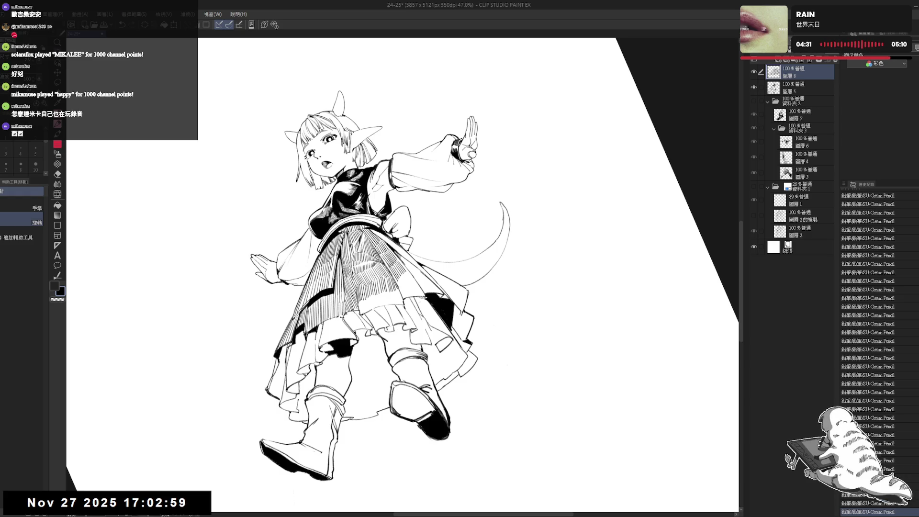
mouse_move(479, 167)
left_mouse_down()
mouse_move(522, 220)
mouse_move(535, 270)
left_mouse_up()
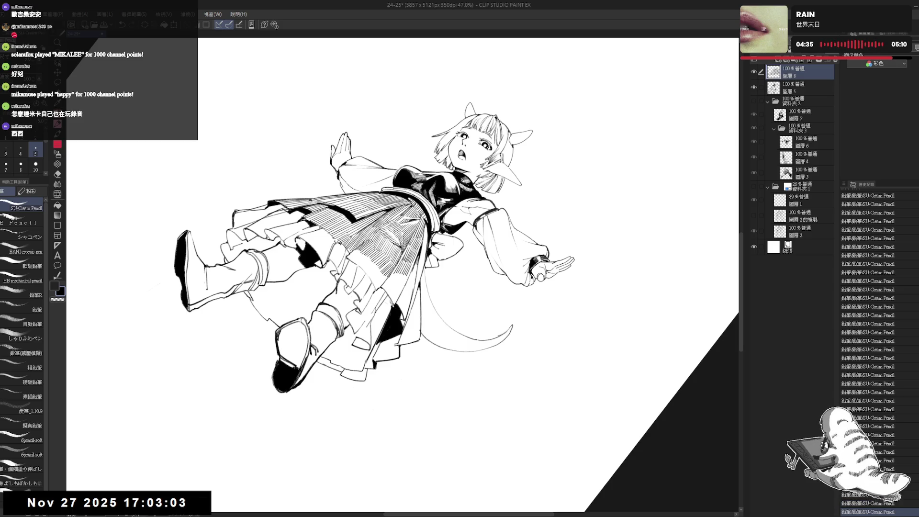
Add a few thin vertical hatch lines to the lower skirt with the canvas rotated.
key("minus")
key("minus")
key("minus")
key("asciicircum")
key("asciicircum")
key("asciicircum")
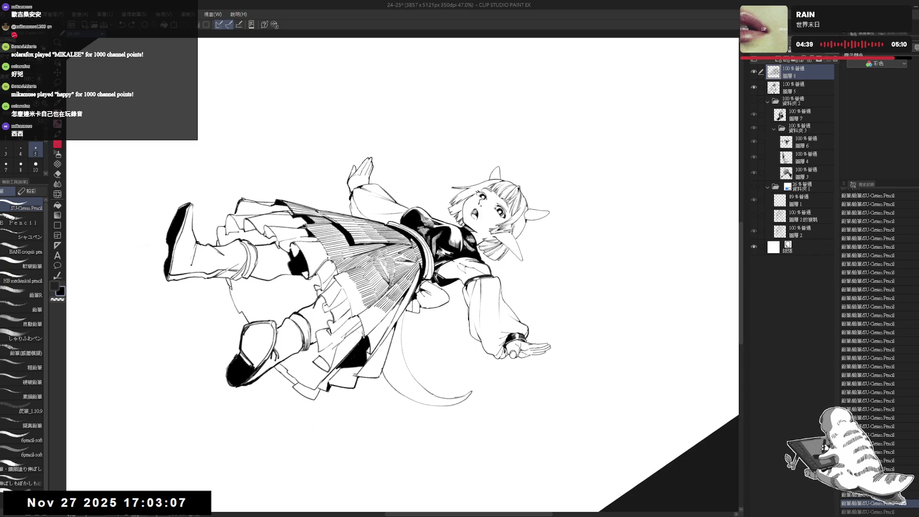
key("ctrl+y")
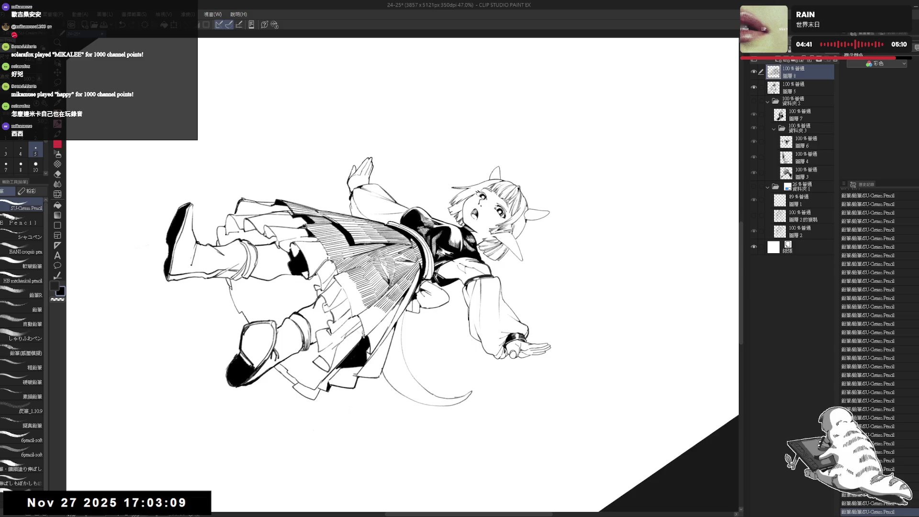
key("minus")
key("minus")
key("minus")
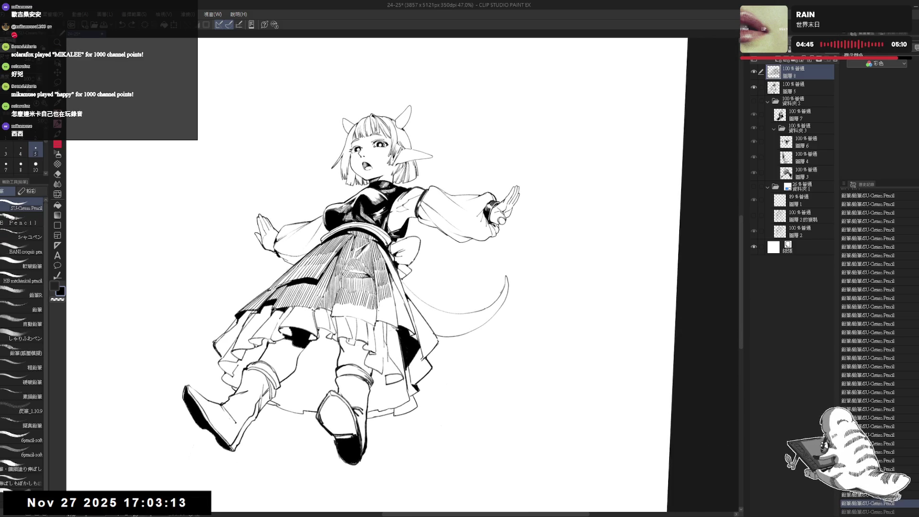
left_click_drag(380, 300, 381, 322)
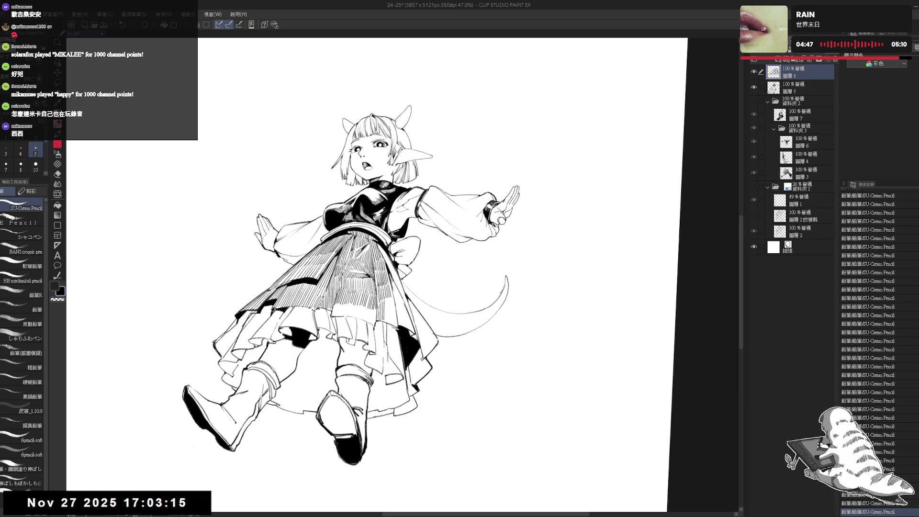
mouse_move(391, 296)
left_mouse_down()
mouse_move(391, 325)
mouse_move(393, 316)
left_mouse_up()
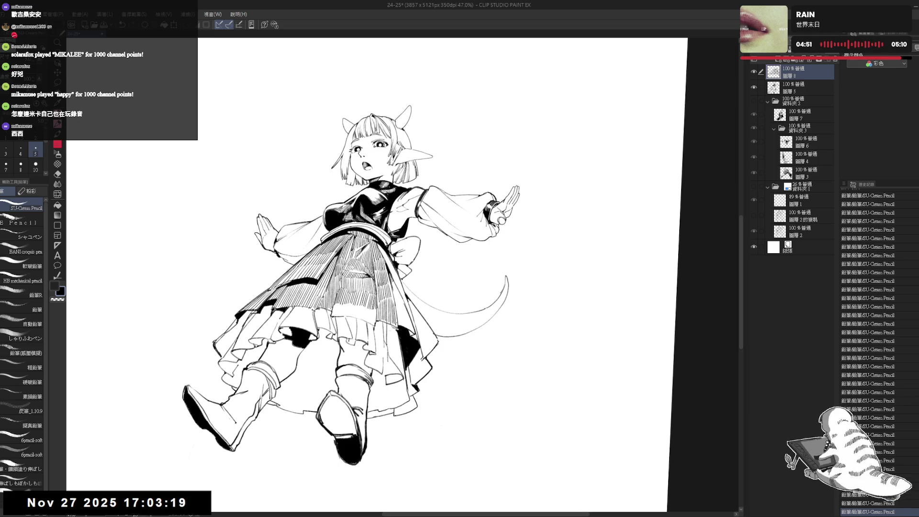
key("ctrl+minus")
key("ctrl+minus")
left_click_drag(478, 143, 472, 136)
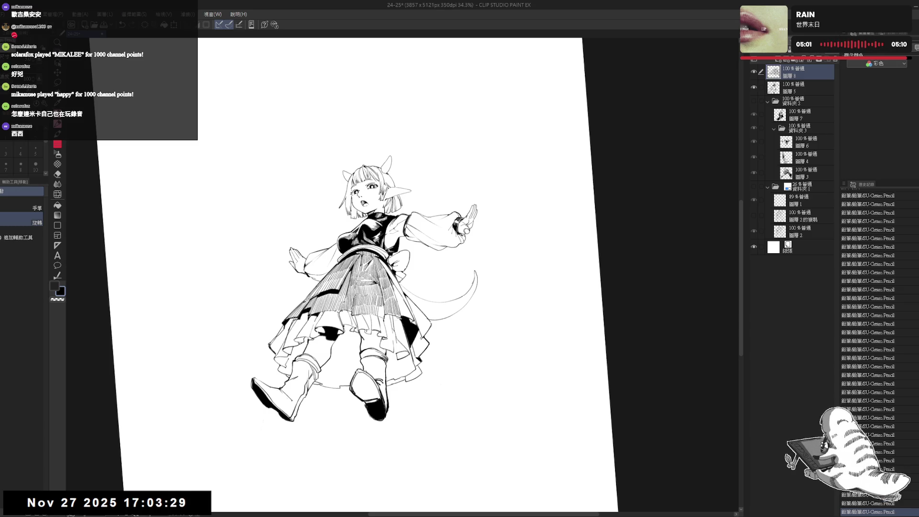
key("asciicircum")
key("asciicircum")
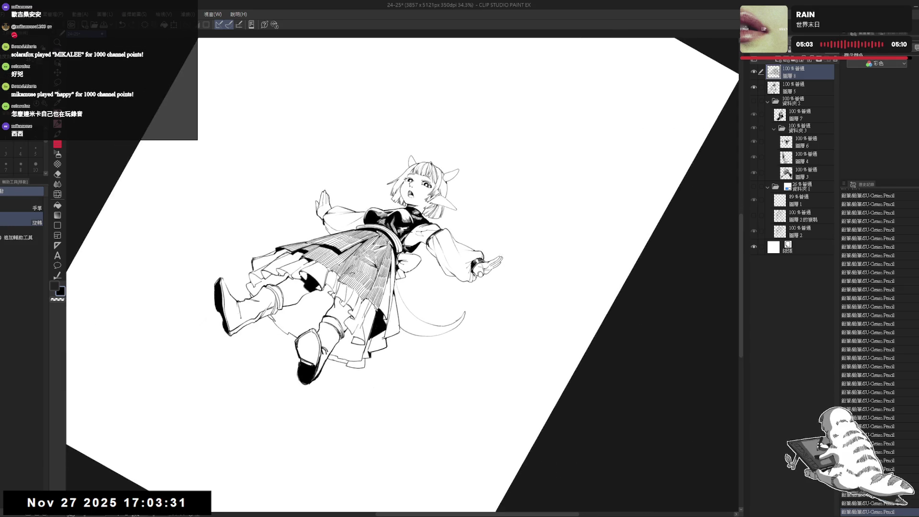
key("e")
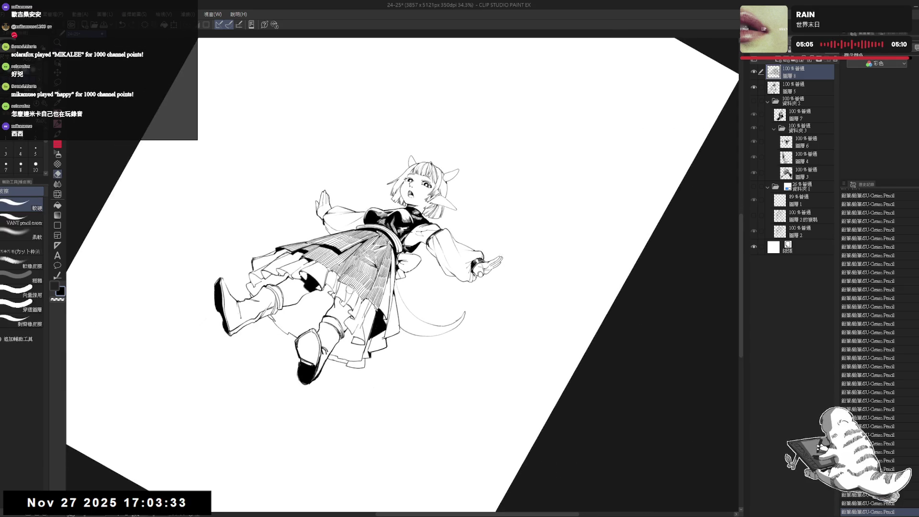
key("h")
left_click_drag(429, 333, 402, 284)
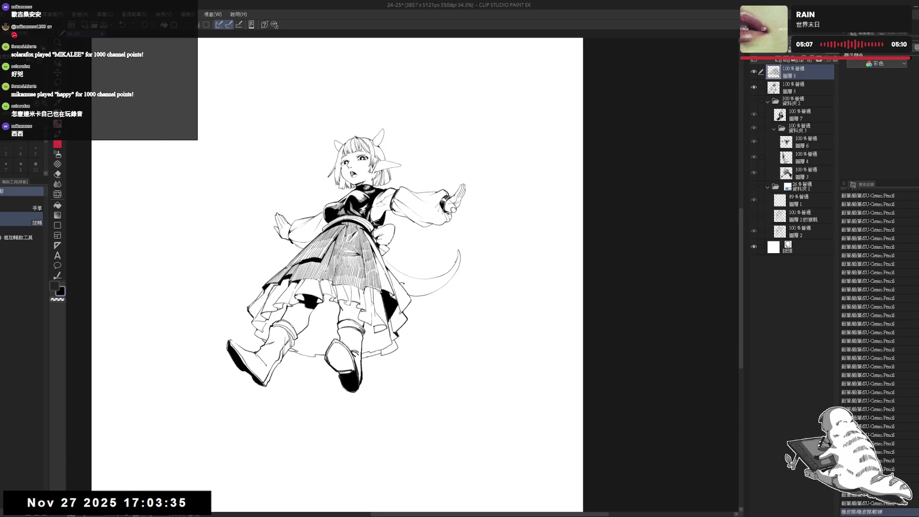
Darken the skirt hatching with short vertical pencil strokes.
scroll(402, 283, "down", 1)
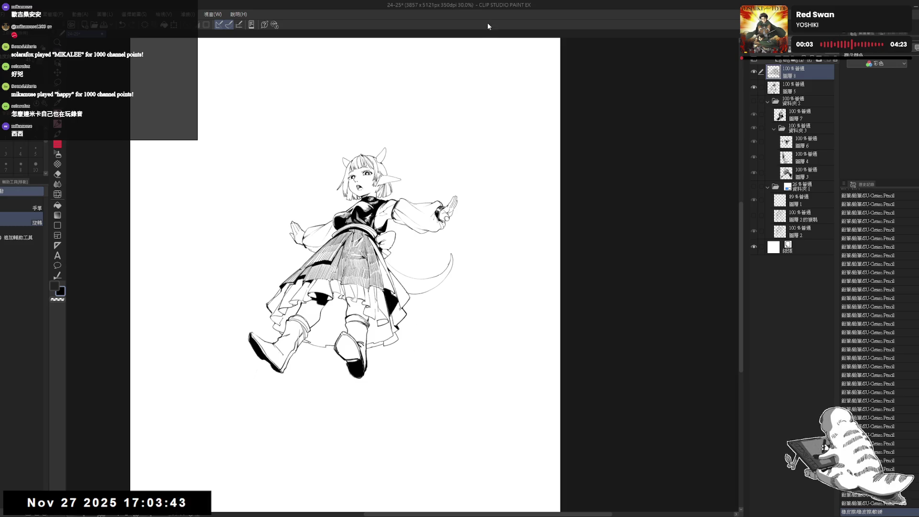
key("p")
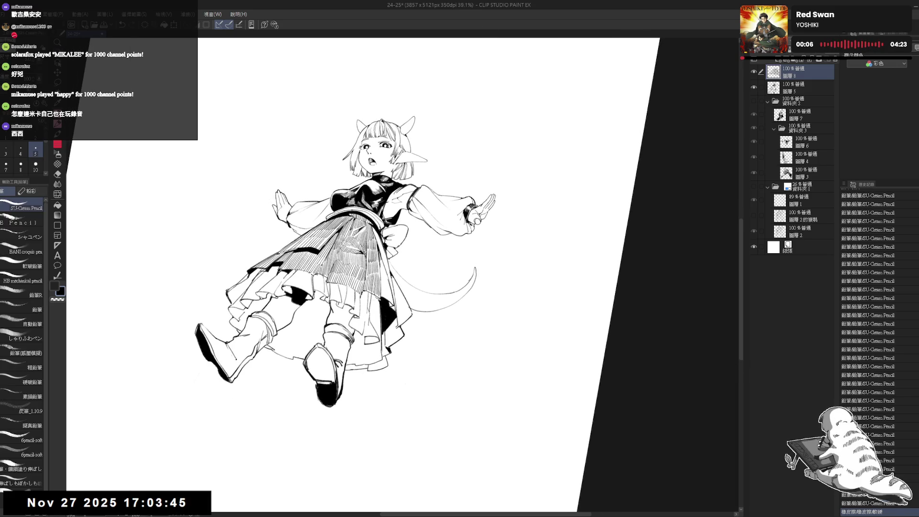
left_click_drag(381, 250, 383, 279)
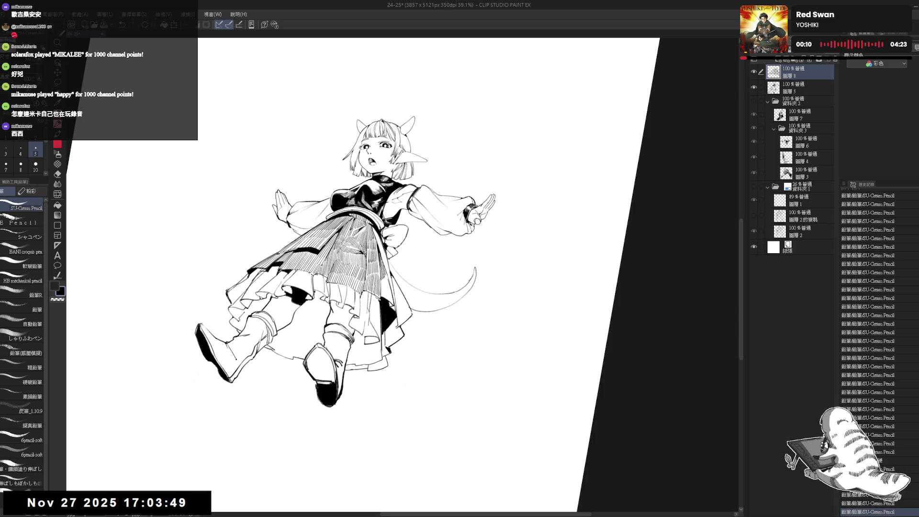
key("ctrl+at")
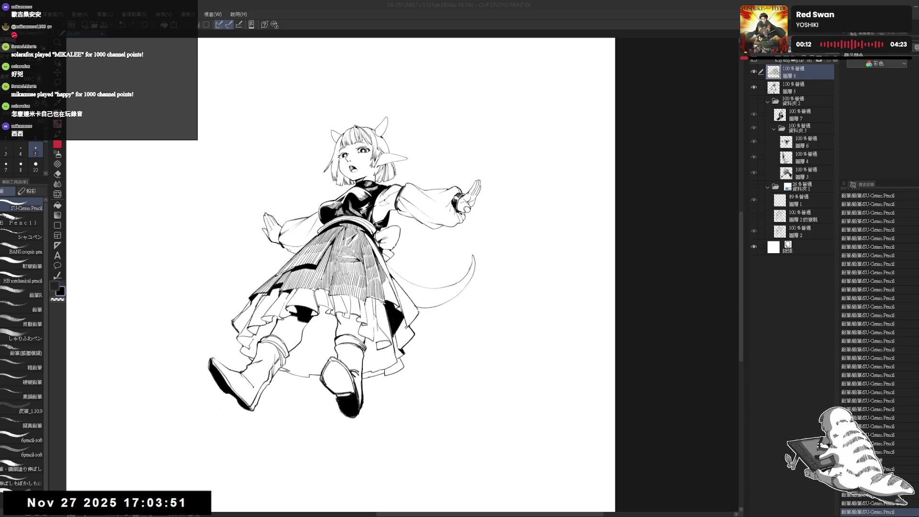
key("asciicircum")
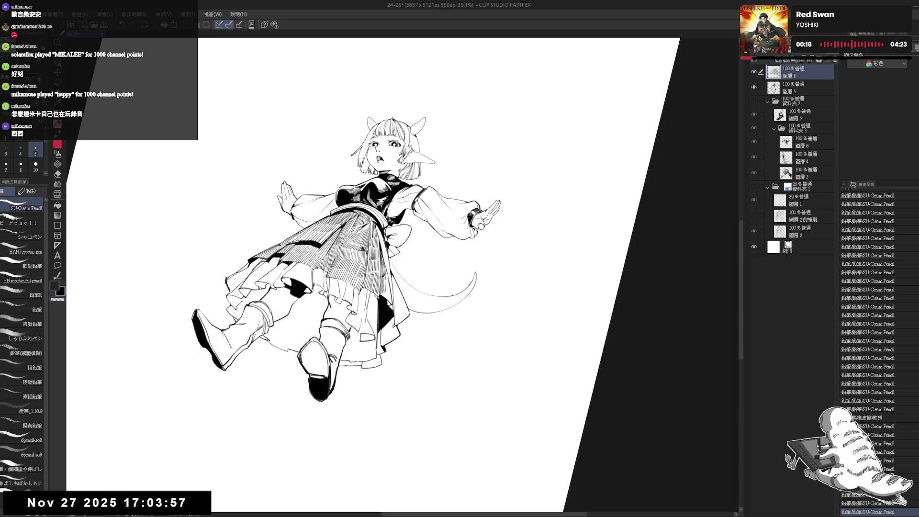
left_click_drag(388, 272, 387, 293)
left_click_drag(388, 284, 388, 297)
left_click_drag(388, 287, 390, 303)
Add more short hatch strokes in the skirt shading and a short line on the tail.
key("minus")
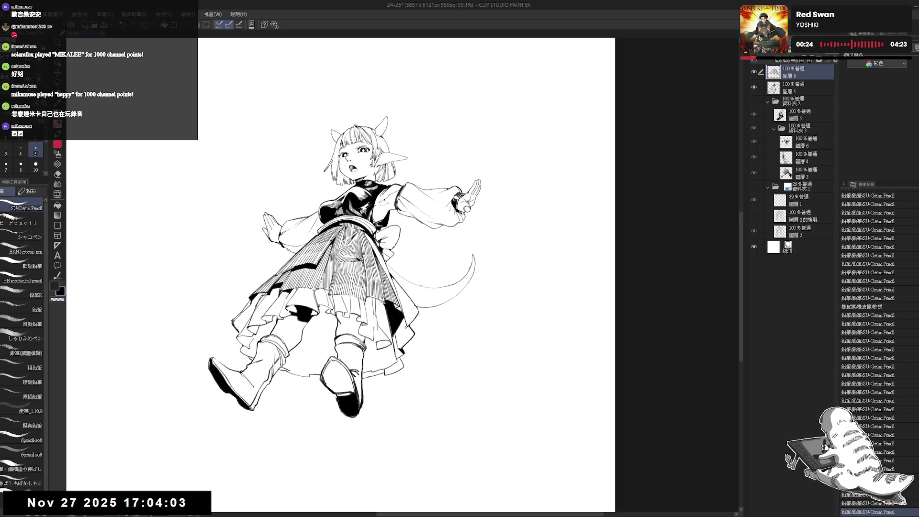
key("minus")
key("asciicircum")
key("asciicircum")
left_click_drag(376, 222, 376, 245)
key("asciicircum")
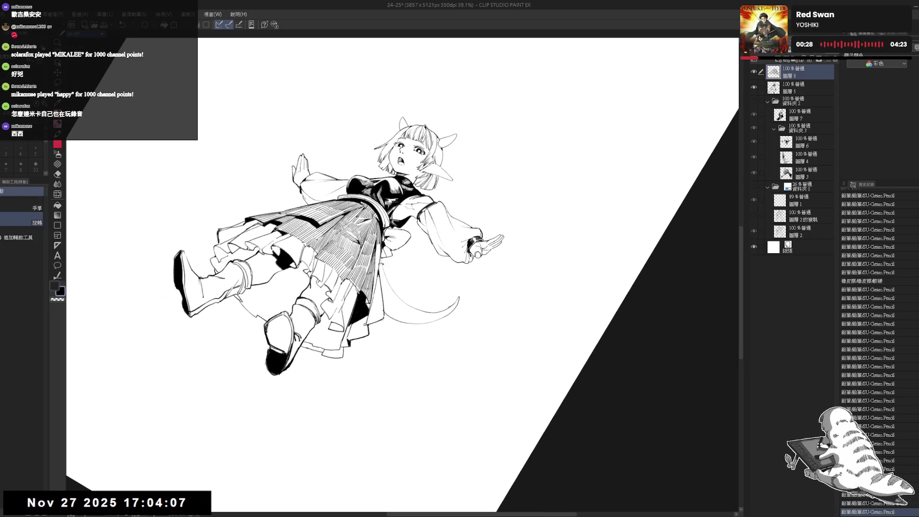
left_click_drag(379, 243, 379, 257)
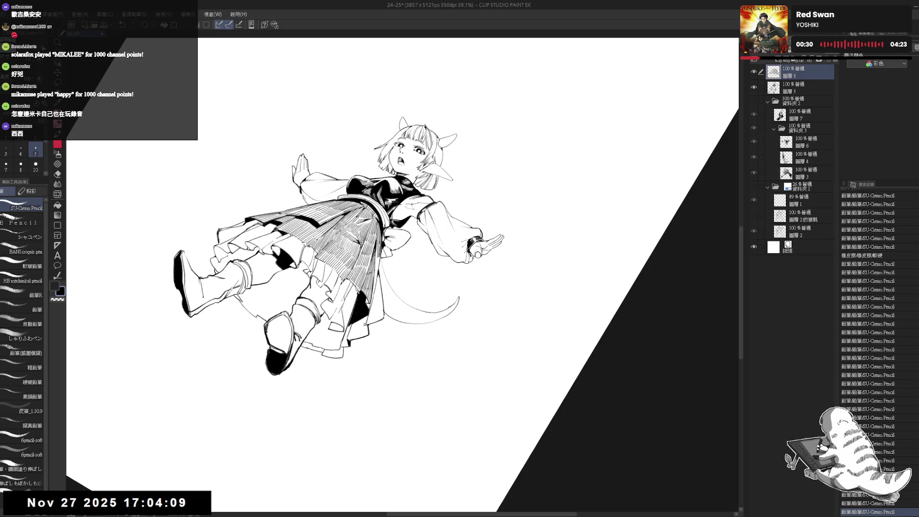
key("minus")
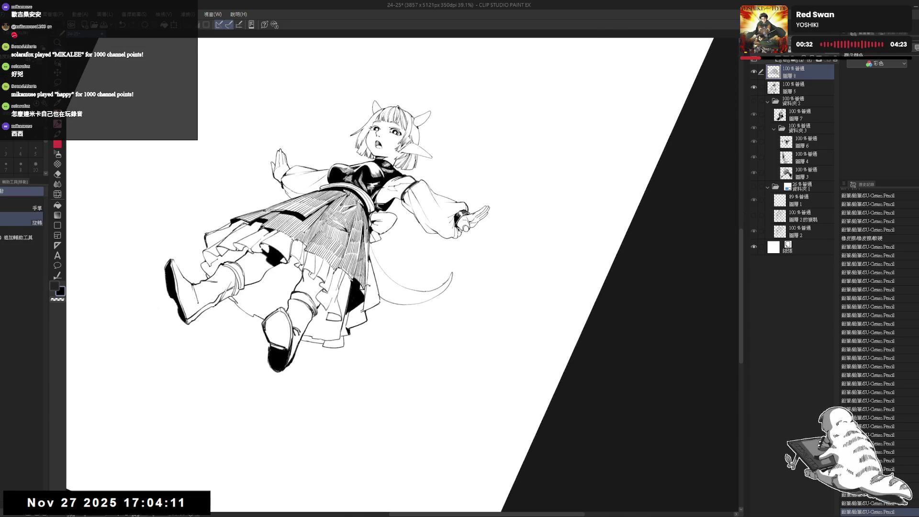
left_click_drag(369, 273, 380, 306)
key("minus")
key("minus")
key("e")
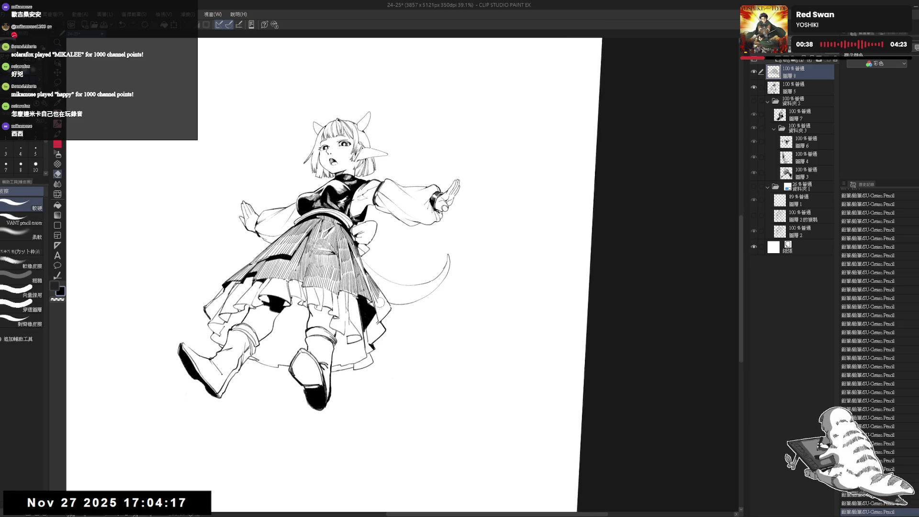
key("p")
key("minus")
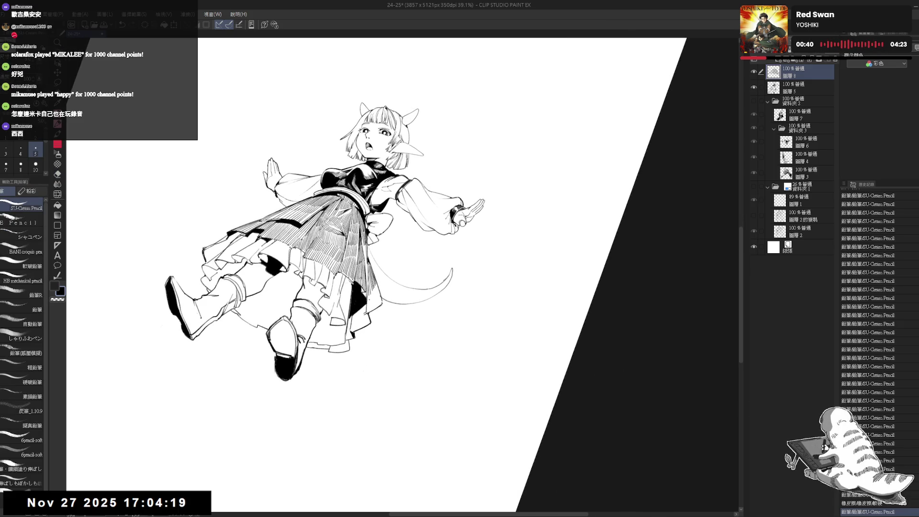
key("minus")
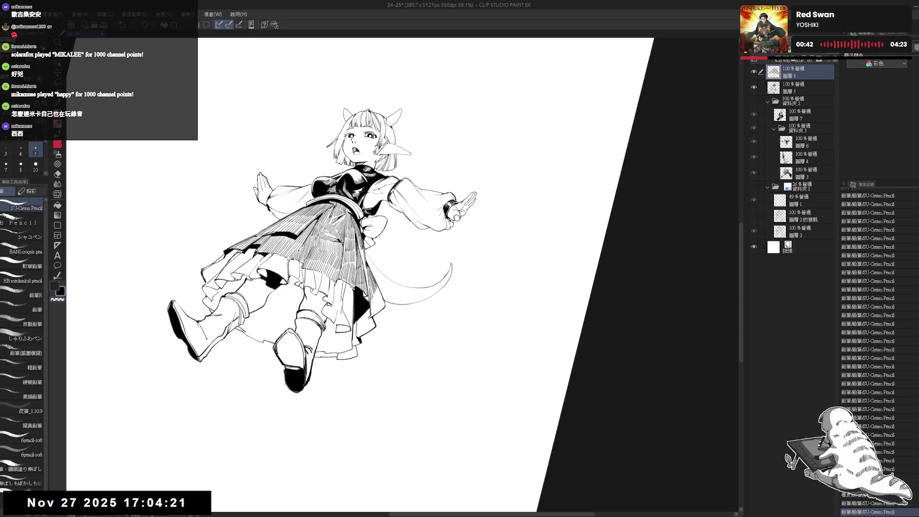
mouse_move(377, 293)
left_mouse_down()
mouse_move(372, 313)
mouse_move(377, 301)
left_mouse_up()
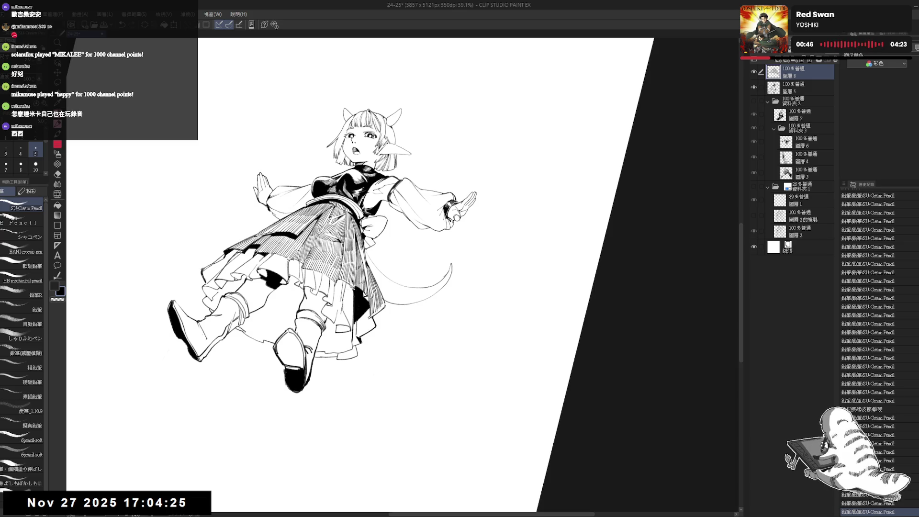
Hatch short strokes along the skirt's edge, then undo the last stroke.
key("ctrl+@")
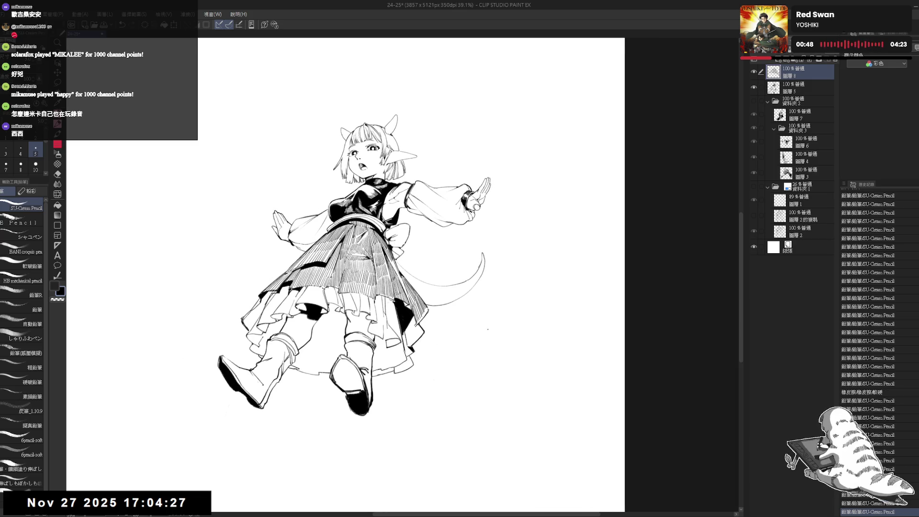
key("ctrl+t")
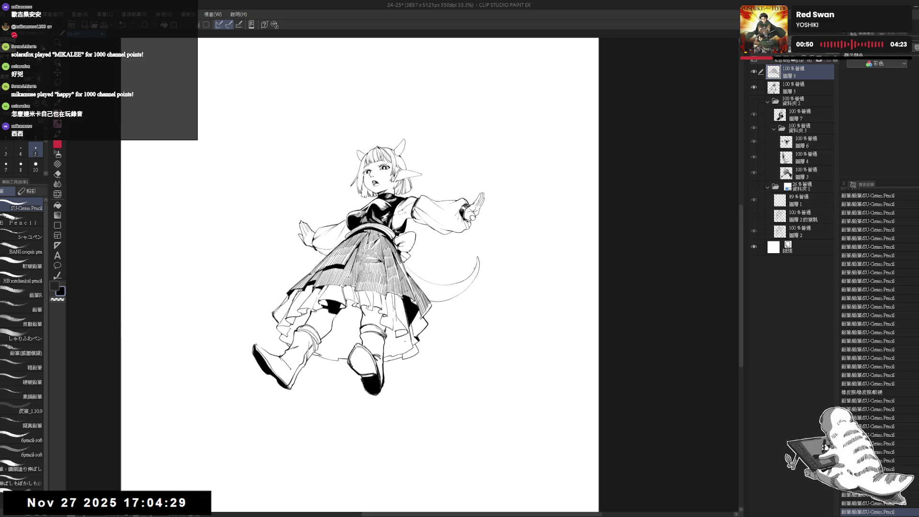
left_click_drag(407, 320, 413, 335)
left_click_drag(413, 318, 417, 333)
left_click_drag(416, 318, 418, 334)
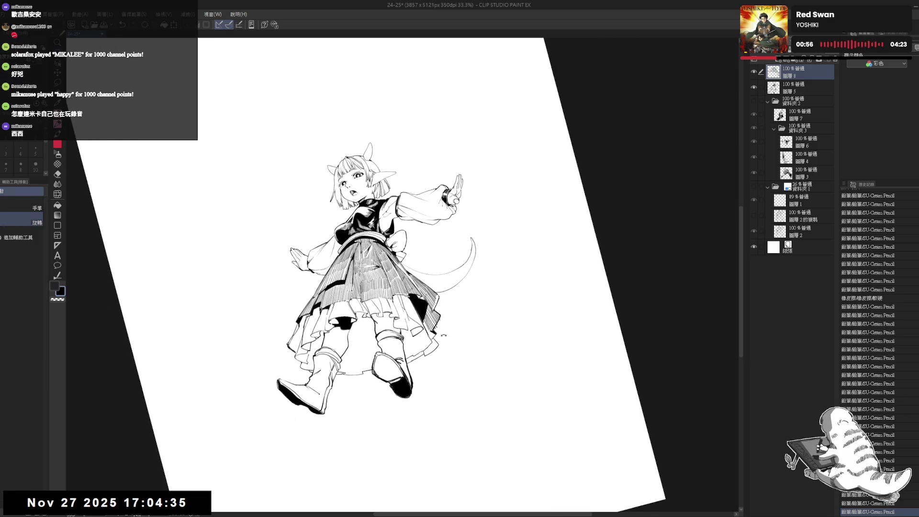
mouse_move(389, 384)
left_mouse_down()
mouse_move(440, 382)
mouse_move(403, 396)
left_mouse_up()
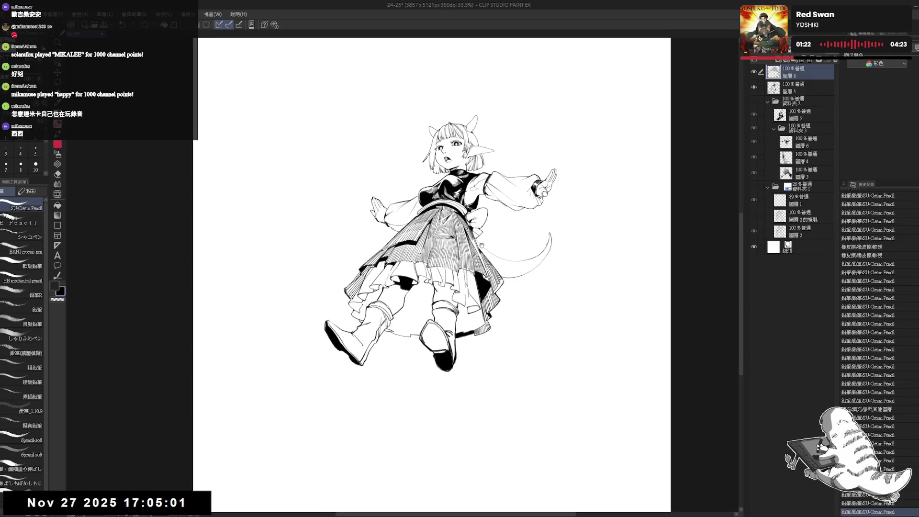
key("ctrl+minus")
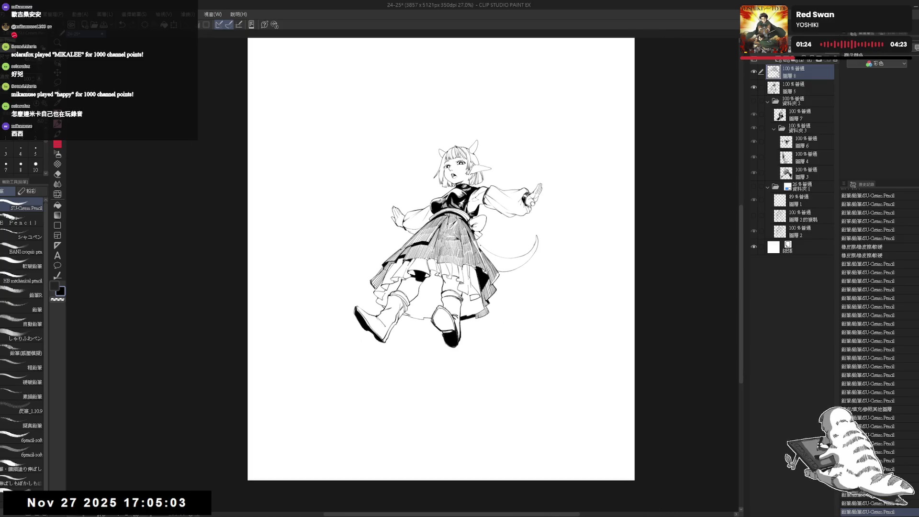
scroll(459, 265, "up", 1)
scroll(451, 232, "up", 1)
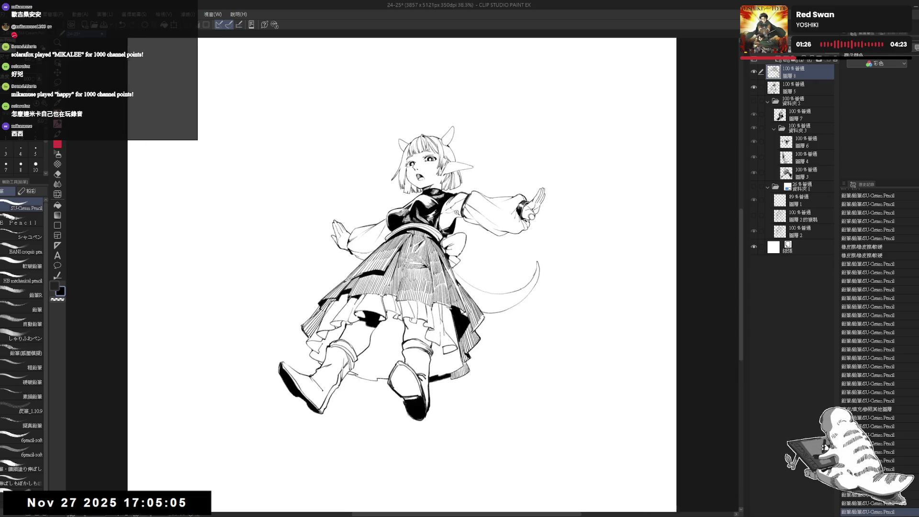
left_click_drag(480, 219, 467, 222)
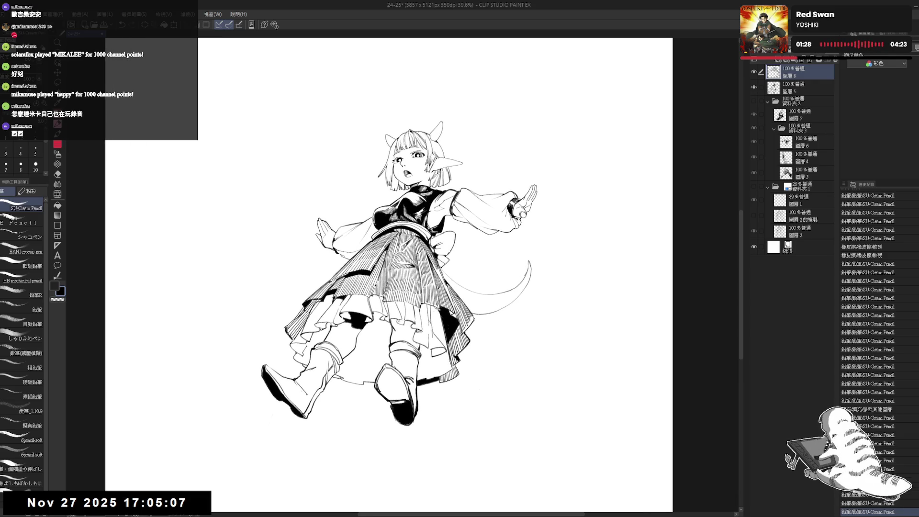
key("ctrl+z")
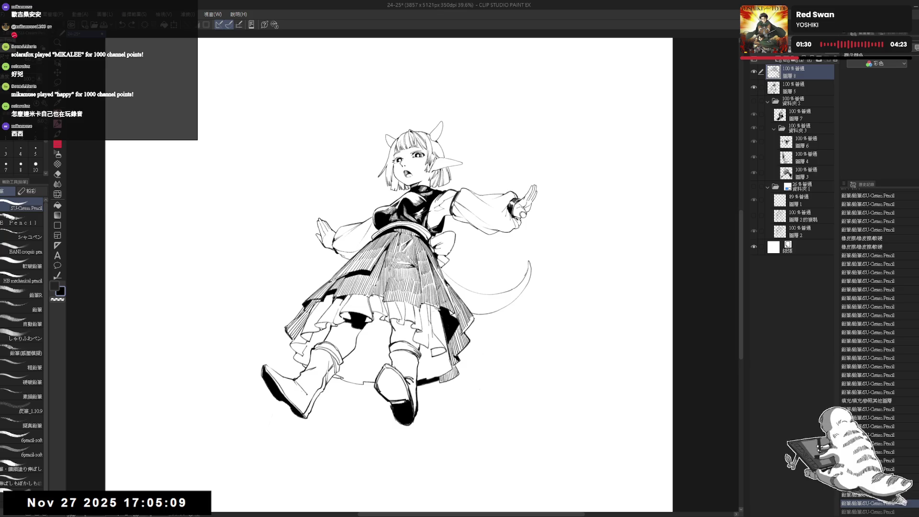
On layer 5, add more pencil hatching strokes across the skirt.
key("minus")
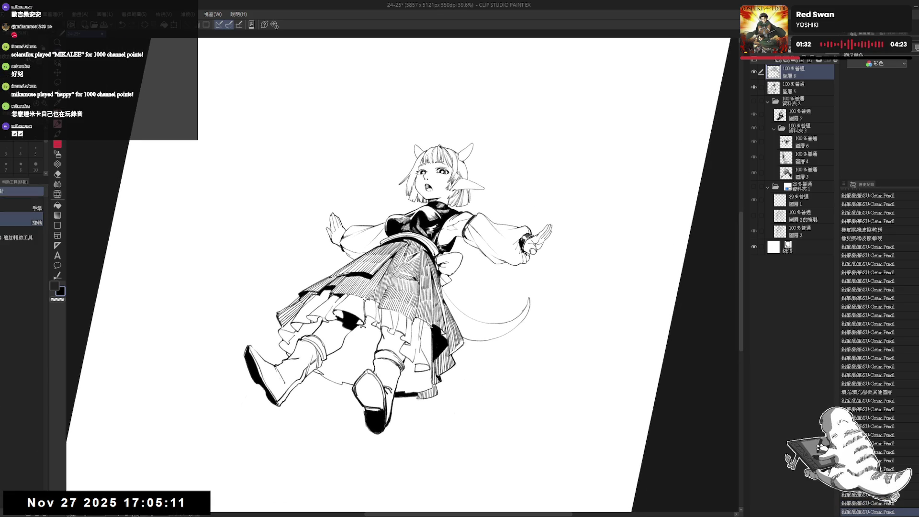
left_click(795, 91)
left_click_drag(384, 336, 386, 307)
key("p")
mouse_move(393, 267)
left_mouse_down()
mouse_move(386, 314)
mouse_move(430, 326)
left_mouse_up()
key("r")
key("p")
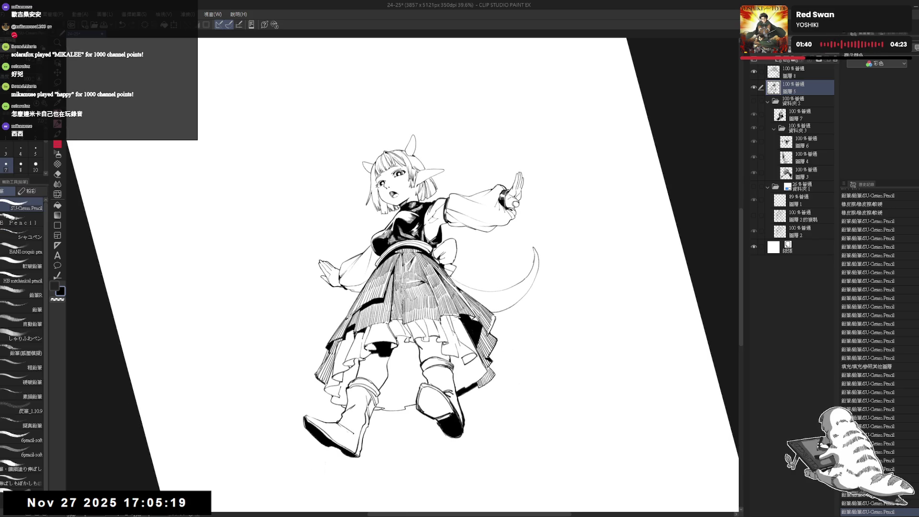
mouse_move(403, 287)
left_mouse_down()
mouse_move(402, 323)
mouse_move(402, 298)
left_mouse_up()
mouse_move(402, 254)
left_mouse_down()
mouse_move(402, 301)
mouse_move(402, 285)
left_mouse_up()
key("r")
left_click_drag(431, 325, 412, 340)
key("p")
left_click_drag(425, 278, 426, 329)
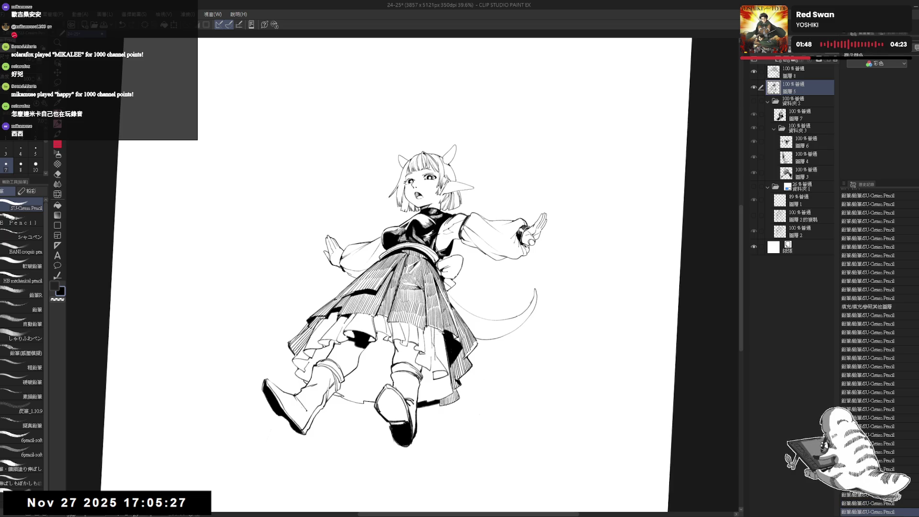
left_click_drag(422, 258, 441, 331)
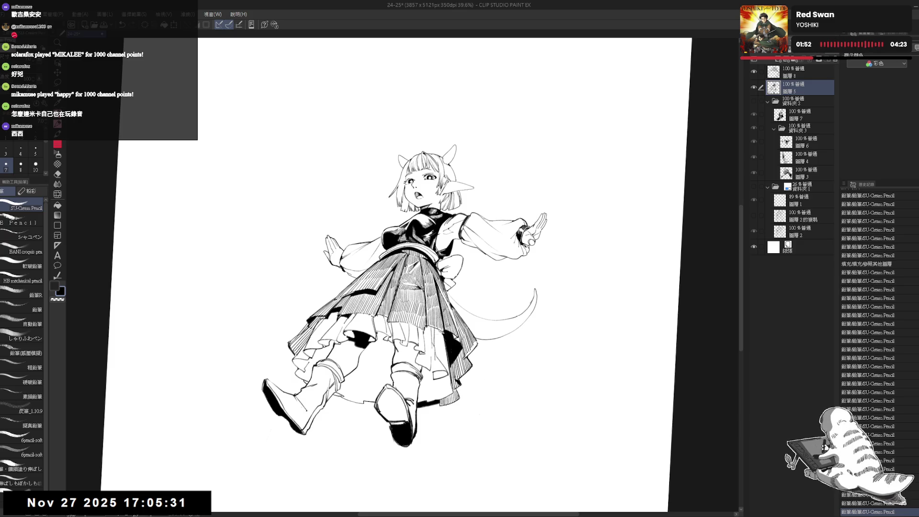
left_click_drag(431, 287, 489, 297)
Set the brush size to 8 and try a test stroke on the skirt, undoing it.
key("minus")
left_click_drag(412, 301, 416, 315)
key("ctrl+z")
key("ctrl+y")
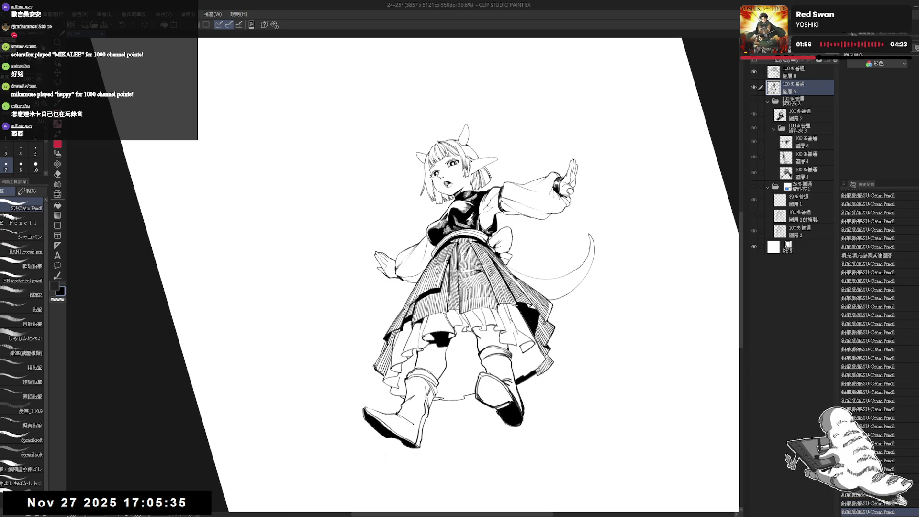
key("minus")
left_click(21, 165)
left_click_drag(413, 302, 415, 335)
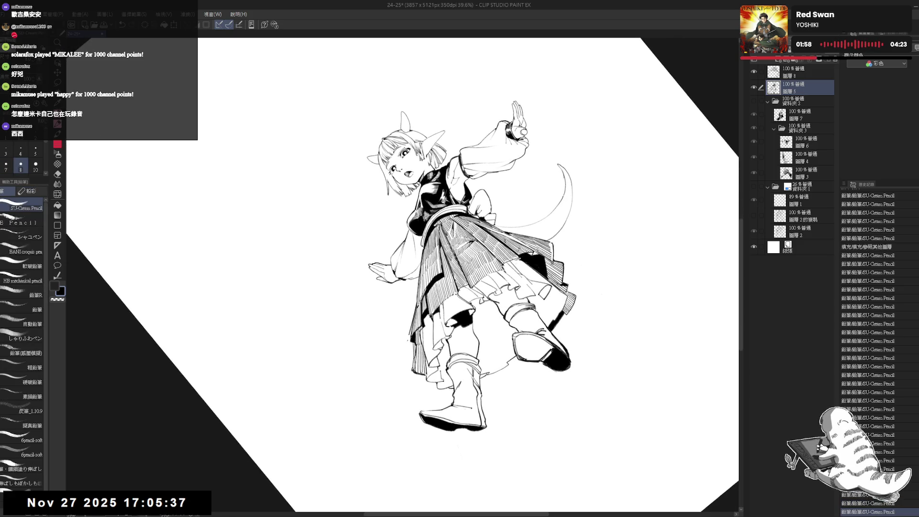
key("ctrl+z")
key("ctrl+0")
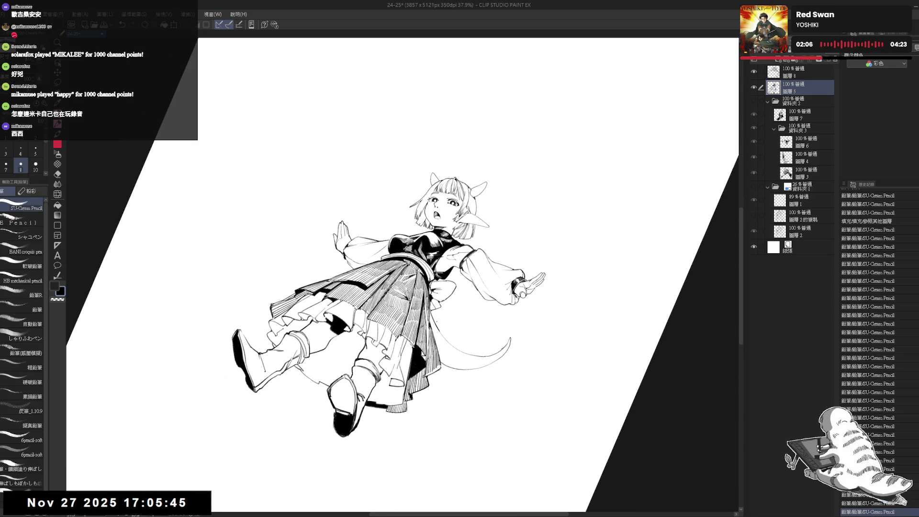
Fill the area between the tail lines solid black and add shading strokes on the tail.
key("ctrl+shift+r")
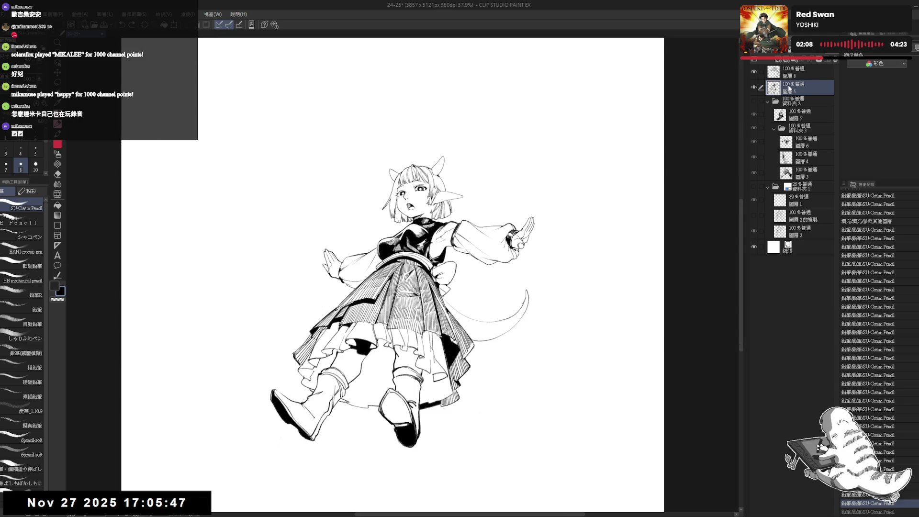
left_click_drag(491, 327, 502, 322)
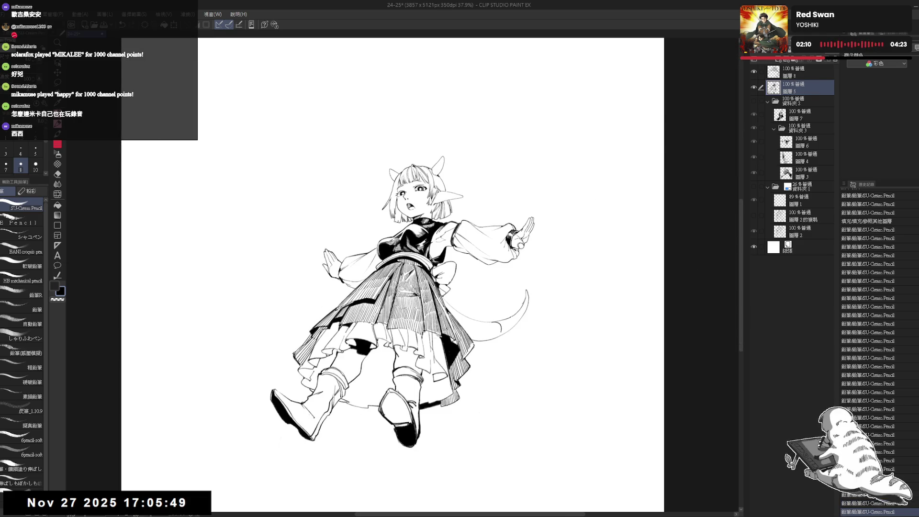
left_click(474, 325)
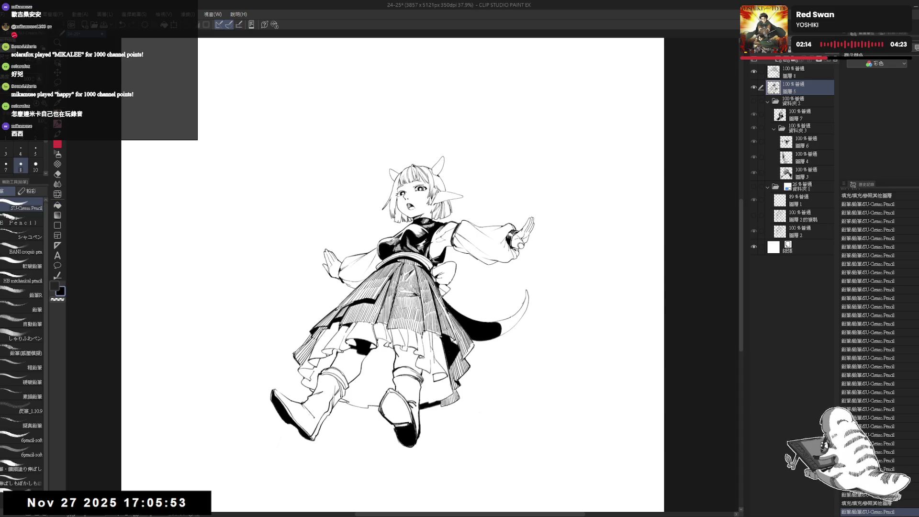
left_click_drag(562, 335, 567, 339)
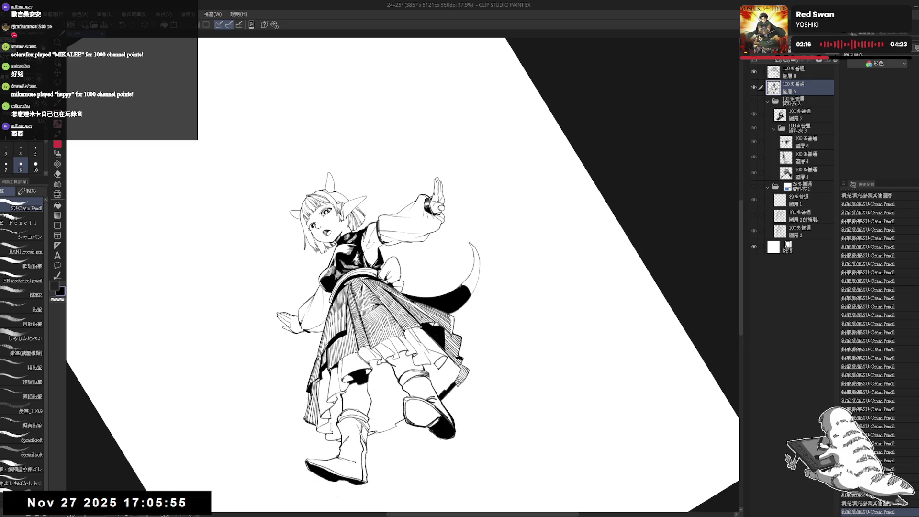
key("^")
key("^")
key("^")
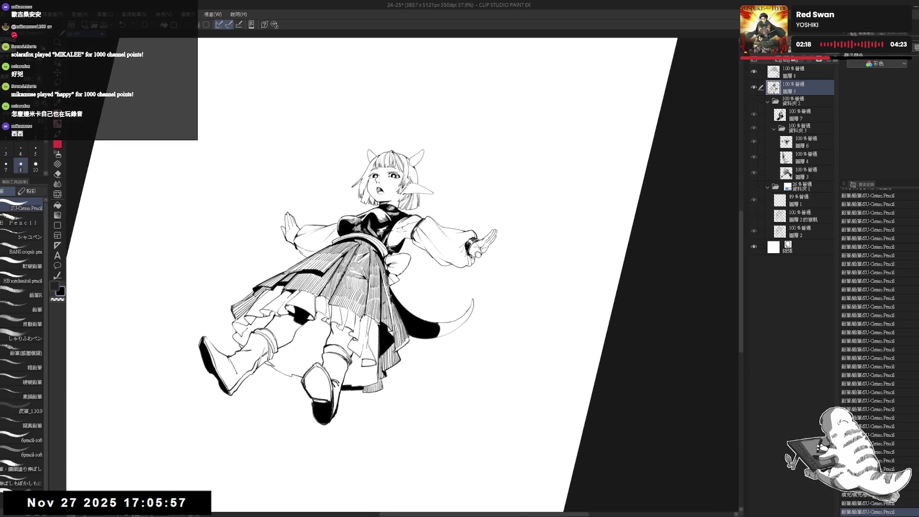
key("minus")
key("minus")
key("minus")
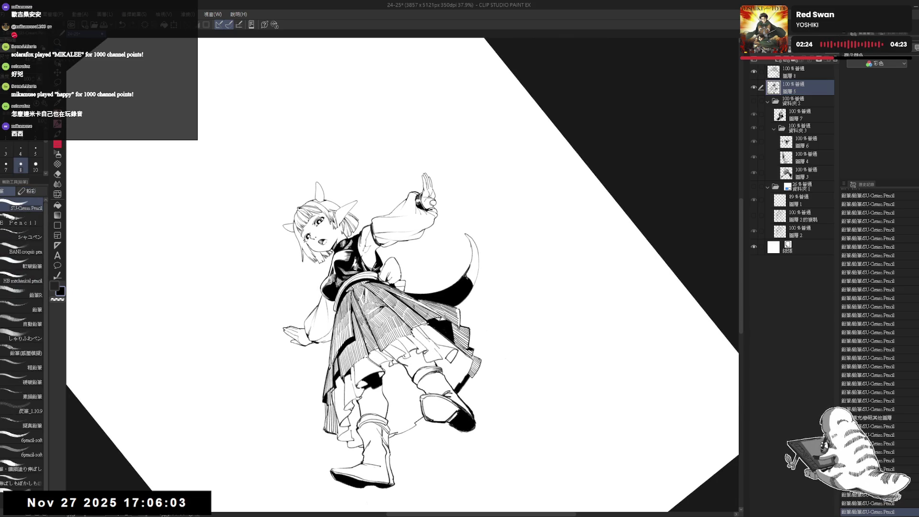
left_click_drag(466, 282, 474, 293)
mouse_move(468, 282)
left_mouse_down()
mouse_move(475, 295)
mouse_move(478, 277)
mouse_move(480, 287)
left_mouse_up()
key("e")
key("p")
key("asciicircum")
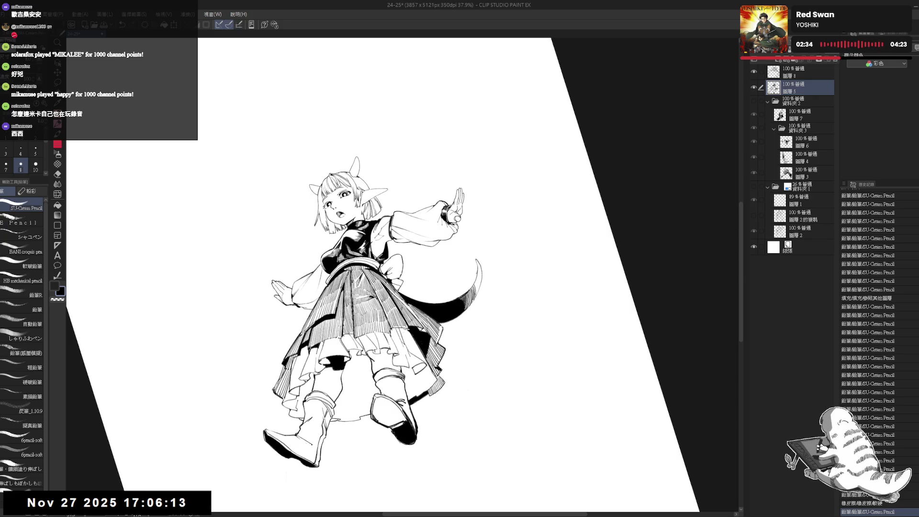
Touch up the tail shading, erasing a small bit and adding more pencil strokes.
mouse_move(468, 283)
left_mouse_down()
mouse_move(475, 293)
mouse_move(477, 280)
left_mouse_up()
key("e")
key("p")
left_click_drag(474, 273, 477, 283)
left_click_drag(472, 275, 477, 283)
left_click_drag(472, 275, 477, 283)
left_click_drag(472, 275, 476, 283)
Check the drawing in mirrored and rotated views, then reset the view upright showing the whole page.
key("ctrl+at")
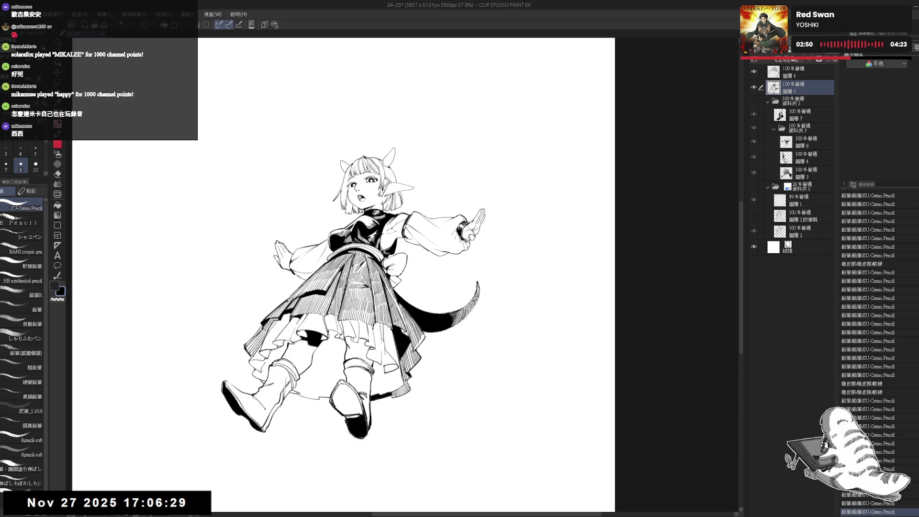
key("h")
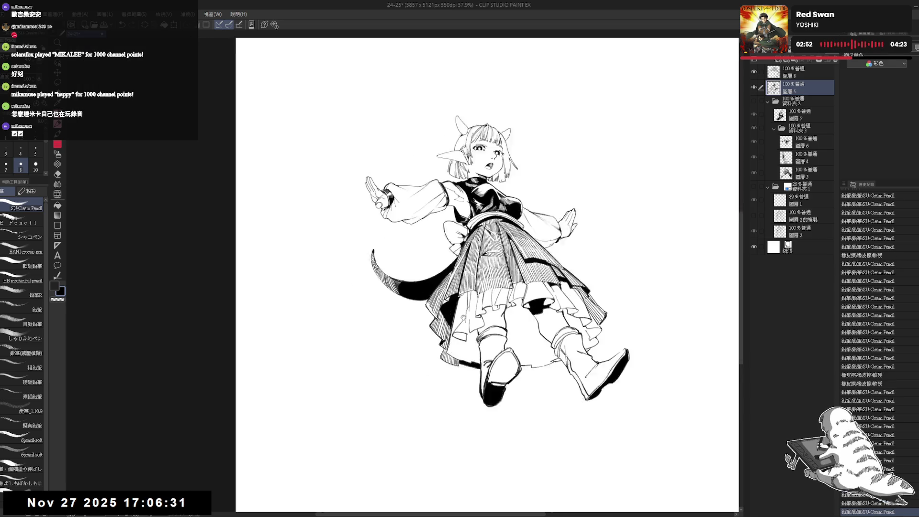
left_click_drag(459, 408, 395, 349)
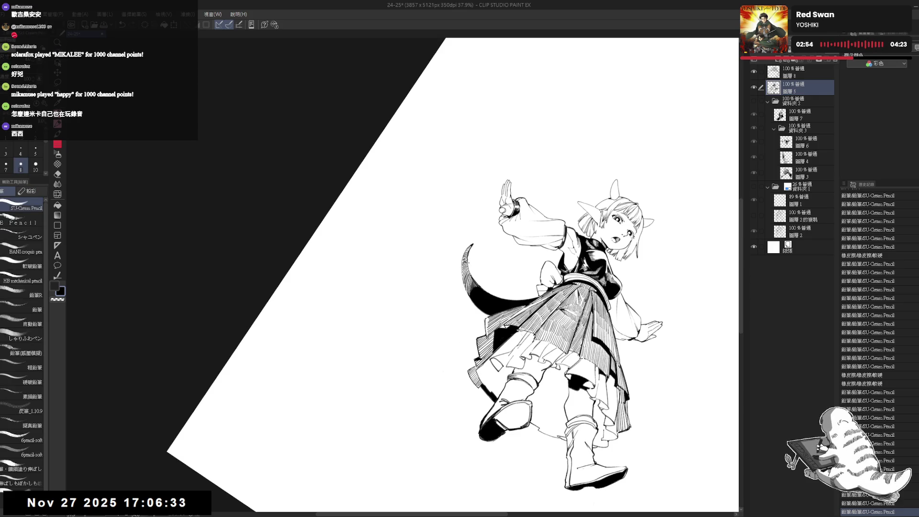
left_click_drag(468, 248, 474, 261)
left_click_drag(469, 250, 474, 260)
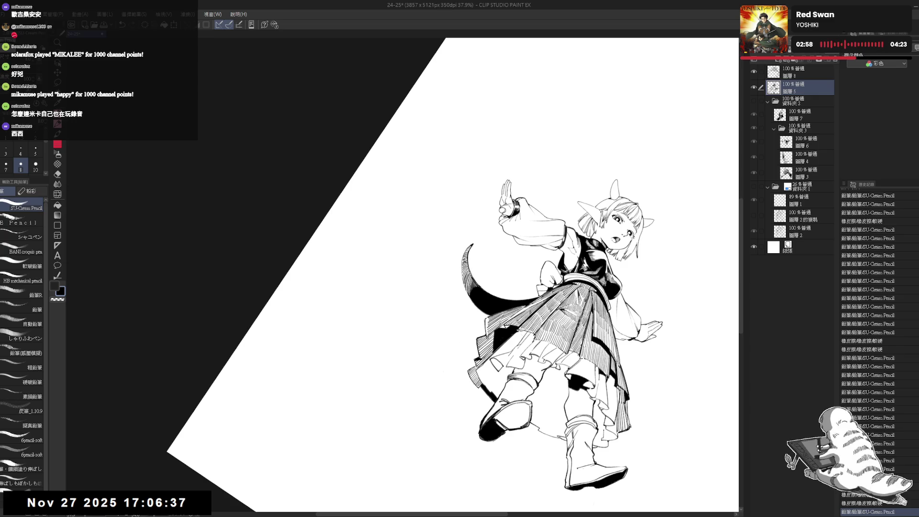
key("h")
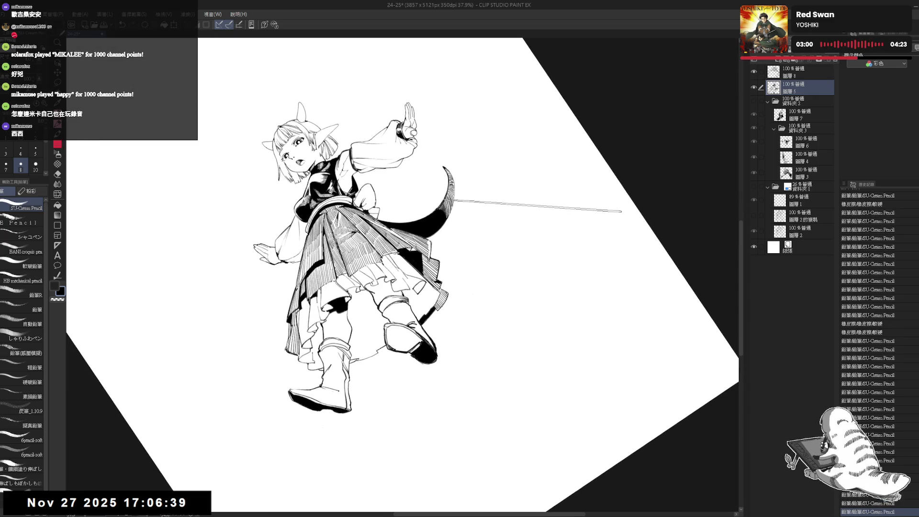
double_click(617, 211)
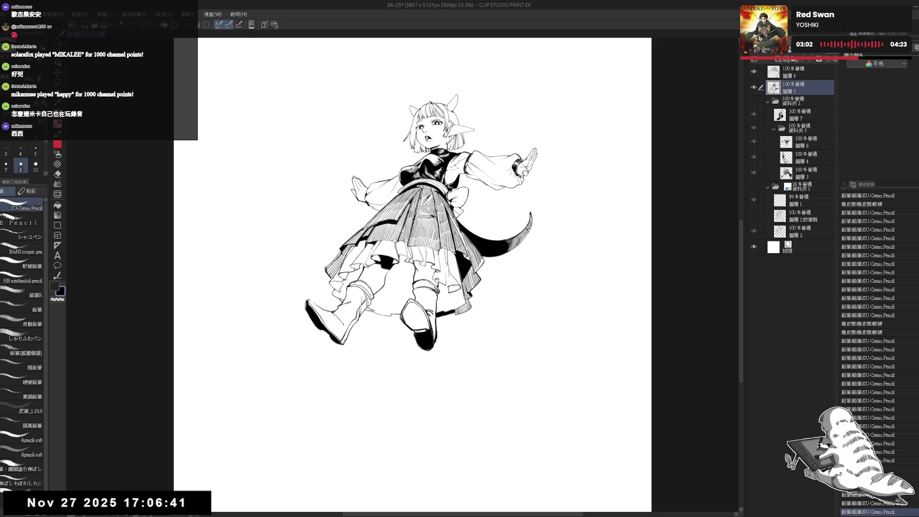
left_click_drag(455, 330, 463, 319)
Erase the small stray mark near the left boot and return to the pencil.
key("e")
left_click_drag(345, 305, 377, 323)
key("p")
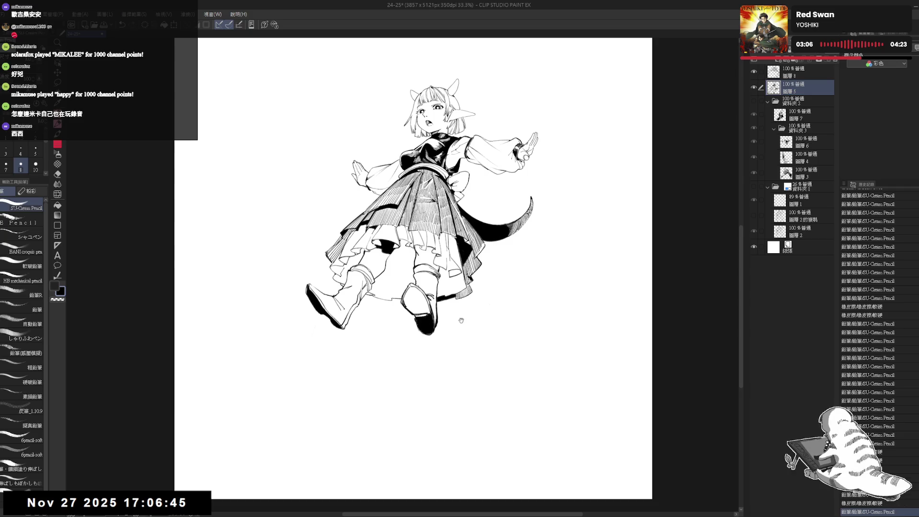
left_click_drag(395, 372, 373, 378)
left_click_drag(497, 272, 495, 284)
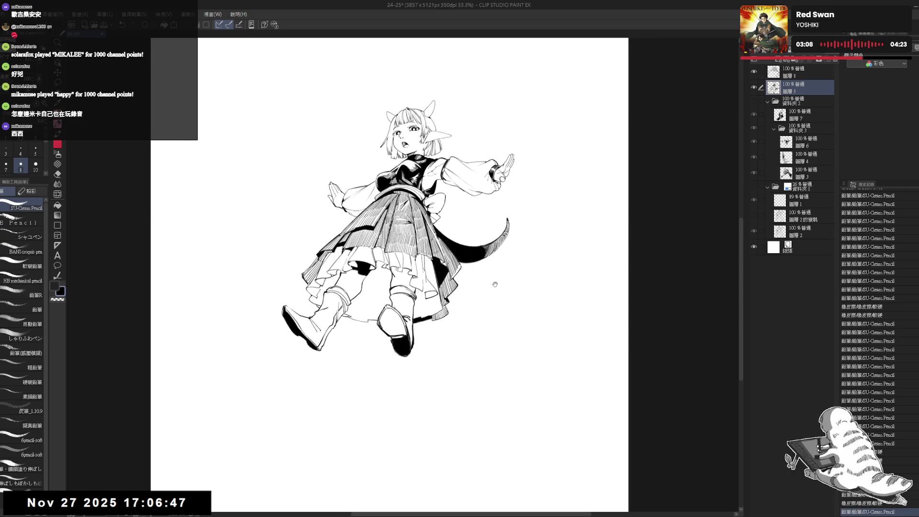
scroll(495, 285, "down", 1)
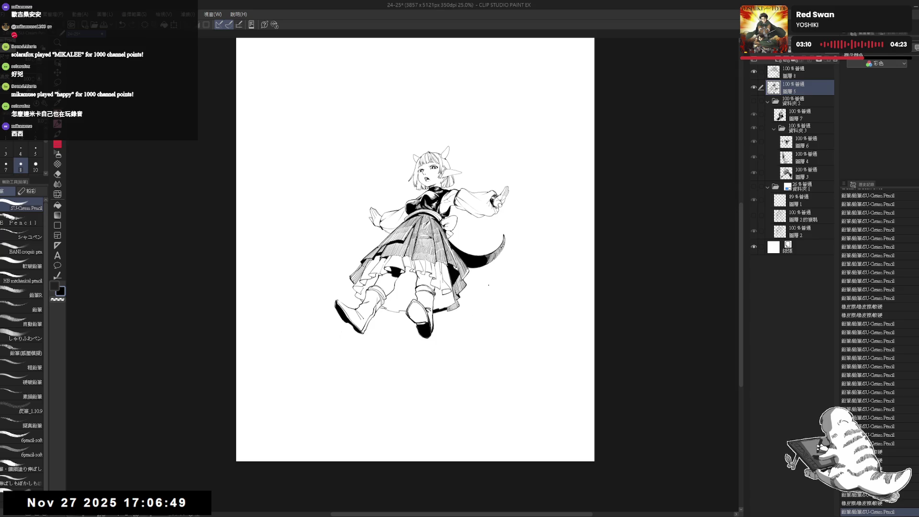
scroll(488, 285, "up", 1)
Clean up the boot tips, erasing stray marks and adding a small pencil stroke to the right boot.
key("e")
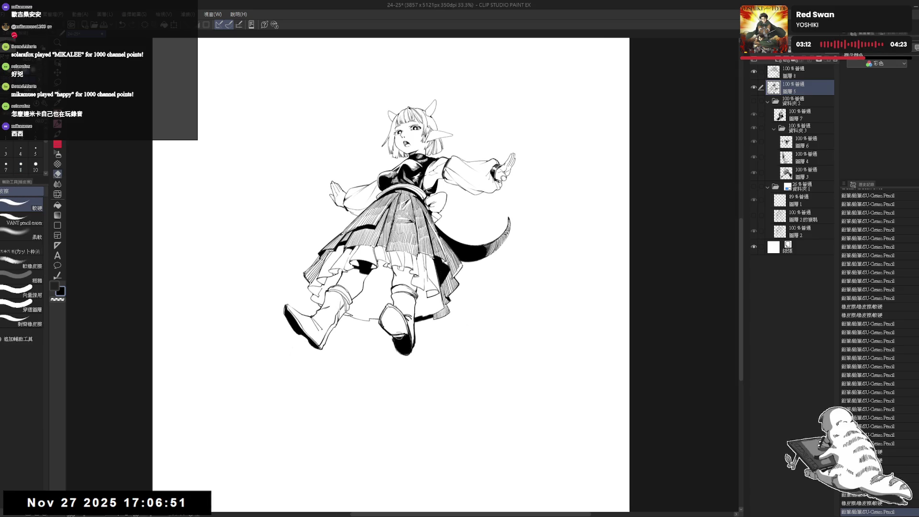
mouse_move(398, 341)
left_mouse_down()
mouse_move(411, 358)
mouse_move(398, 343)
left_mouse_up()
key("p")
key("ctrl+z")
key("e")
key("p")
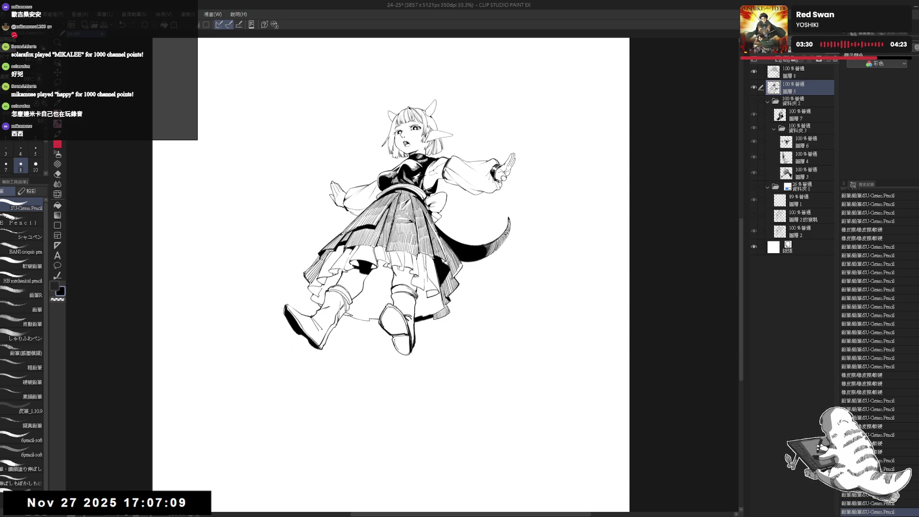
left_click_drag(398, 341, 400, 345)
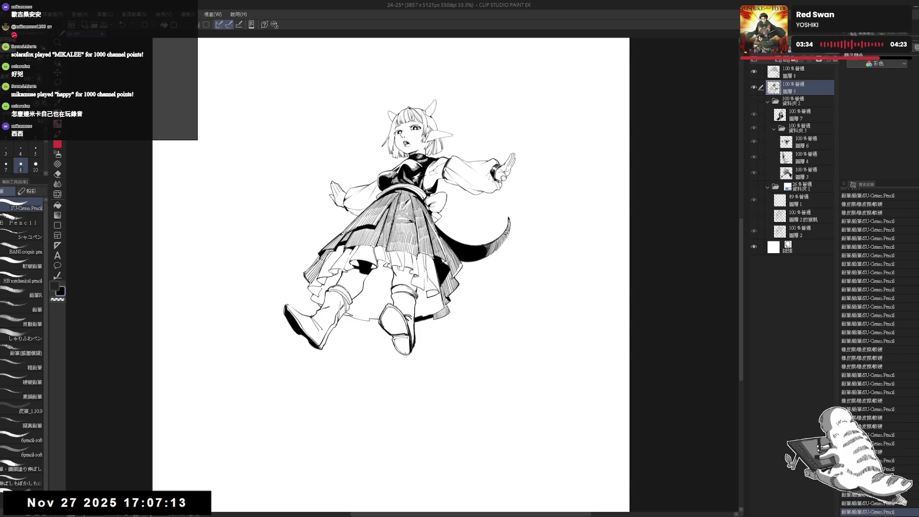
key("h")
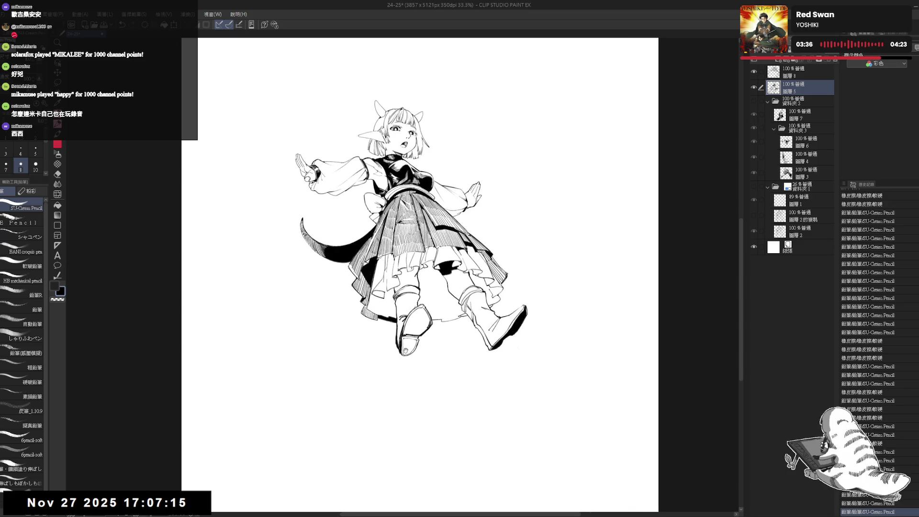
key("h")
left_click_drag(385, 325, 393, 335)
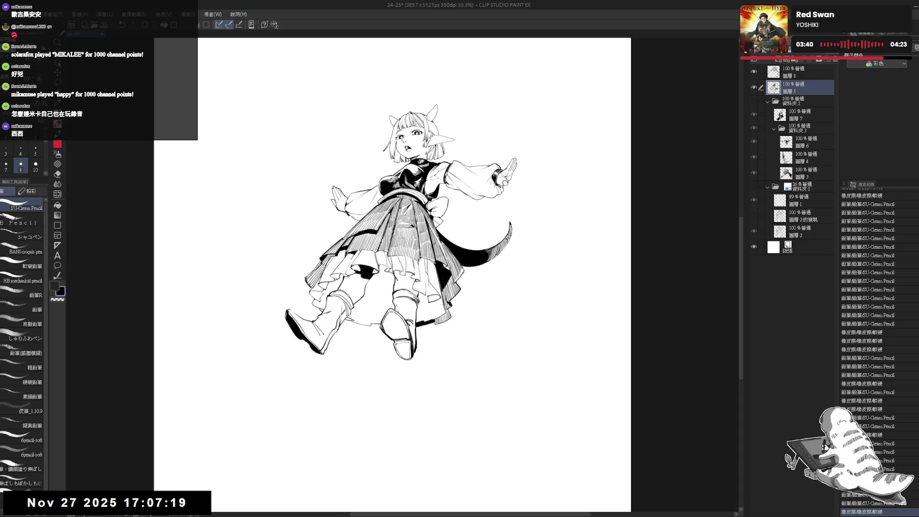
Compare the girl against the caped figure artwork, hide it again, and add a new layer folder.
key("ctrl+minus")
left_click(755, 102)
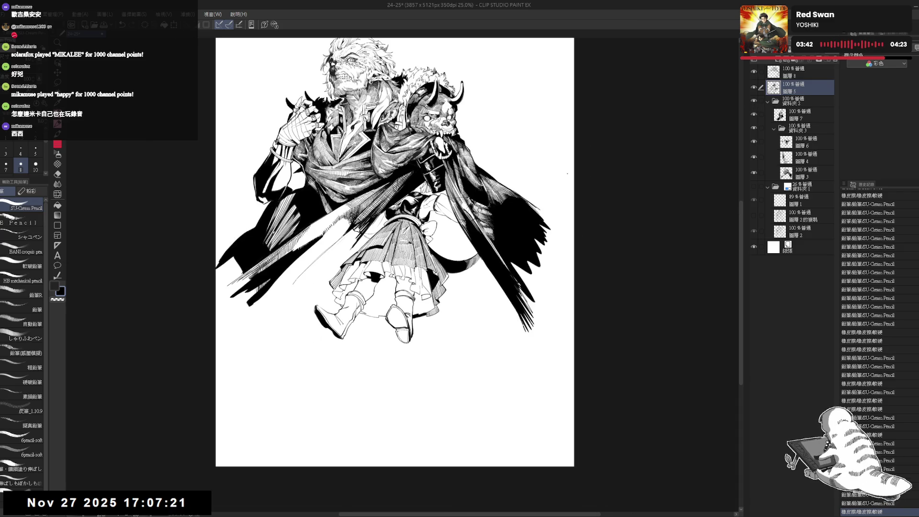
key("ctrl+plus")
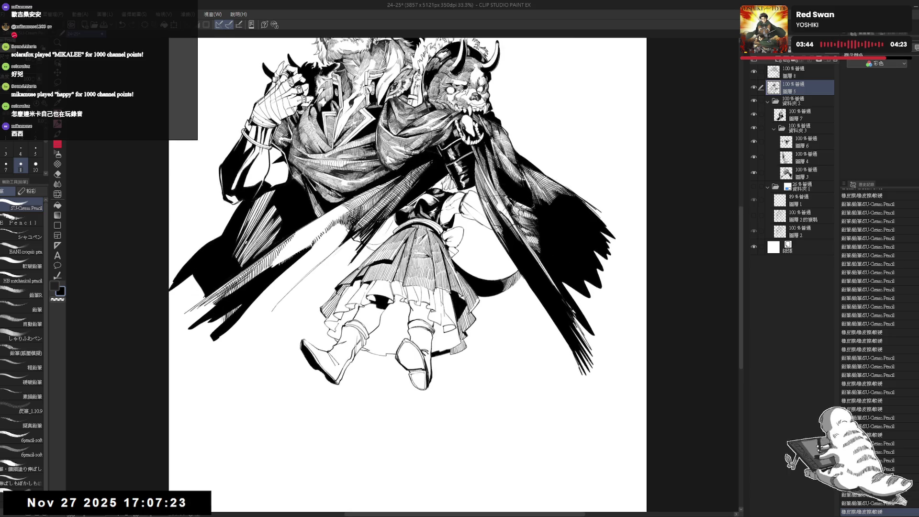
scroll(651, 169, "up", 1)
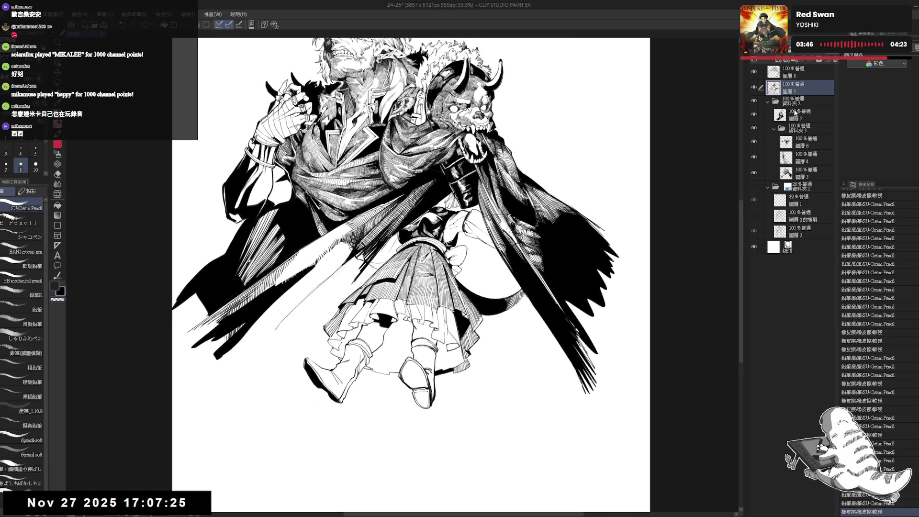
key("ctrl+comma")
key("ctrl+comma")
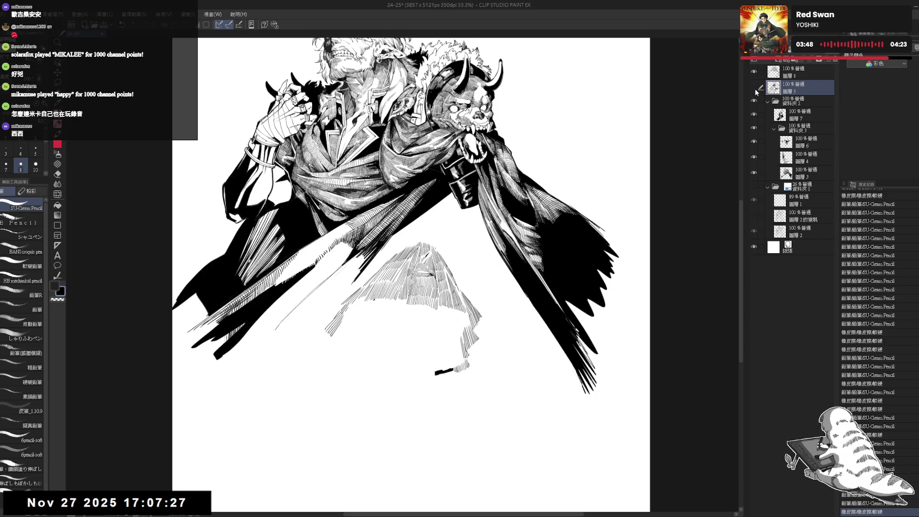
left_click(754, 101)
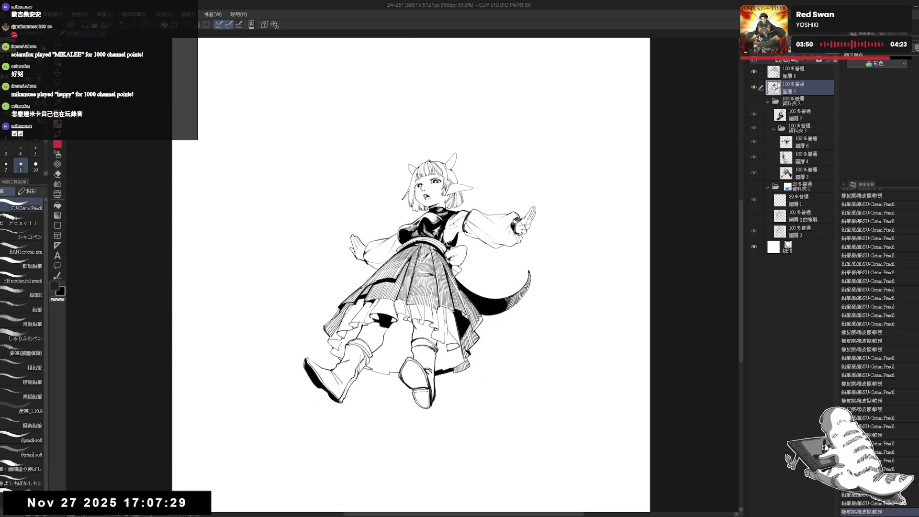
left_click(795, 60)
Move the girl's layer into the new folder and add a fresh empty layer inside it.
left_click_drag(796, 73, 797, 114)
key("ctrl+shift+n")
left_click(799, 73)
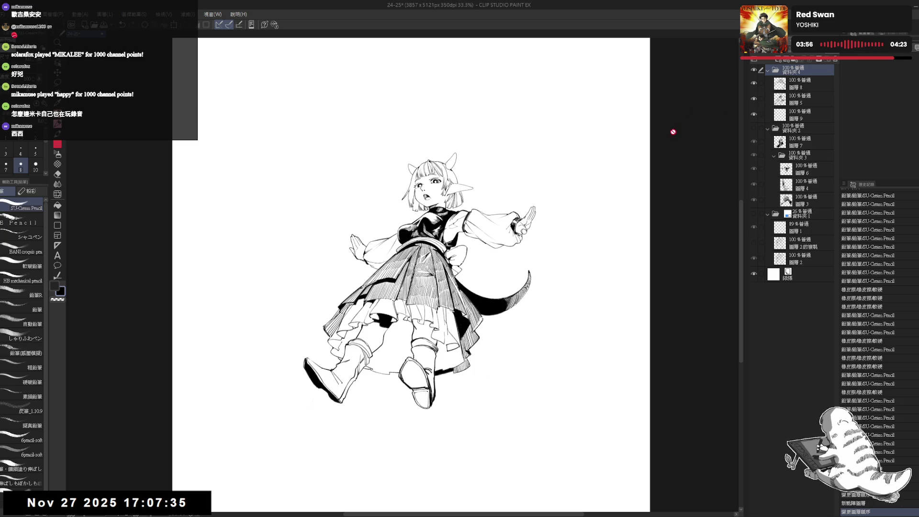
Auto-select the white background around the girl and invert it to select her figure.
key("w")
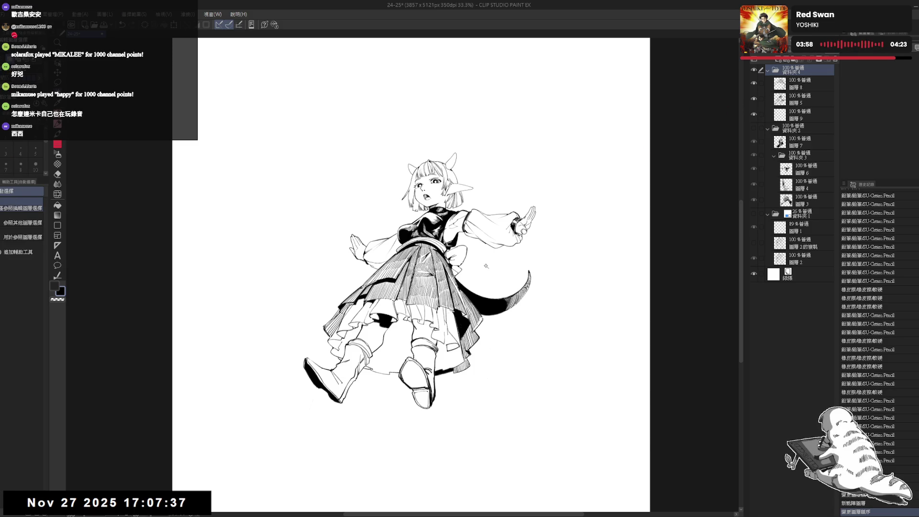
left_click(500, 255)
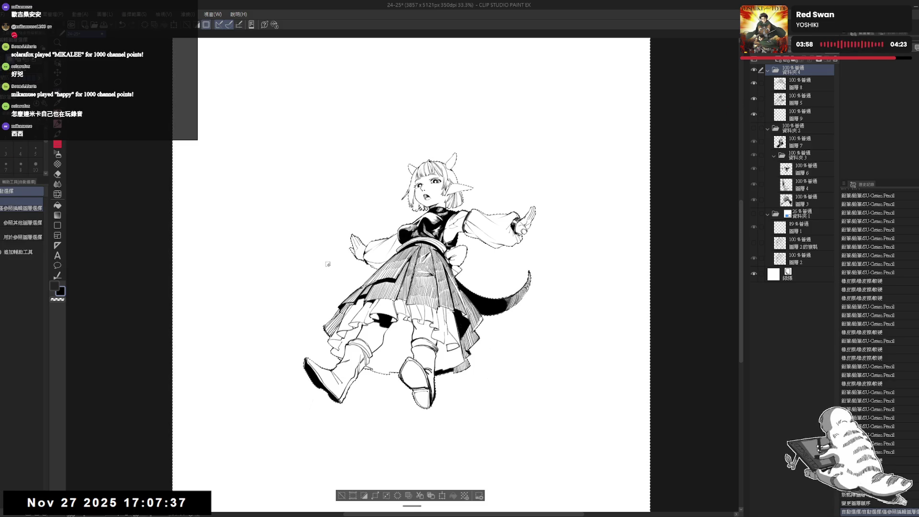
left_click(364, 496)
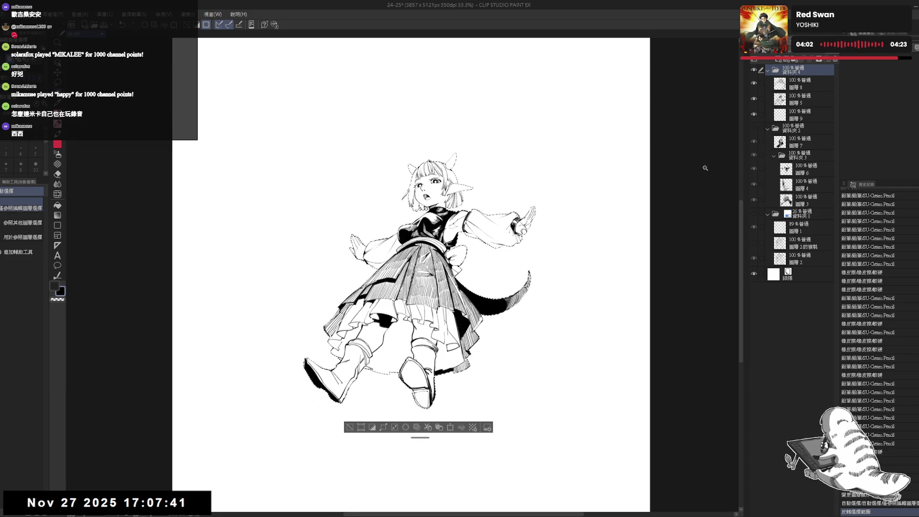
scroll(437, 197, "up", 3)
Refine the selection around the mouth and chin with the lasso, then select 圖層 9.
key("m")
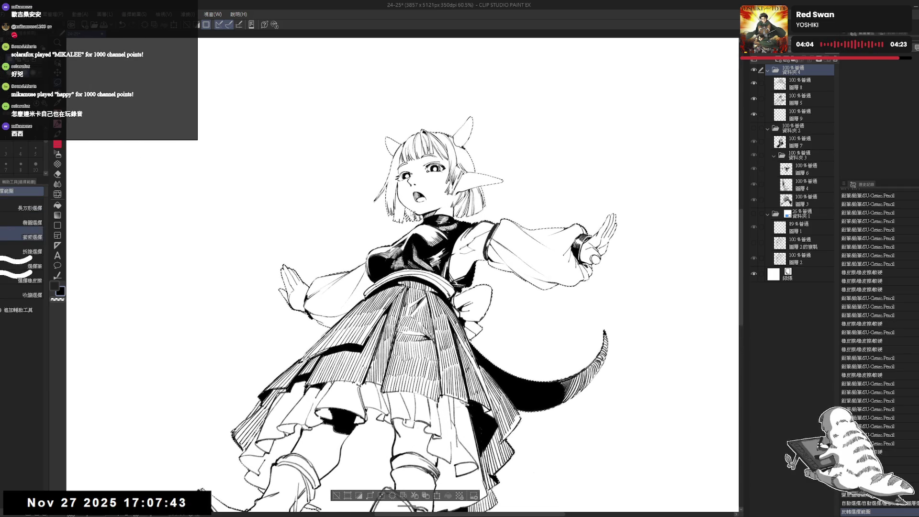
left_click_drag(407, 205, 408, 209)
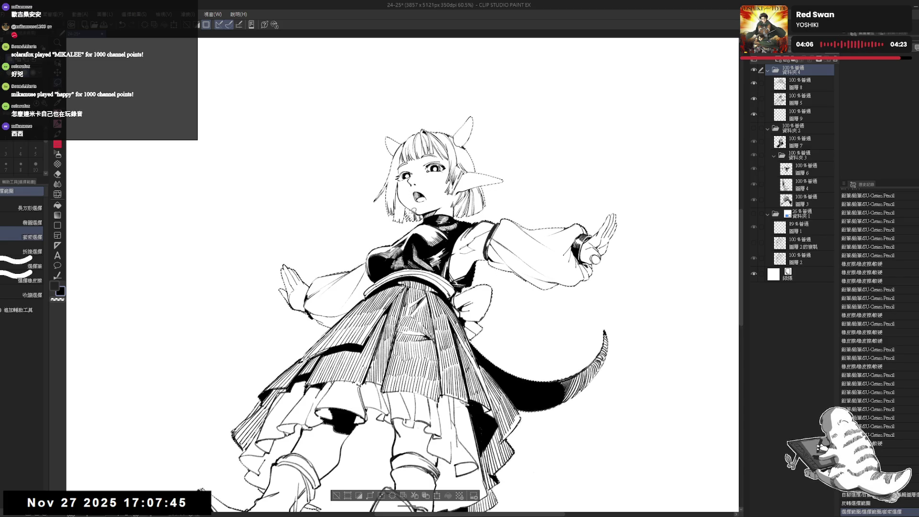
key("ctrl+z")
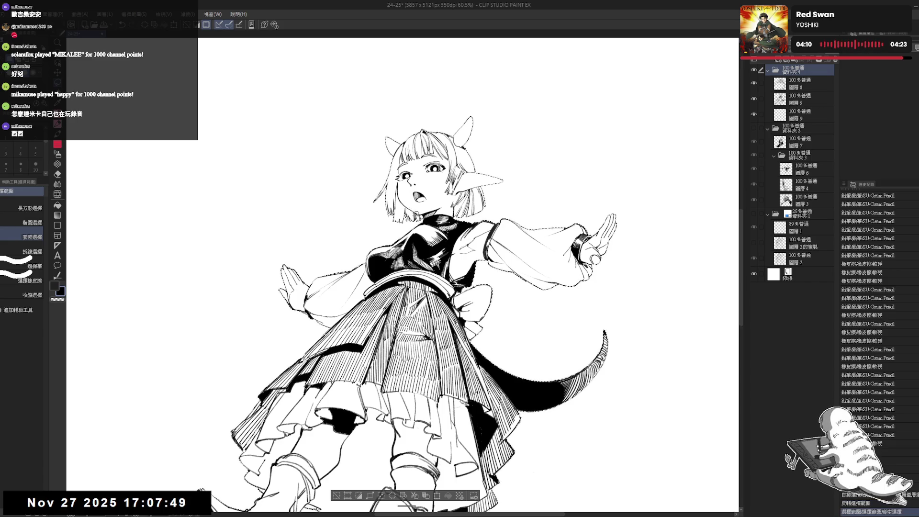
left_click_drag(413, 191, 423, 201)
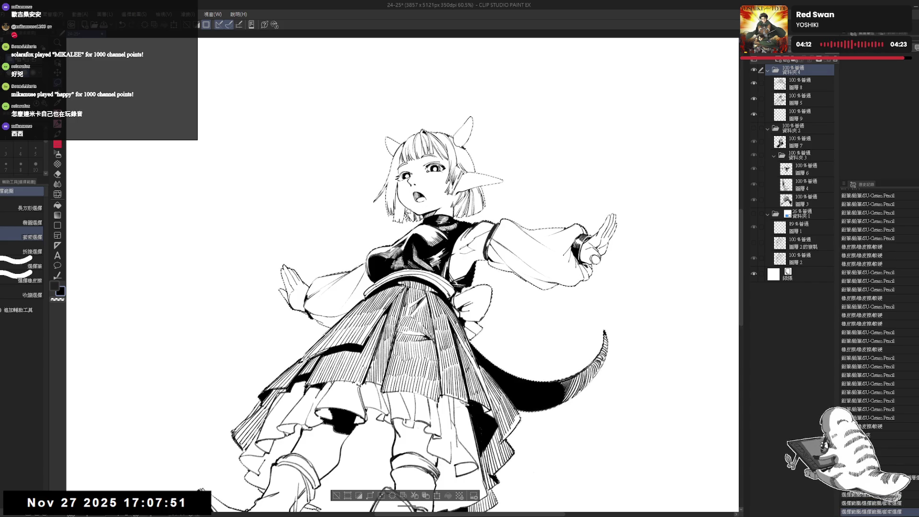
scroll(447, 190, "down", 3)
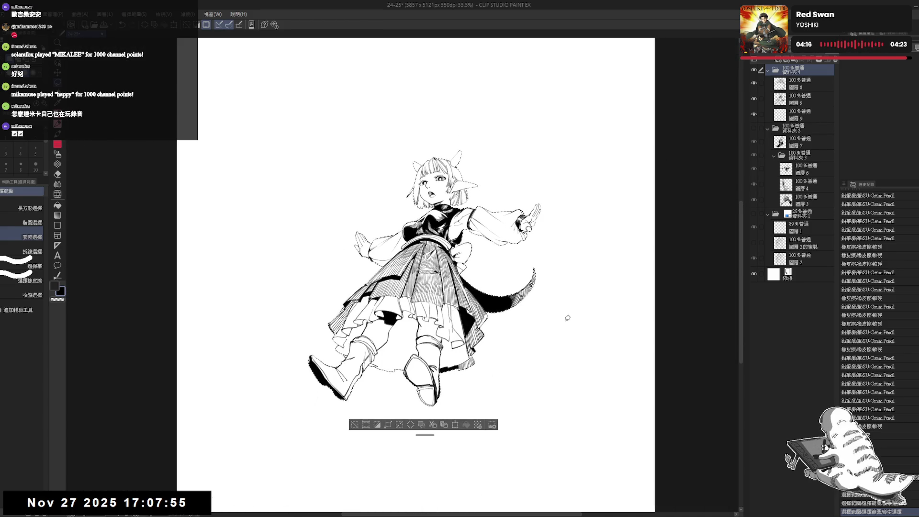
left_click(803, 122)
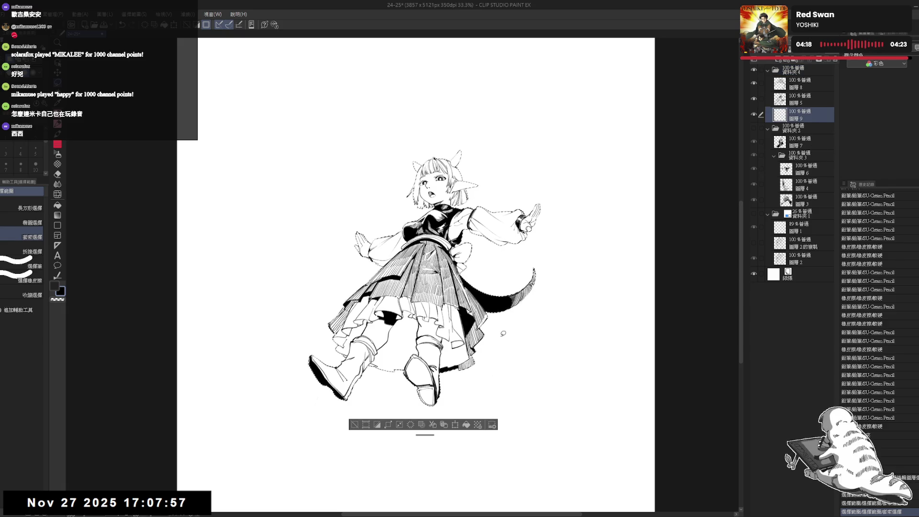
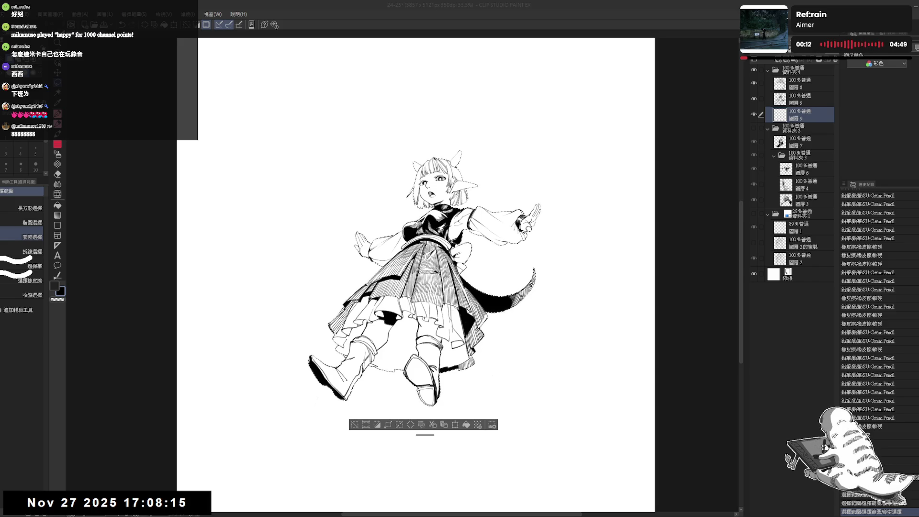
Show folder 資料夾 2 and mask it with the inverted selection so the girl stays in front.
left_click(777, 131)
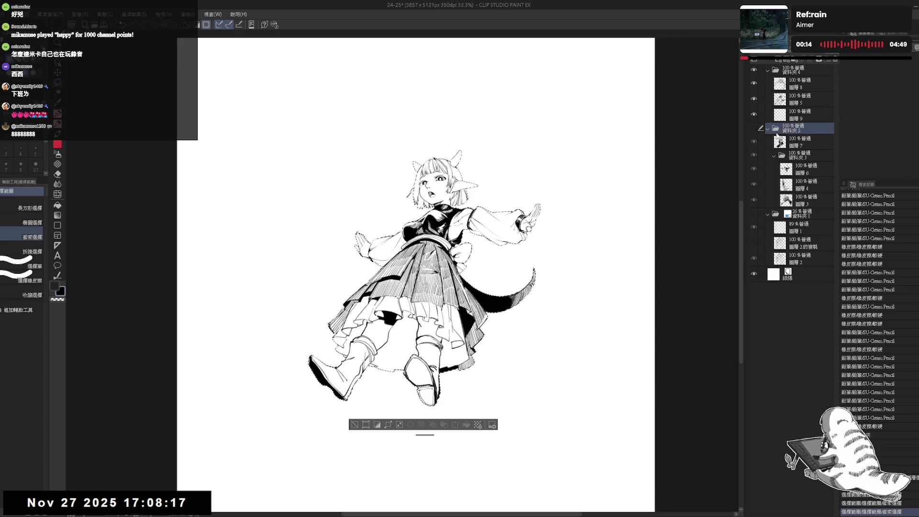
left_click(754, 129)
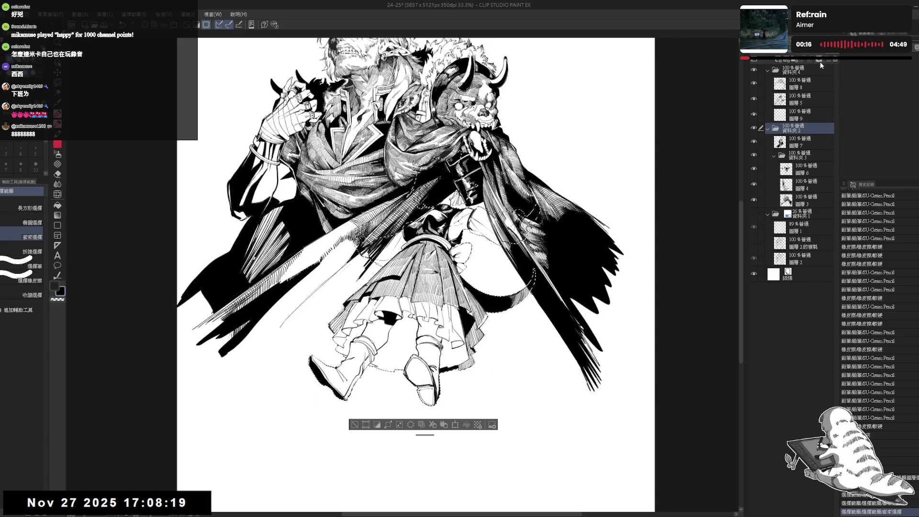
left_click(820, 60)
key("ctrl+z")
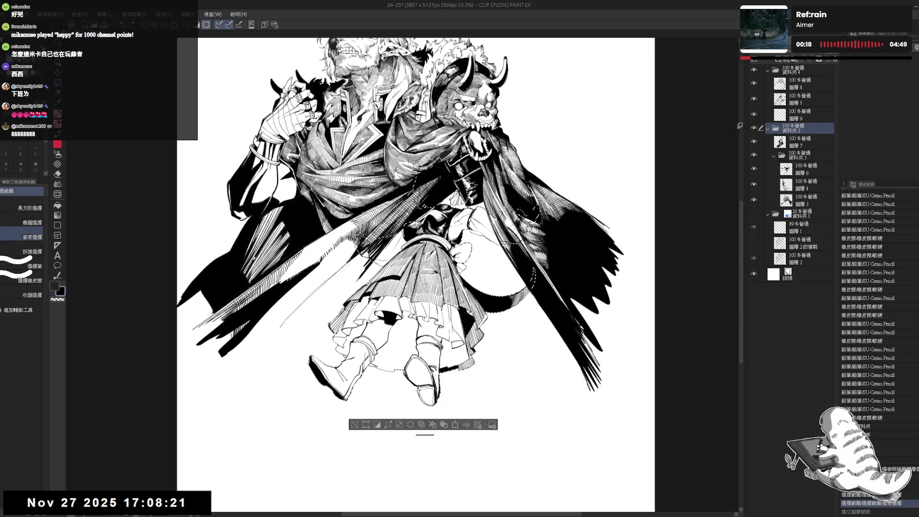
left_click(377, 424)
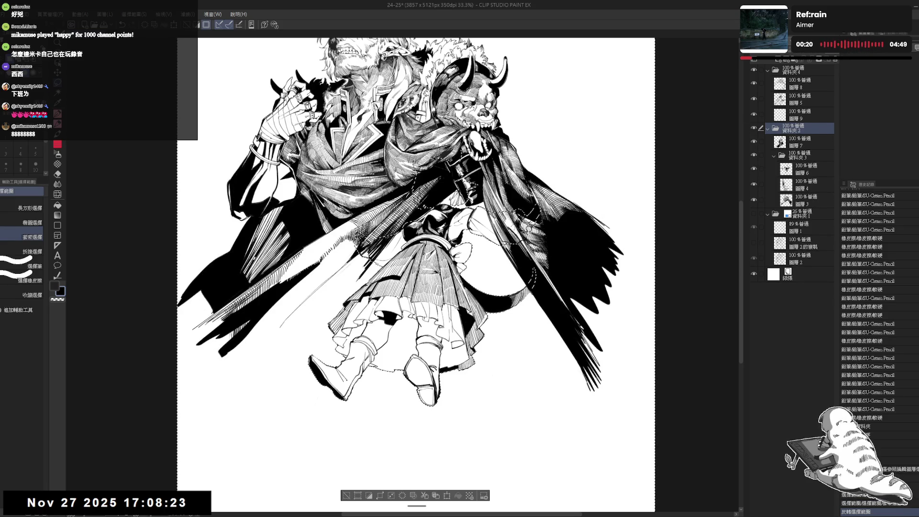
left_click(815, 61)
Zoom out to fit the whole page and pick the tone decoration brushes.
left_click_drag(569, 198, 590, 224)
scroll(632, 210, "down", 2)
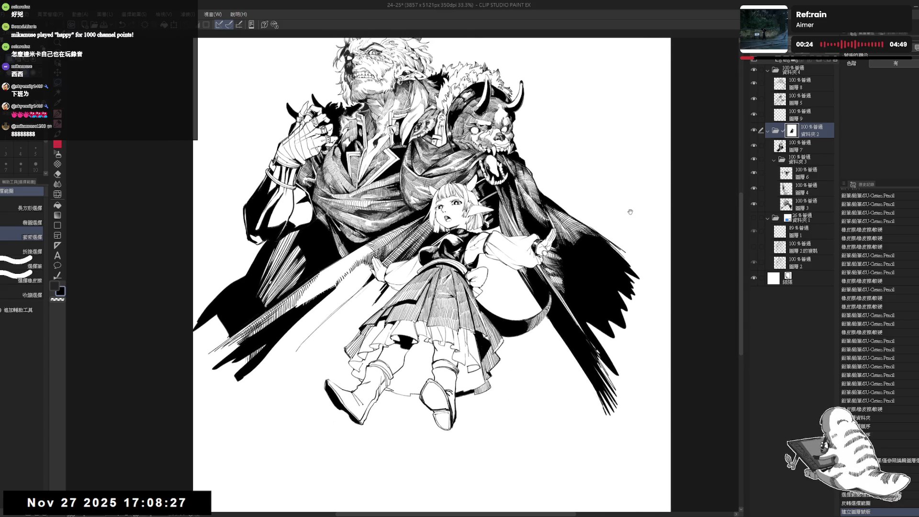
scroll(631, 210, "down", 1)
left_click_drag(631, 211, 606, 232)
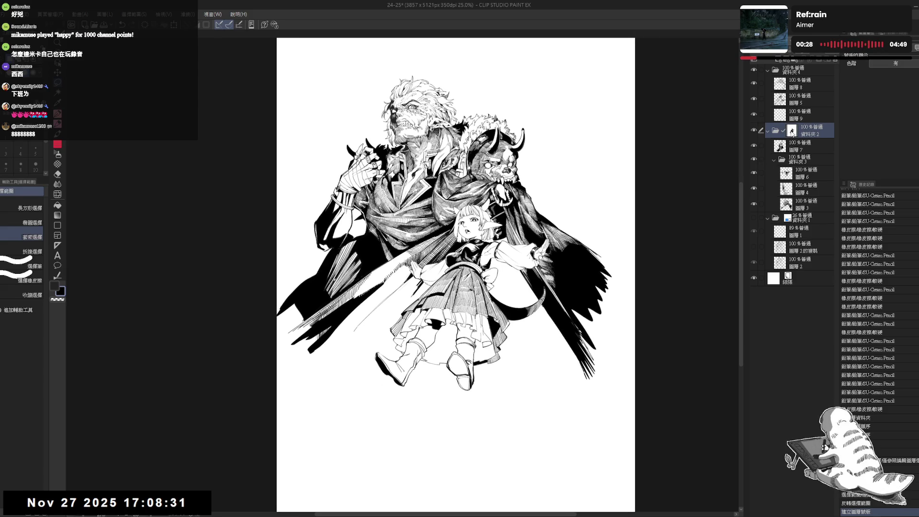
scroll(520, 179, "up", 2)
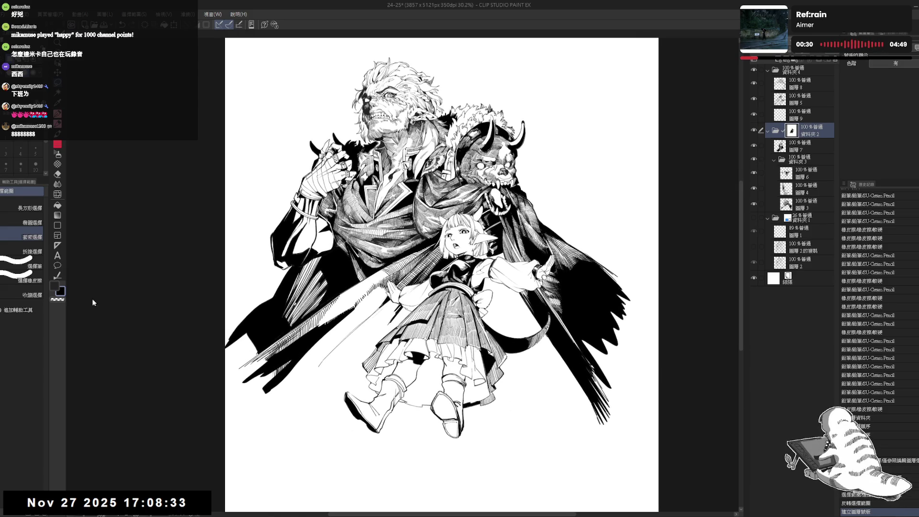
left_click(57, 163)
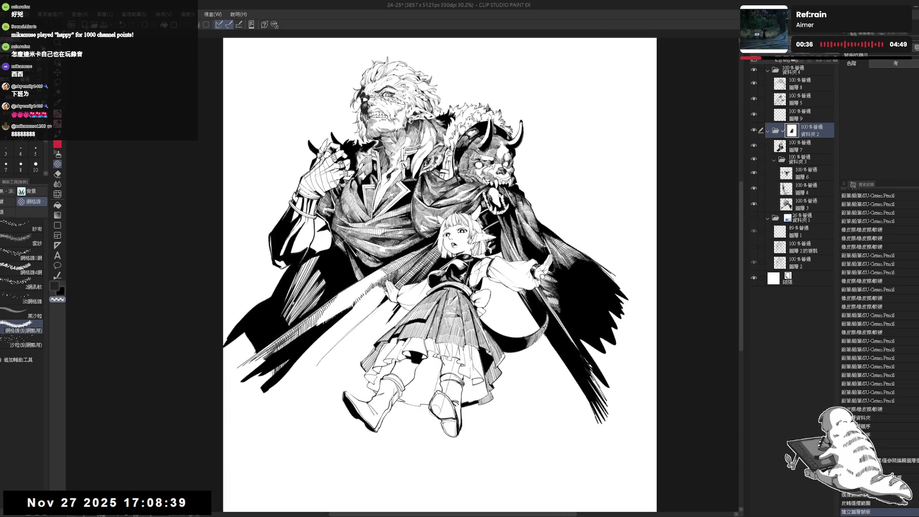
Stroke white 網格線 radiating hatch lines beside and above the girl's hair.
mouse_move(449, 206)
left_mouse_down()
mouse_move(474, 213)
mouse_move(477, 202)
mouse_move(431, 237)
mouse_move(428, 251)
mouse_move(455, 268)
left_mouse_up()
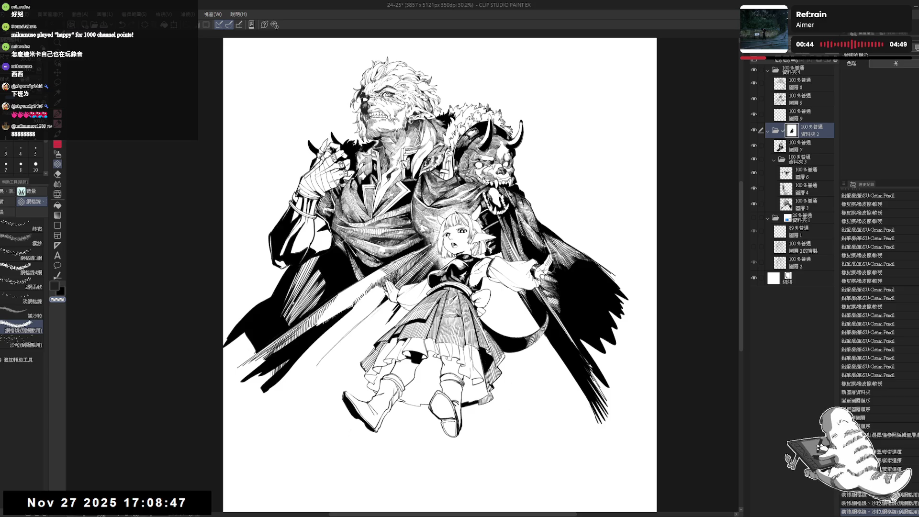
left_click_drag(478, 217, 492, 256)
mouse_move(464, 204)
left_mouse_down()
mouse_move(482, 227)
mouse_move(474, 209)
mouse_move(486, 223)
mouse_move(484, 216)
left_mouse_up()
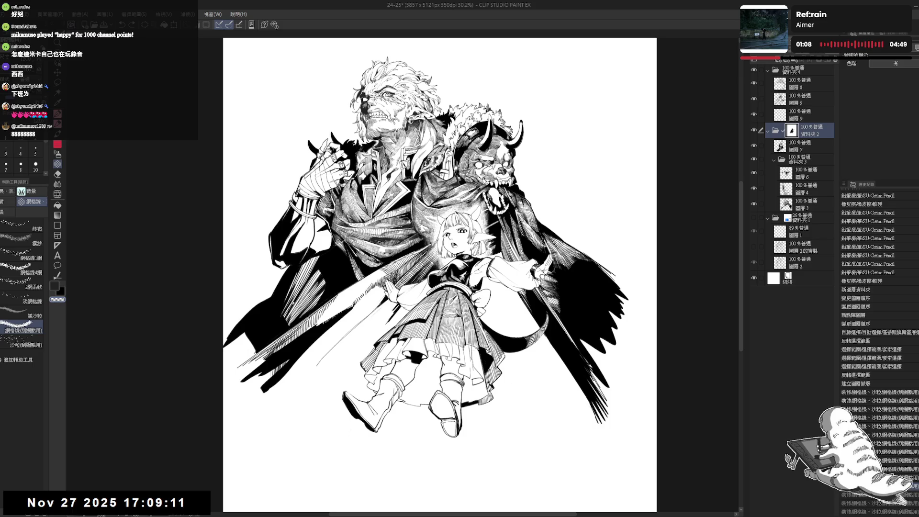
Revert to an earlier history step, then stamp radiating glow hatching around the girl's raised hand.
left_click(851, 505)
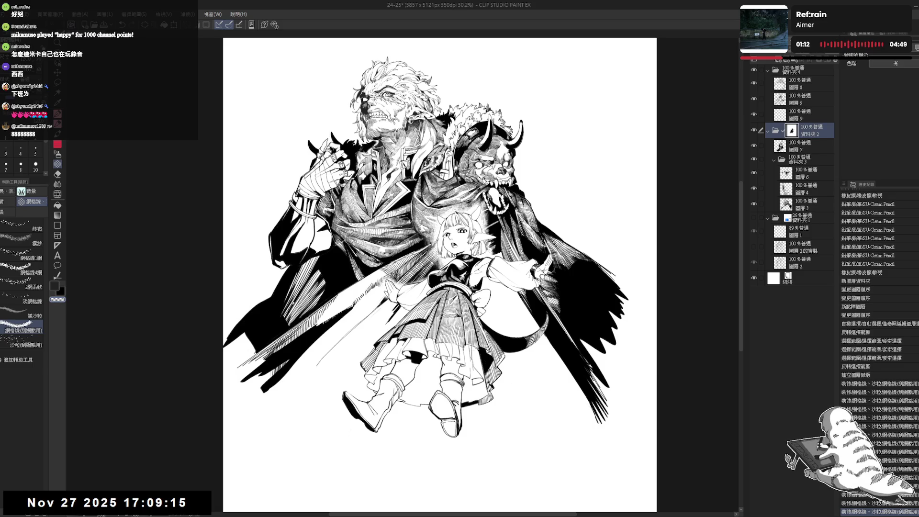
left_click(489, 252)
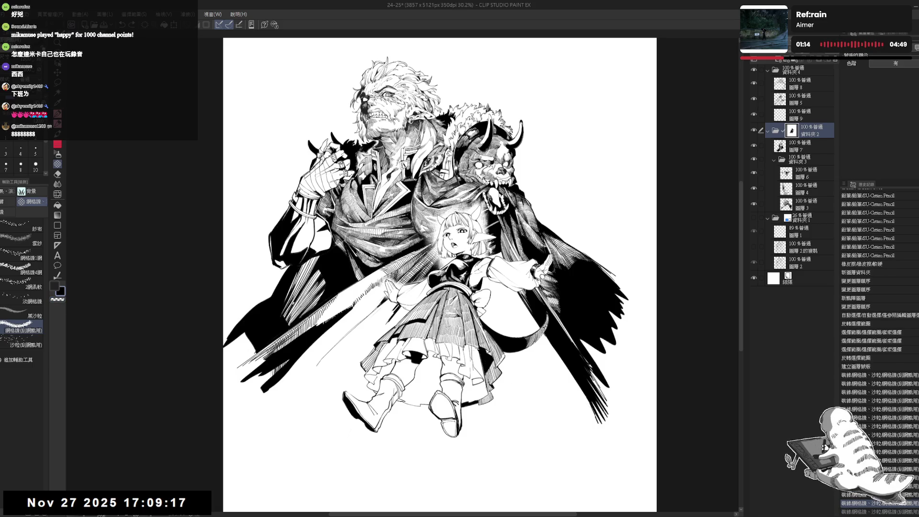
left_click(487, 253)
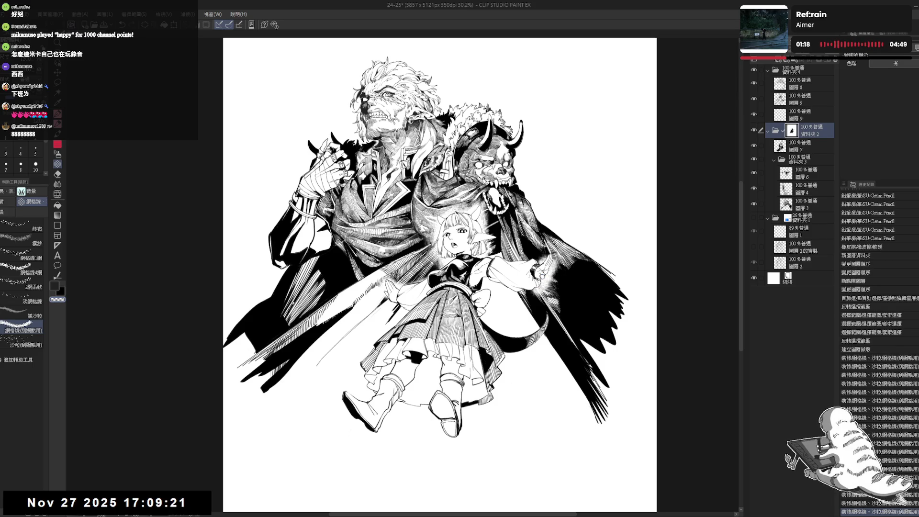
left_click(543, 268)
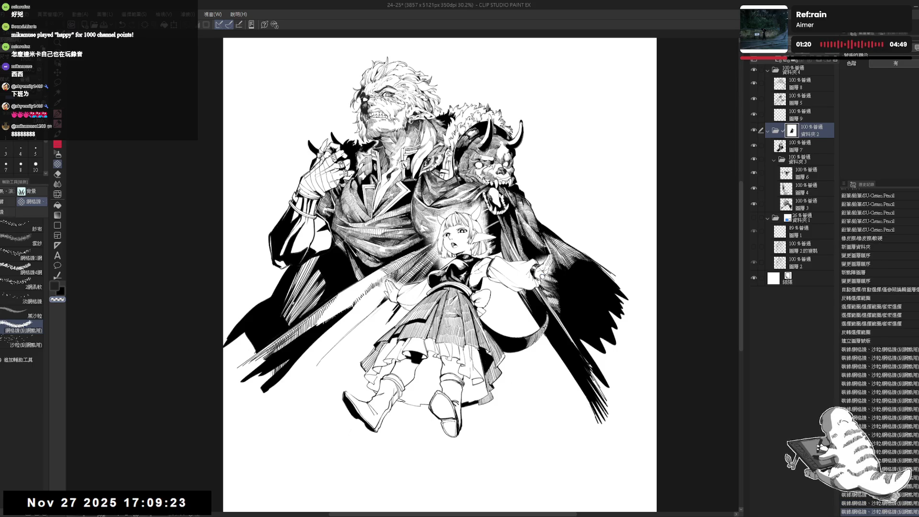
left_click(548, 261)
left_click(553, 266)
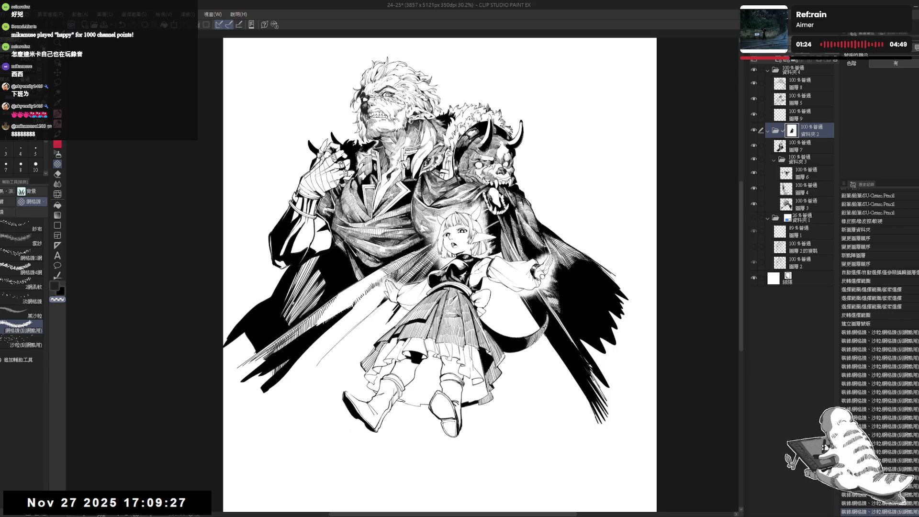
left_click(550, 268)
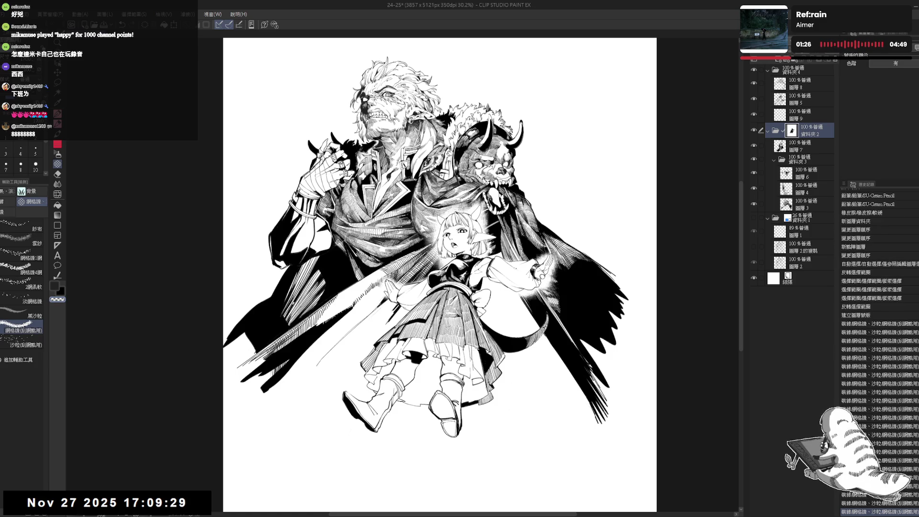
left_click(501, 263)
left_click(547, 256)
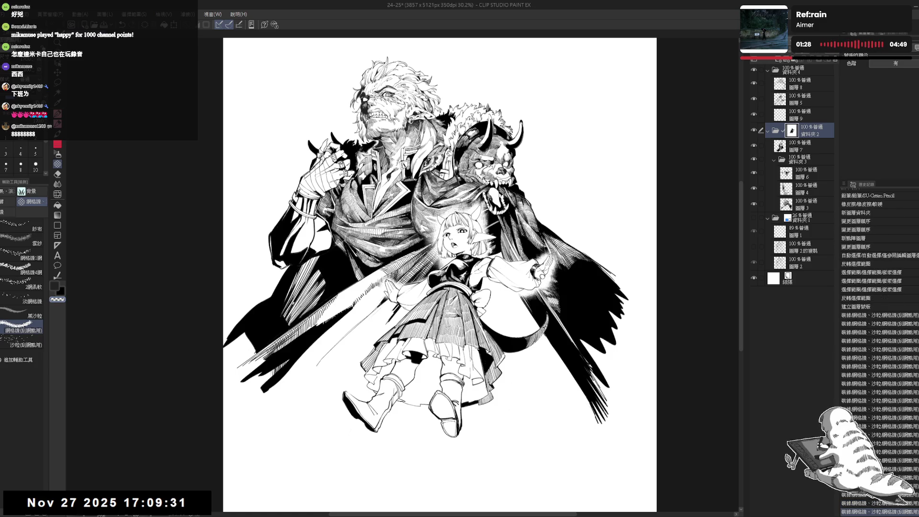
left_click(541, 259)
left_click(541, 259)
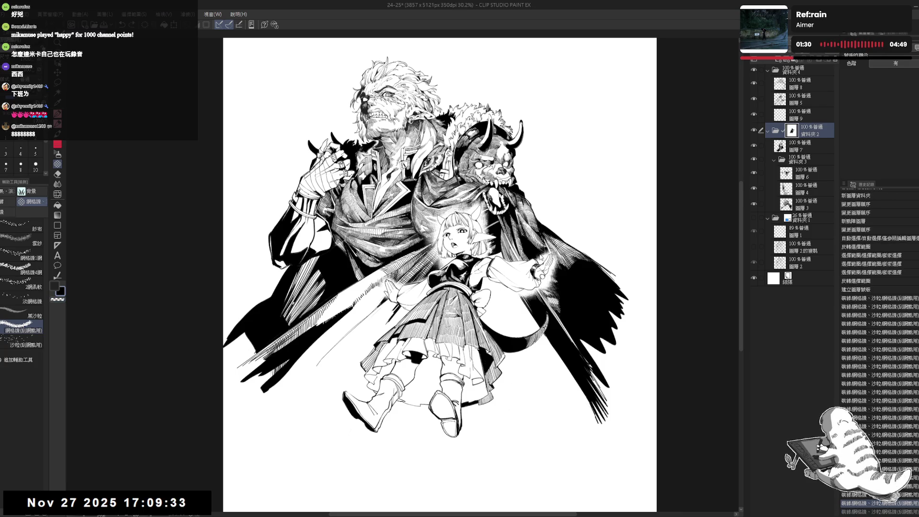
left_click(542, 257)
left_click(541, 257)
left_click(541, 258)
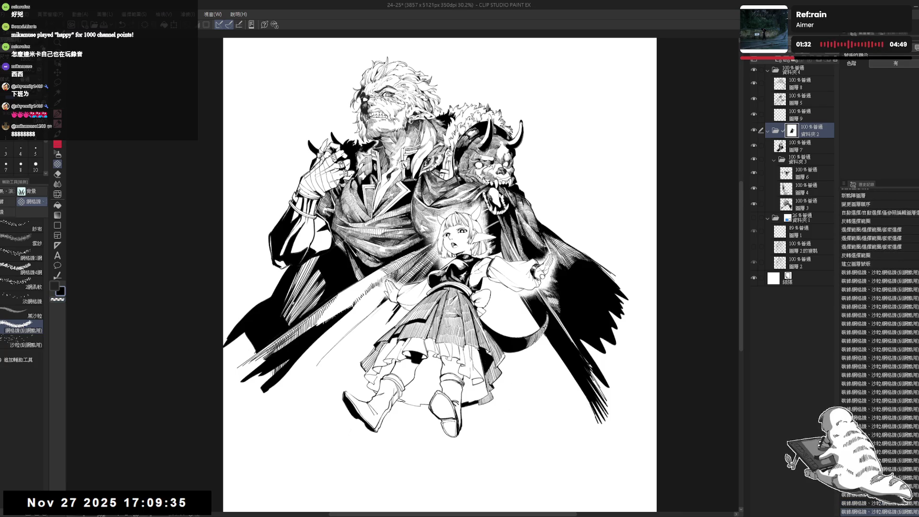
left_click(542, 257)
left_click(542, 257)
Mirror the canvas to check the drawing, zoom in on the girl, and select layer 9.
left_click_drag(532, 261, 545, 244)
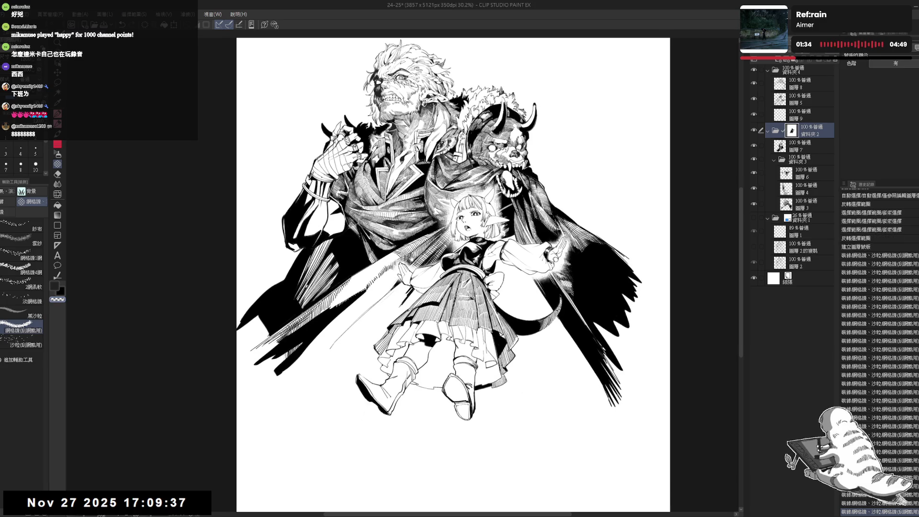
key("h")
key("h")
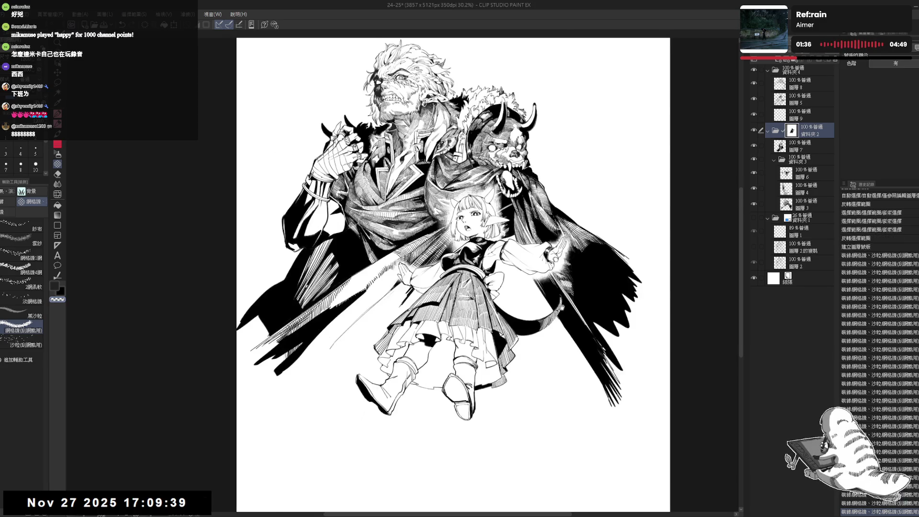
scroll(454, 273, "down", 1)
key("ctrl+plus")
key("ctrl+plus")
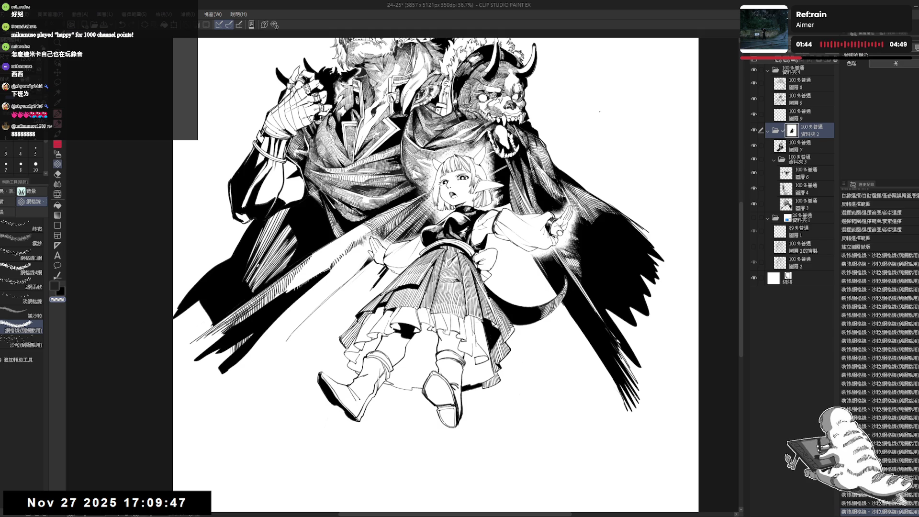
left_click_drag(544, 234, 609, 236)
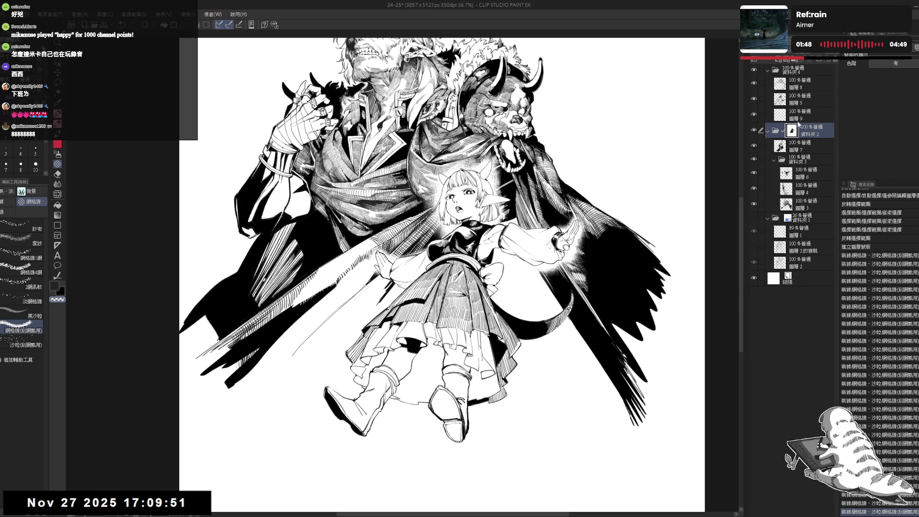
left_click(799, 111)
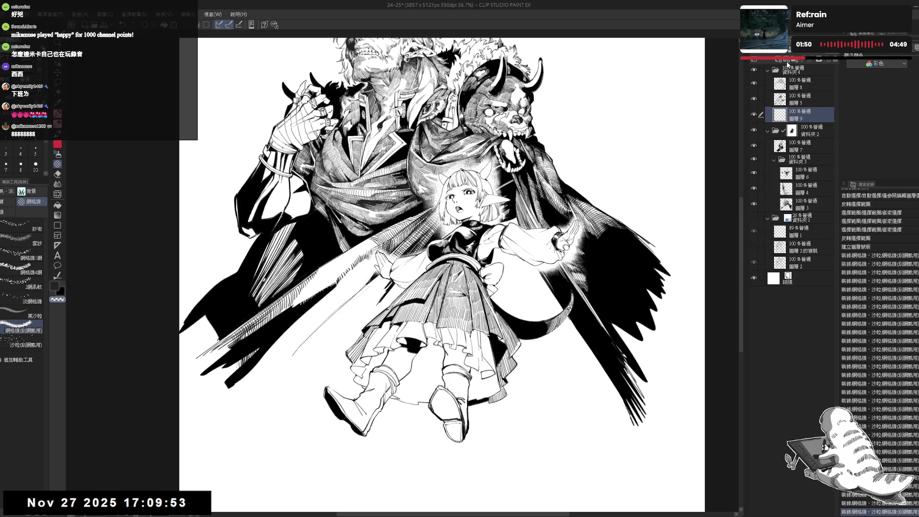
Select layer 5, straighten the view, and switch to the SU-Cream Pencil.
left_click(796, 99)
left_click(754, 99)
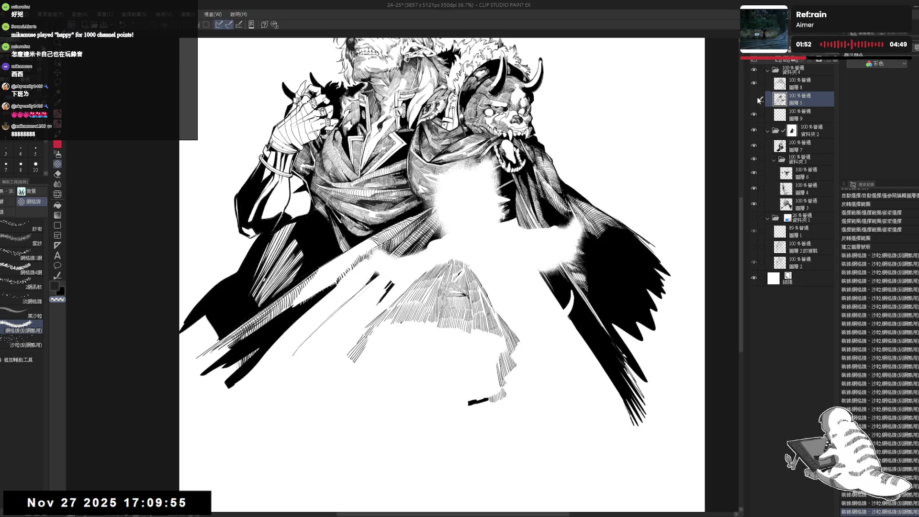
left_click(754, 99)
key("p")
mouse_move(519, 292)
left_mouse_down()
mouse_move(517, 243)
mouse_move(542, 279)
mouse_move(484, 421)
left_mouse_up()
key("e")
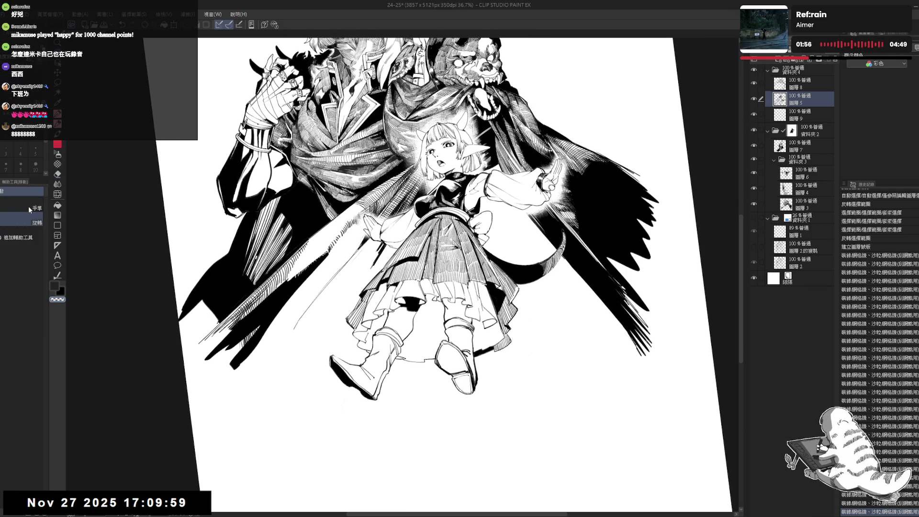
key("ctrl+@")
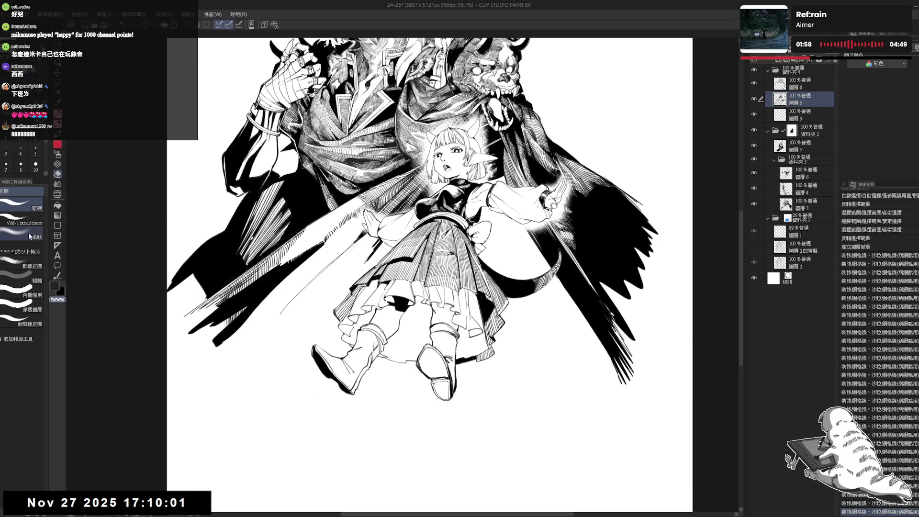
key("p")
left_click_drag(475, 344, 472, 330)
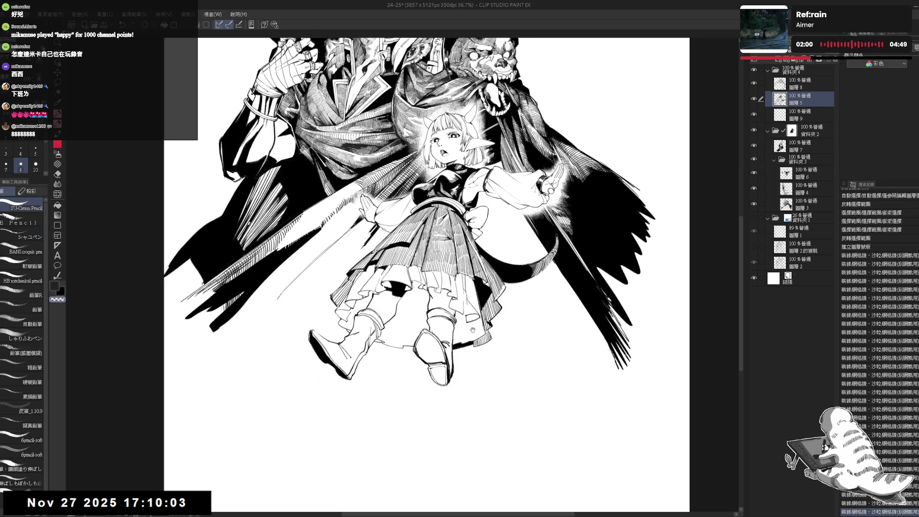
left_click(411, 387)
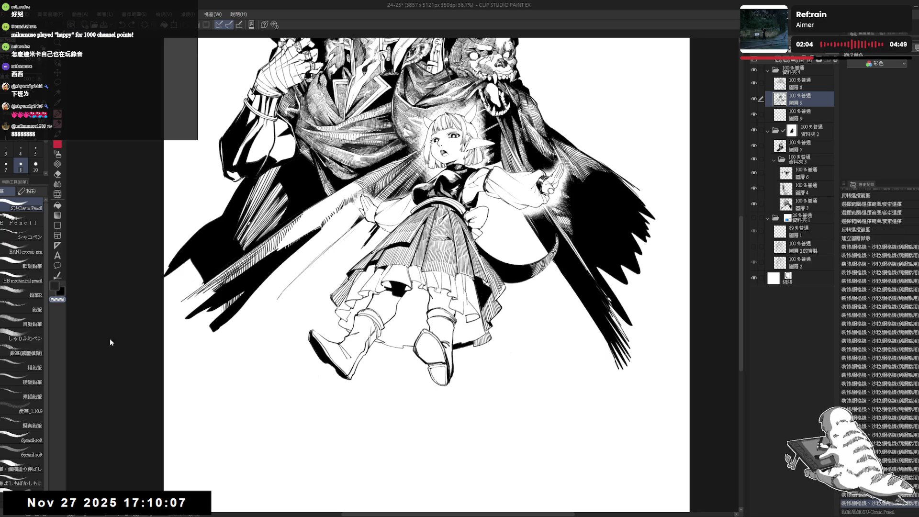
Add a new raster layer above layer 5 and pencil smoke strokes below the girl's boots.
left_click(783, 60)
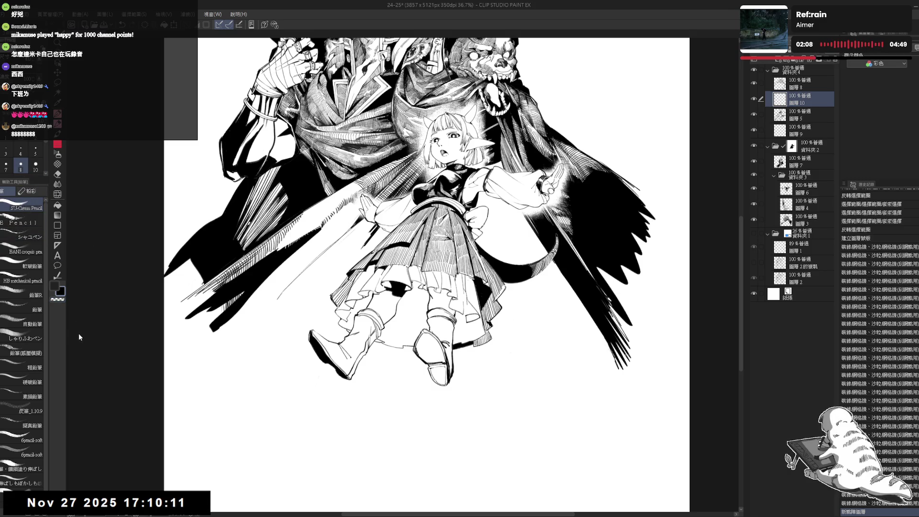
left_click_drag(524, 407, 521, 403)
left_click_drag(421, 381, 382, 405)
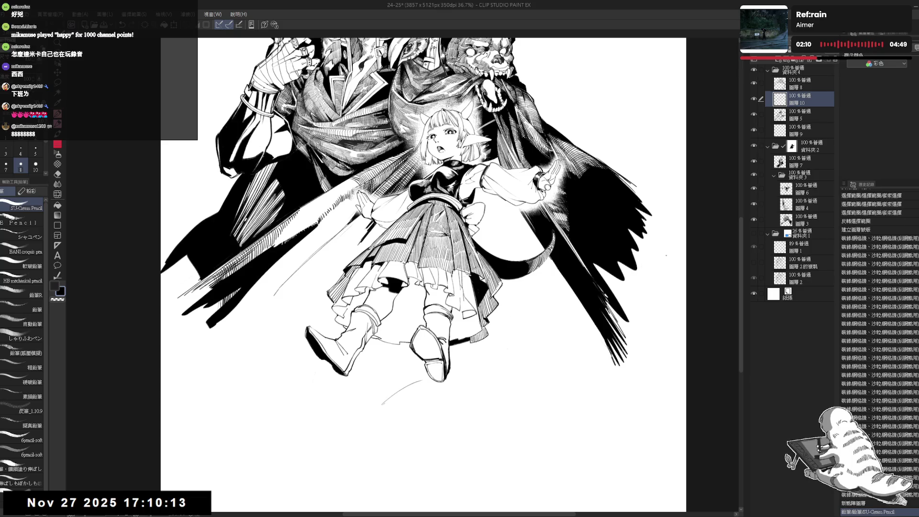
Reveal the blue sketch in 資料夾1 and pencil a smoke line below the boots, trimming its left end.
left_click(754, 233)
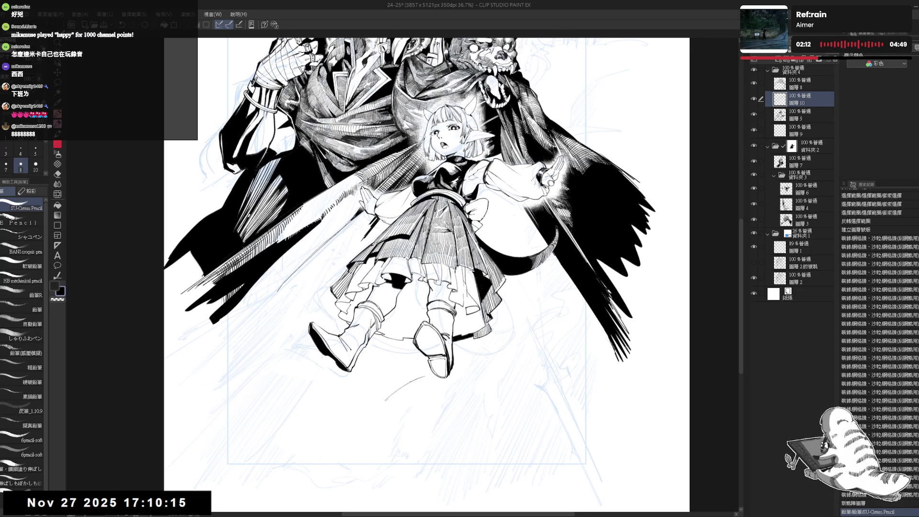
mouse_move(424, 377)
left_mouse_down()
mouse_move(385, 407)
mouse_move(458, 389)
left_mouse_up()
key("e")
key("p")
Rotate the view, add a short smoke line near the right boot, and fit the page.
key("minus")
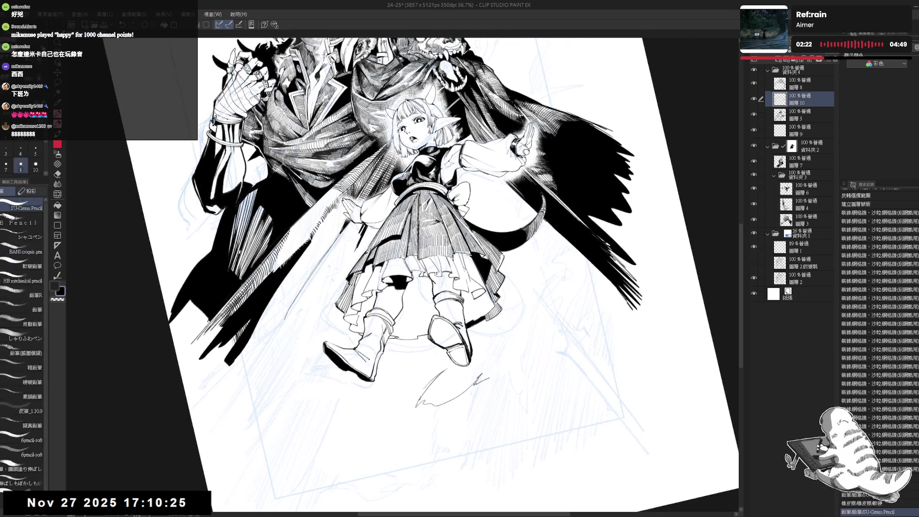
mouse_move(448, 360)
left_mouse_down()
mouse_move(546, 308)
mouse_move(567, 284)
mouse_move(559, 286)
mouse_move(584, 272)
mouse_move(545, 347)
mouse_move(500, 368)
mouse_move(554, 356)
mouse_move(467, 410)
left_mouse_up()
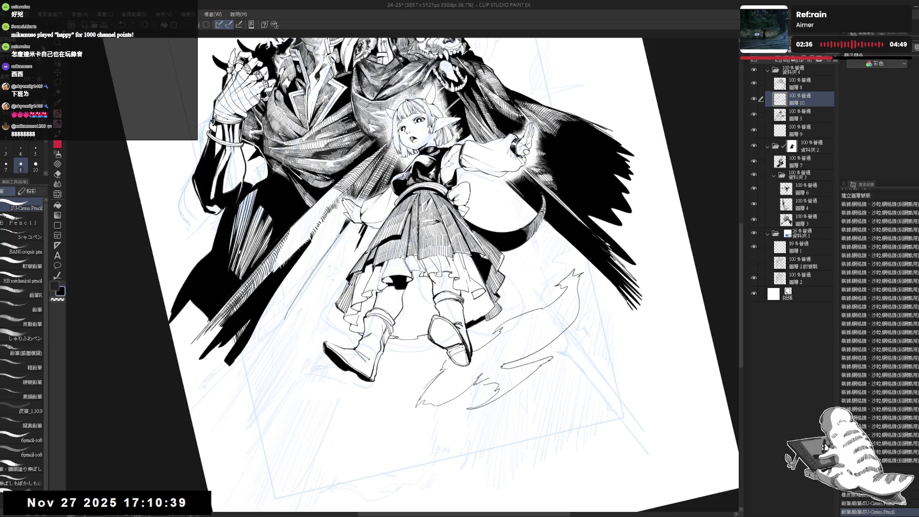
key("ctrl+0")
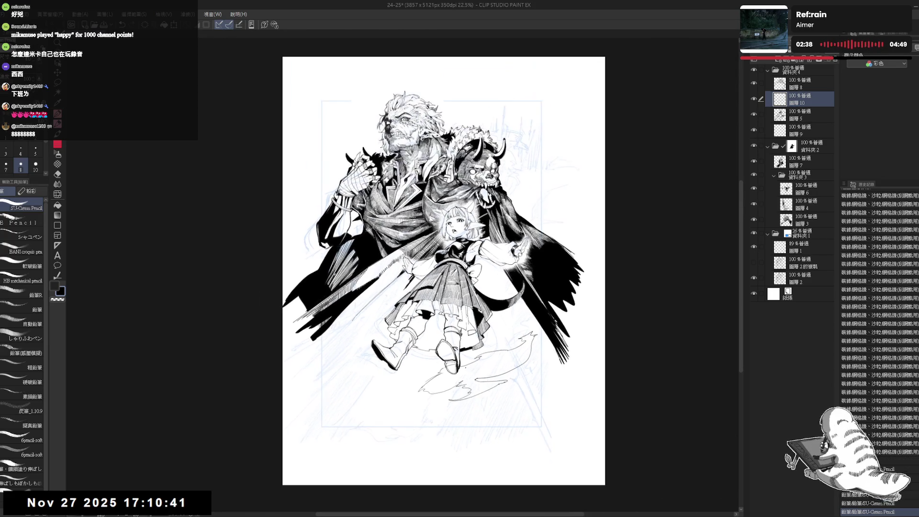
Tilt the view and pencil more smoke below the girl, keeping the redone stroke.
scroll(465, 366, "up", 4)
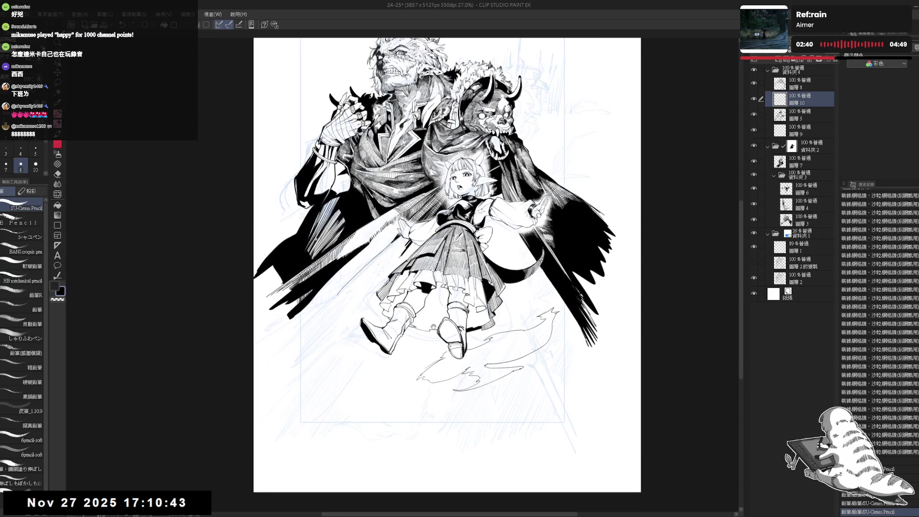
key("e")
key("minus")
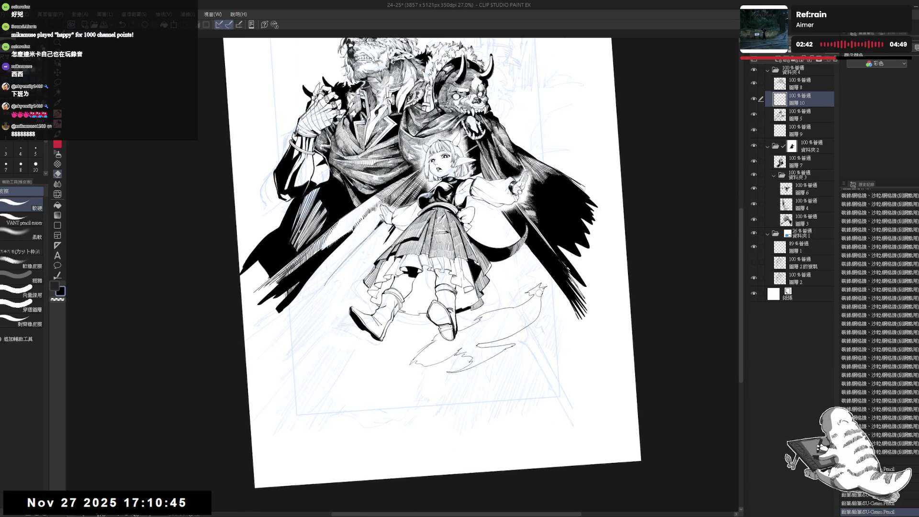
key("r")
left_click_drag(551, 288, 541, 249)
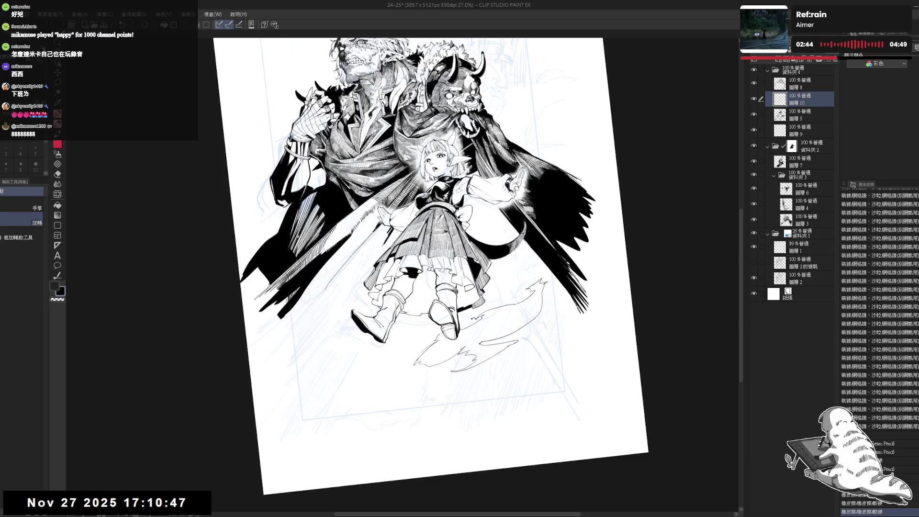
key("p")
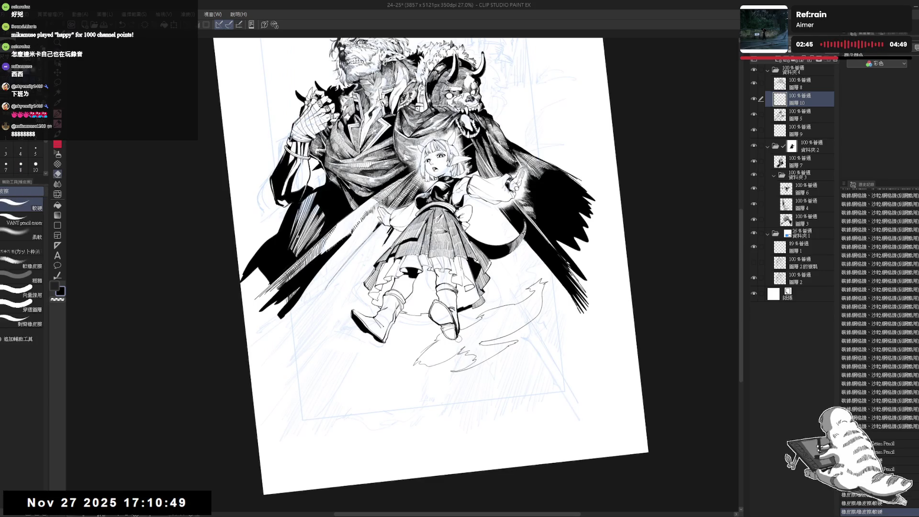
scroll(390, 348, "left", 1)
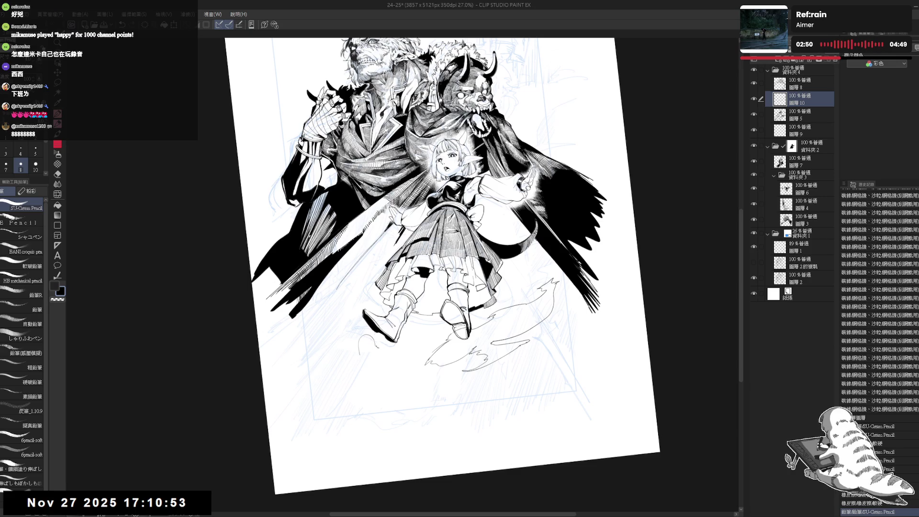
mouse_move(396, 345)
left_mouse_down()
mouse_move(406, 351)
mouse_move(361, 349)
mouse_move(395, 386)
left_mouse_up()
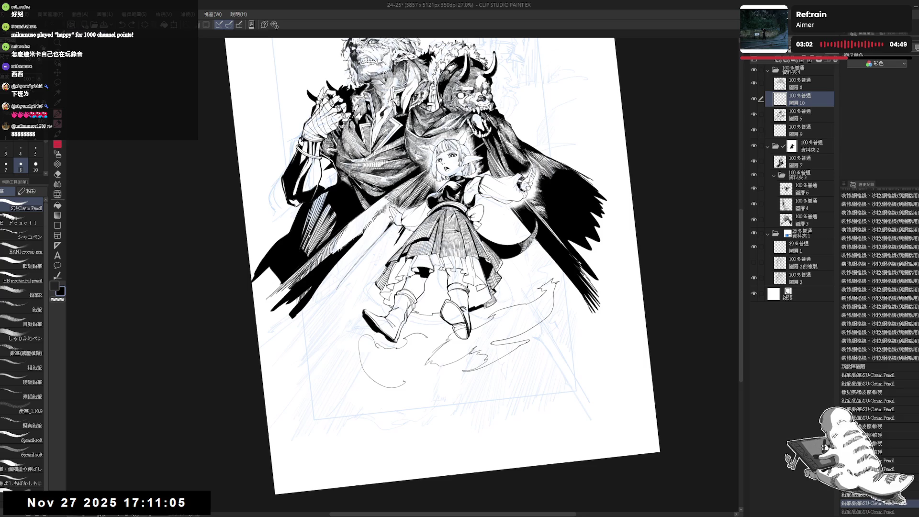
key("ctrl+z")
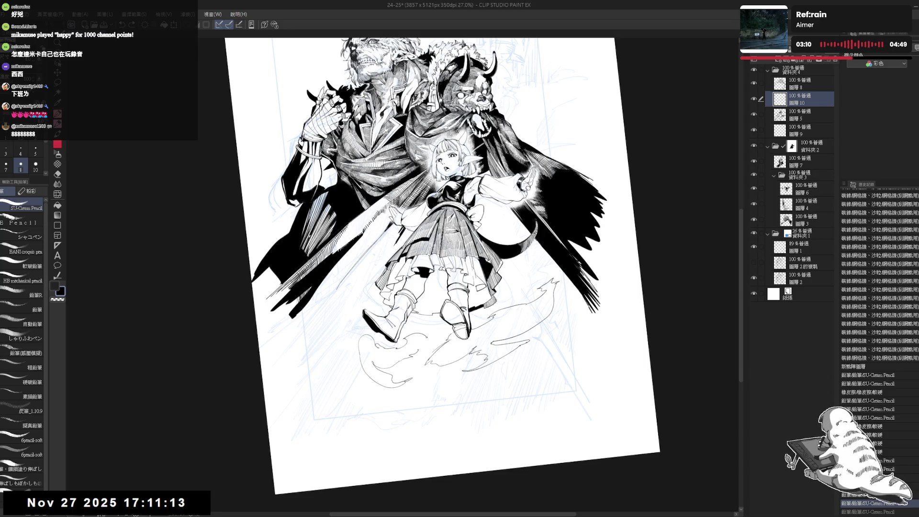
key("ctrl+y")
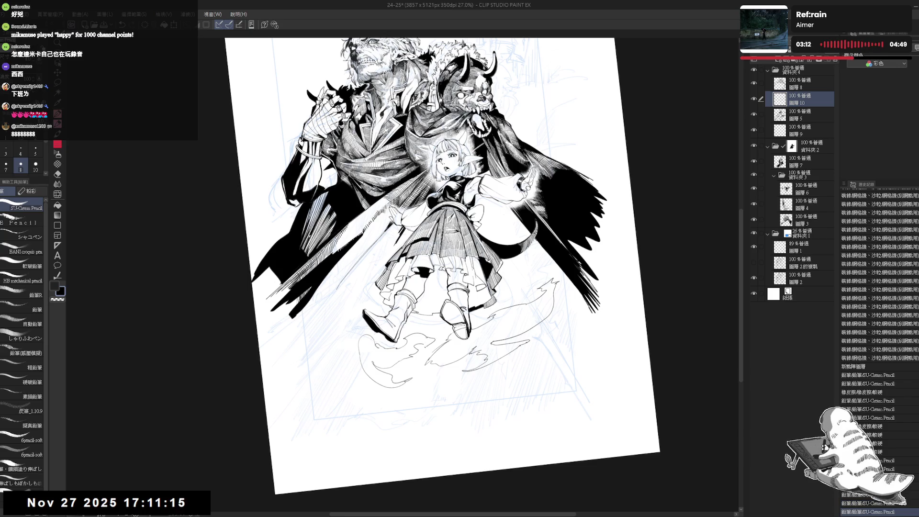
key("e")
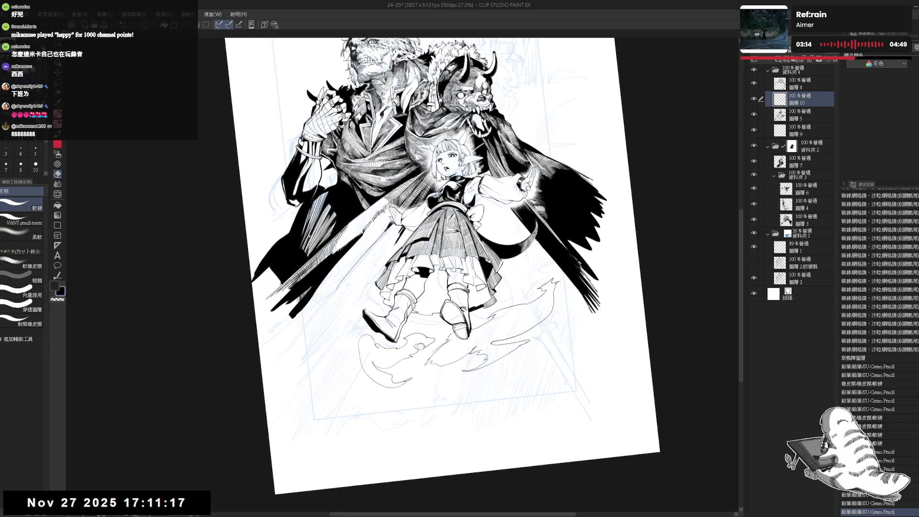
key("p")
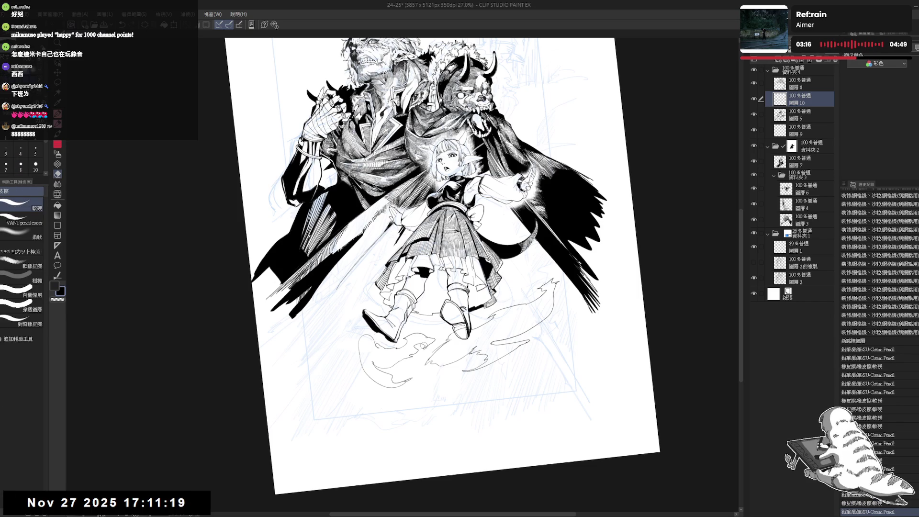
Mirror the view to check the smoke, then turn it back upright.
key("h")
key("h")
key("h")
key("h")
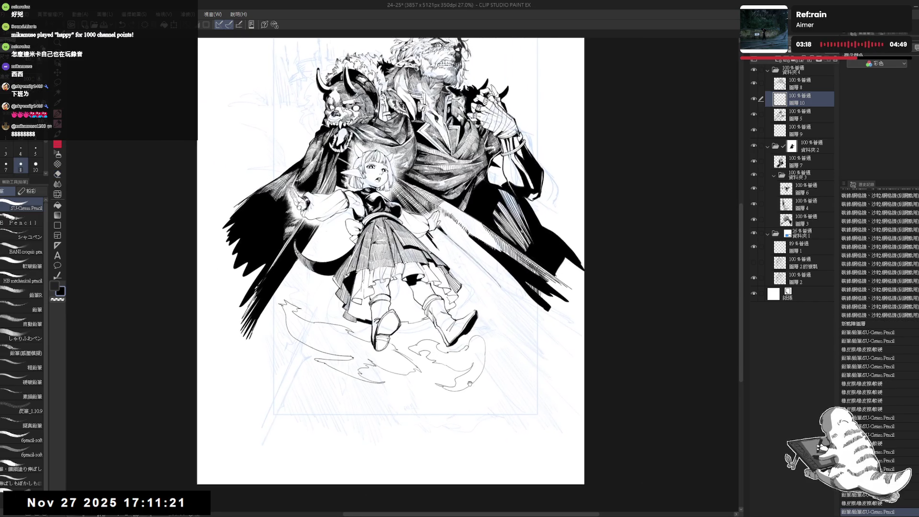
key("r")
mouse_move(469, 378)
left_mouse_down()
mouse_move(479, 335)
mouse_move(469, 378)
left_mouse_up()
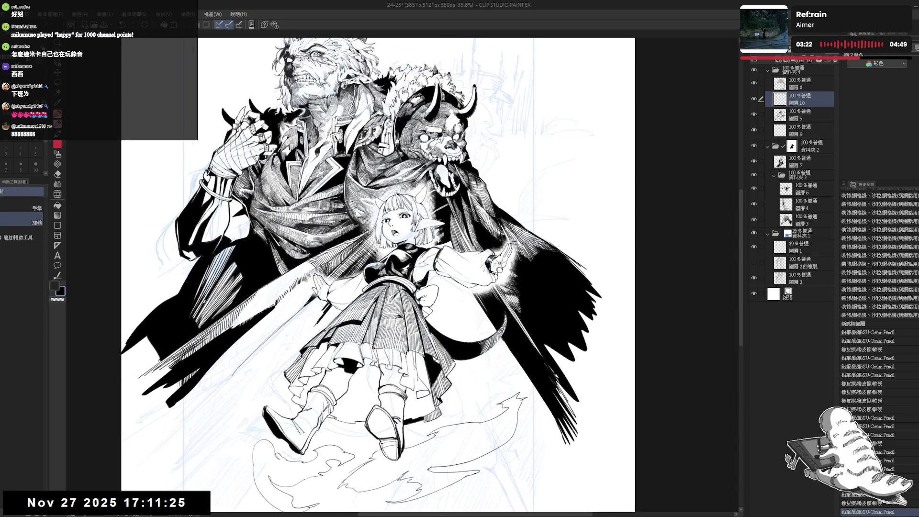
key("p")
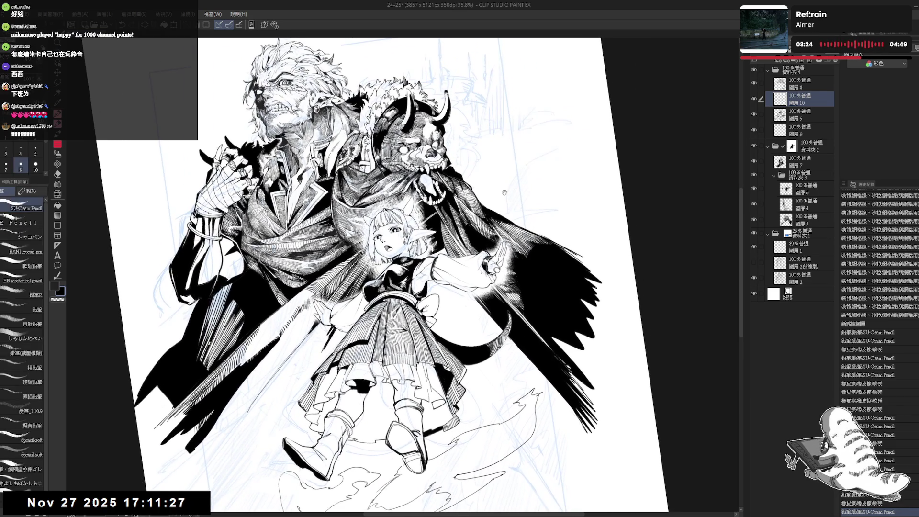
key("minus")
key("minus")
key("minus")
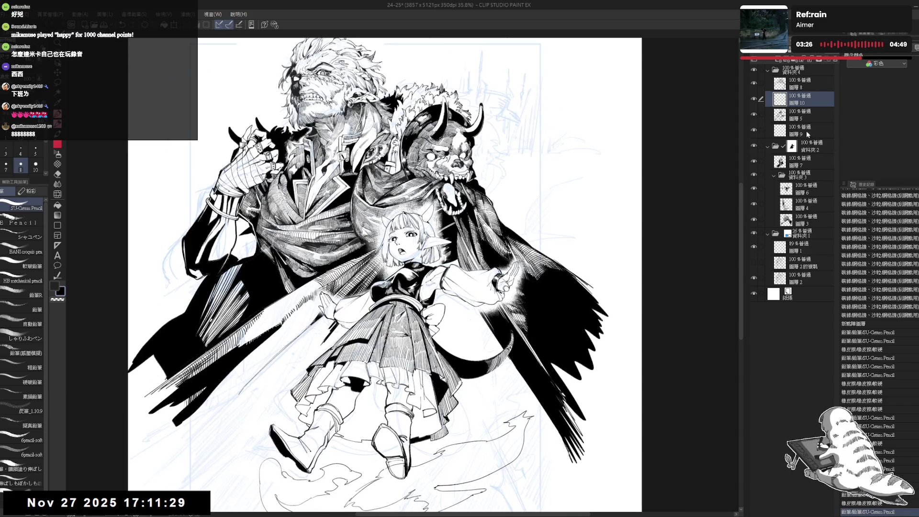
Move Layer 10 to the top, create folder 資料夾5, and select folders 資料夾4 through 資料夾1.
mouse_move(806, 101)
left_mouse_down()
mouse_move(813, 70)
mouse_move(799, 100)
left_mouse_up()
left_click(793, 61)
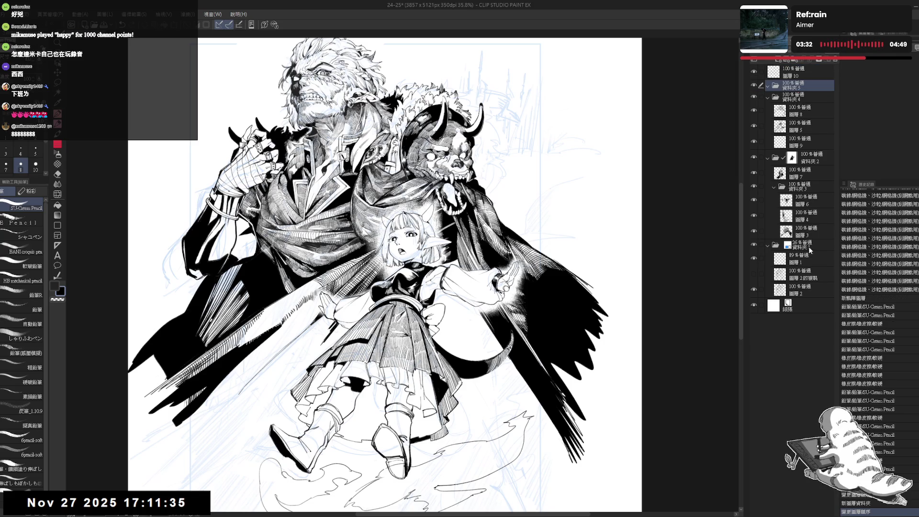
left_click(806, 97, "shift")
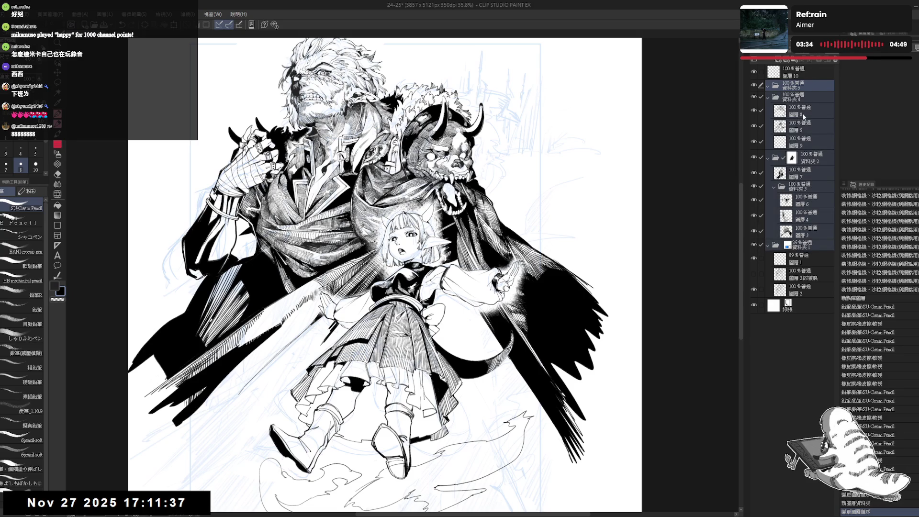
left_click(811, 99)
Put the selected folders inside 資料夾5 at 50% opacity and select Layer 10.
left_click_drag(811, 100, 809, 84)
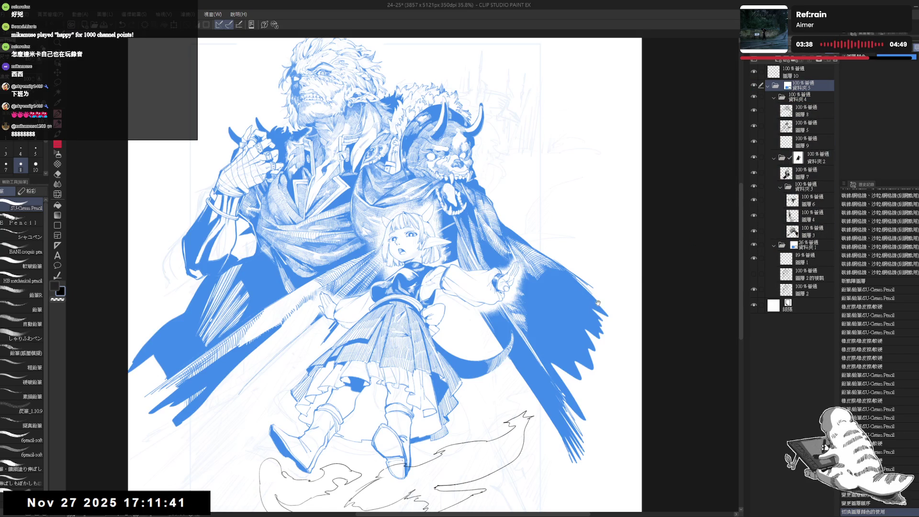
key("5")
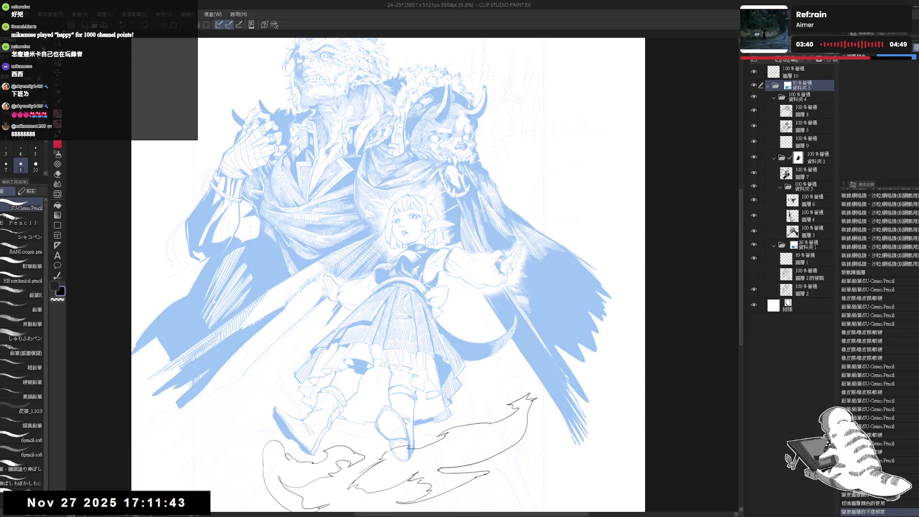
left_click(803, 76)
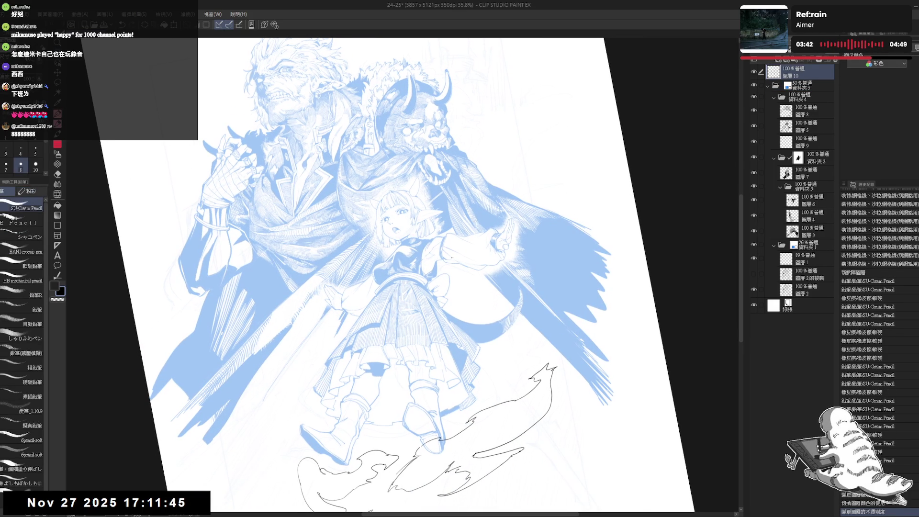
Sketch a long smoke curve sweeping out from the girl's shoulder, redrawing it several times.
left_click_drag(461, 224, 444, 267)
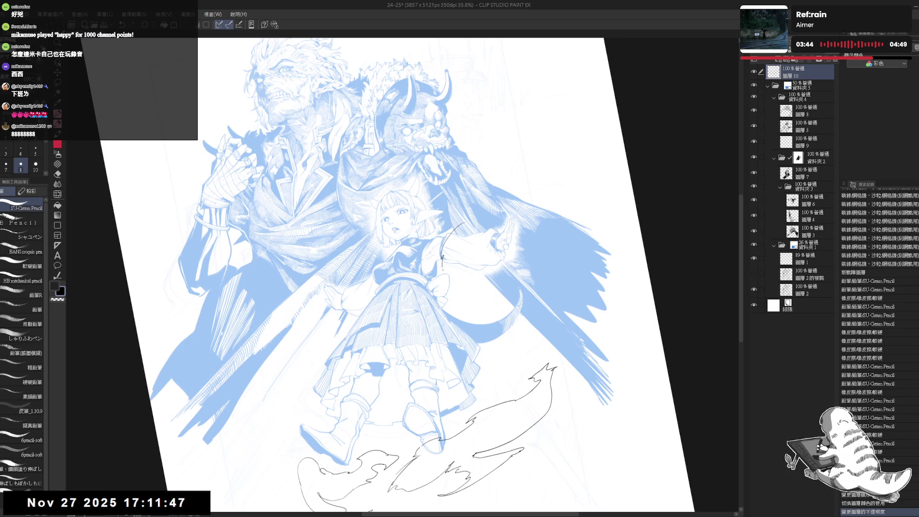
key("ctrl+z")
key("ctrl+z")
left_click_drag(462, 292, 475, 276)
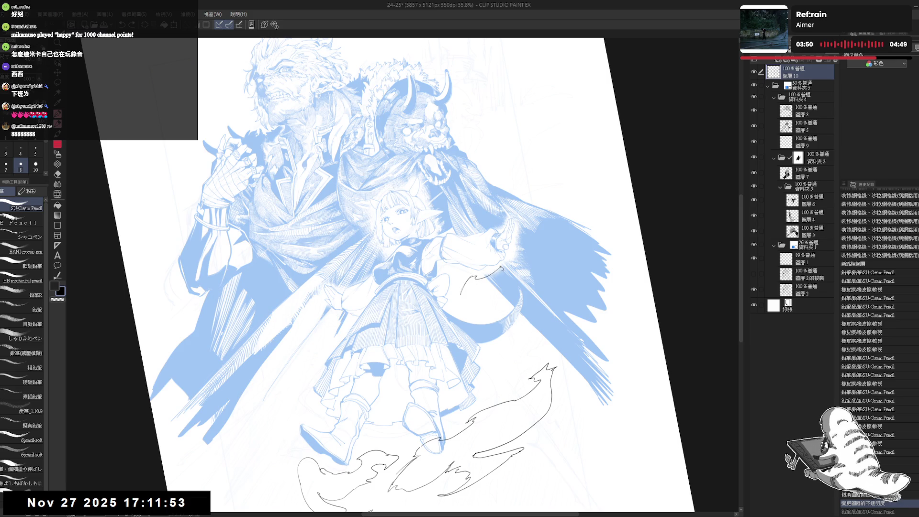
key("ctrl+z")
key("ctrl+z")
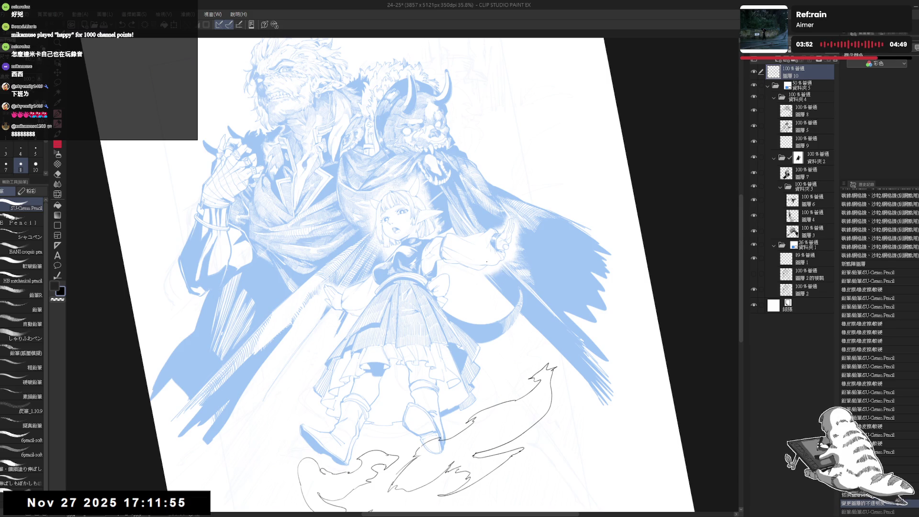
left_click_drag(463, 302, 483, 258)
key("ctrl+z")
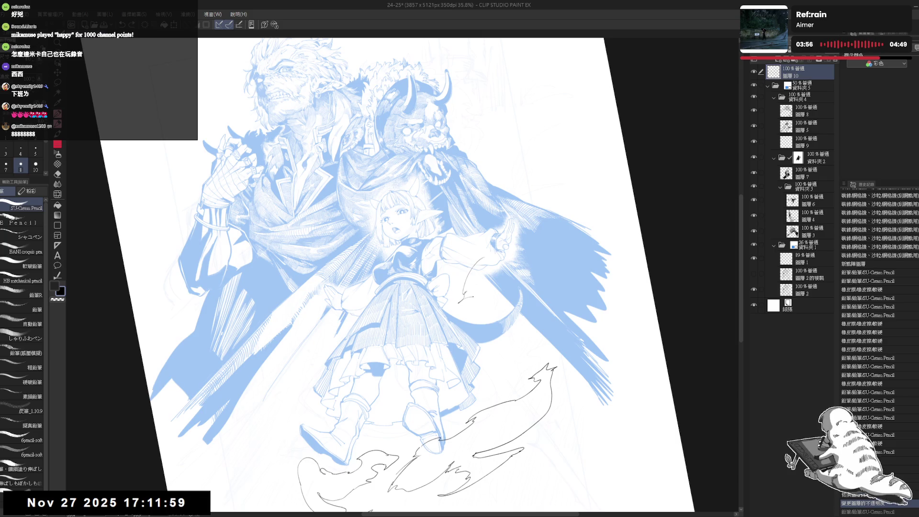
left_click_drag(481, 300, 536, 259)
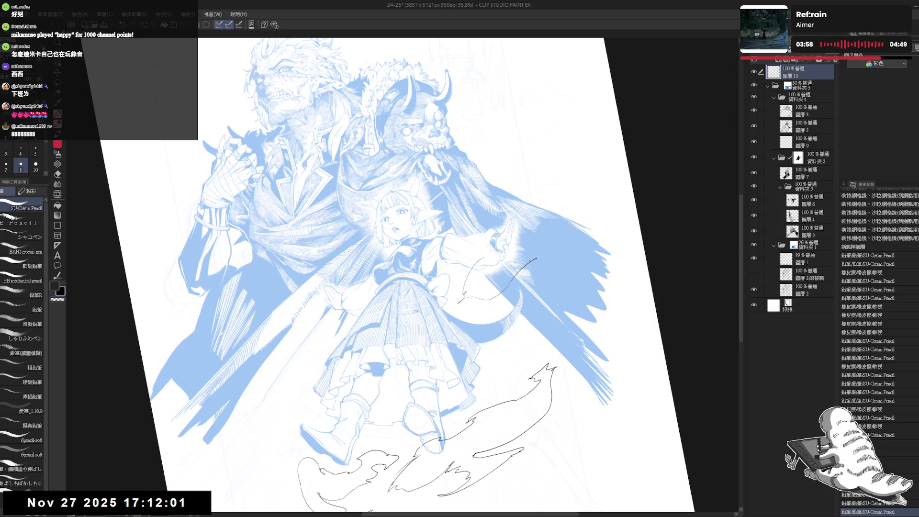
Add a pencil stroke near the girl's raised hand, reset the view, and select folder 資料夾 1.
key("ctrl+minus")
key("ctrl+plus")
key("ctrl+plus")
key("ctrl+plus")
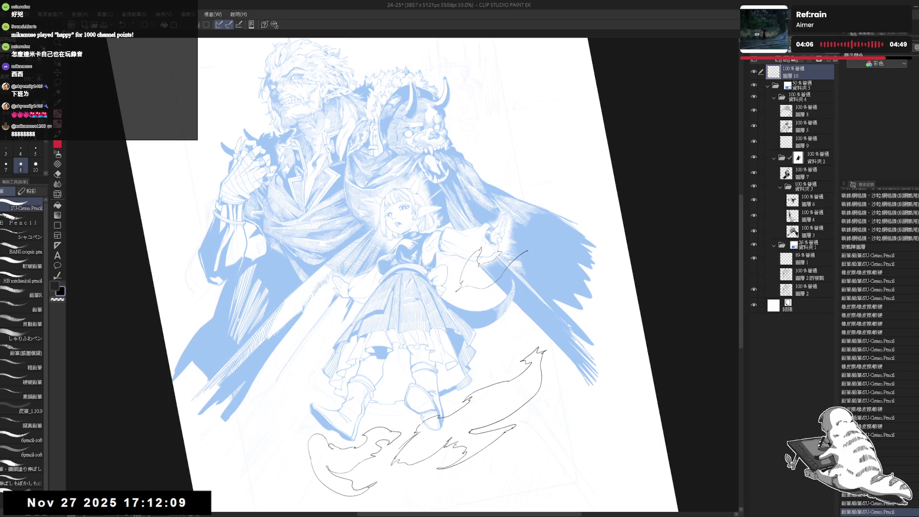
mouse_move(500, 252)
left_mouse_down()
mouse_move(529, 224)
mouse_move(529, 246)
left_mouse_up()
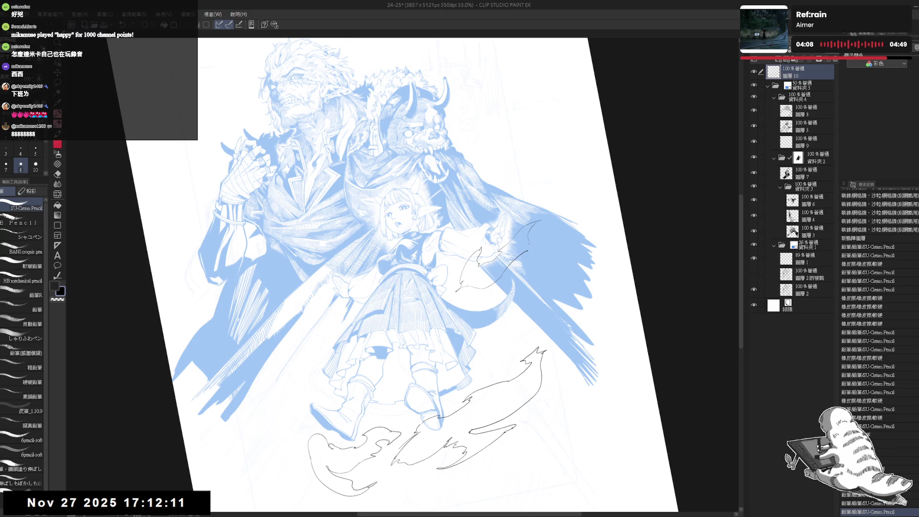
key("ctrl+0")
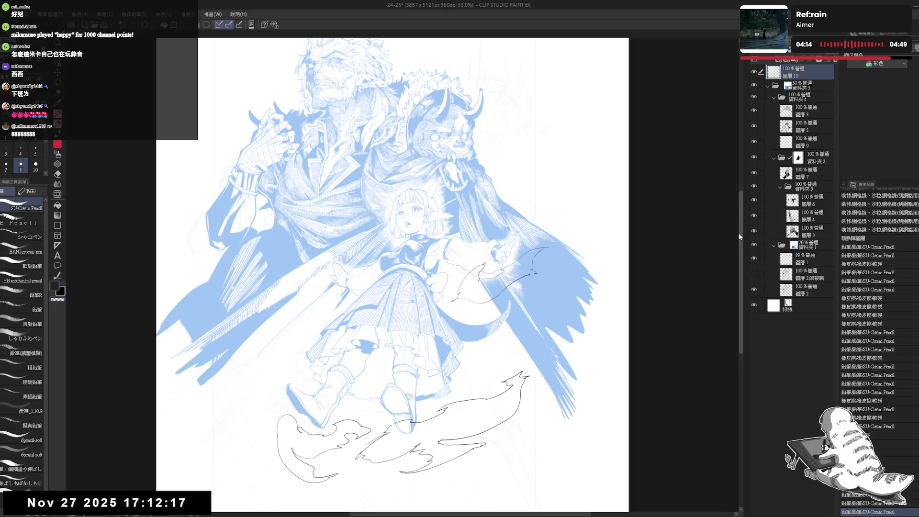
left_click(809, 245)
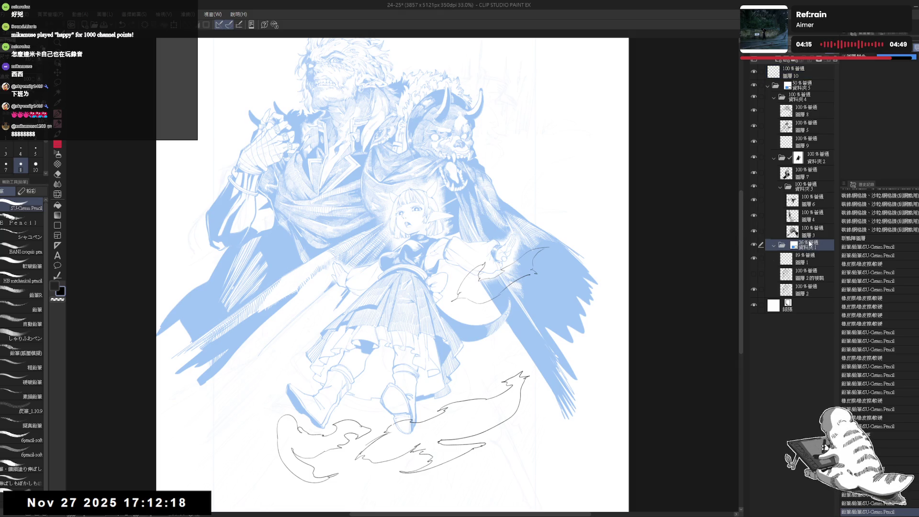
Hide 資料夾 5 and drag folder 資料夾 1 out to the top level of the stack.
left_click(755, 86)
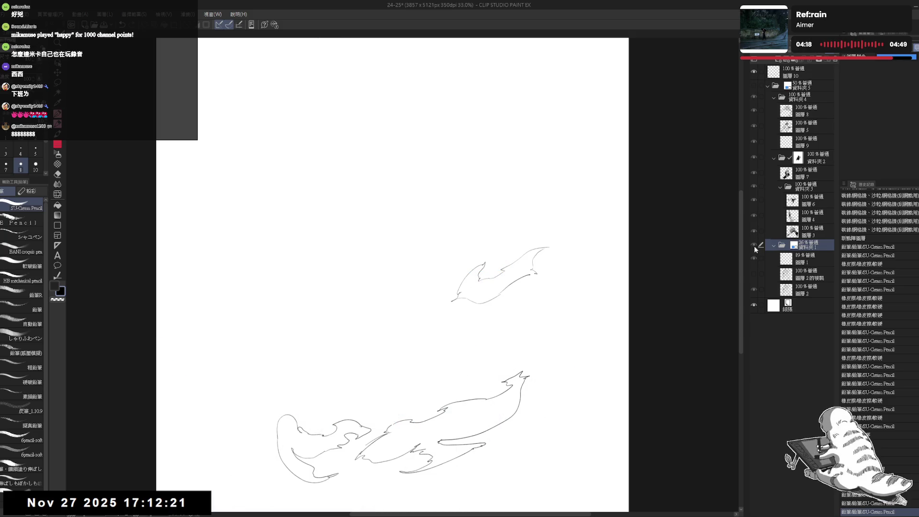
left_click_drag(805, 247, 809, 300)
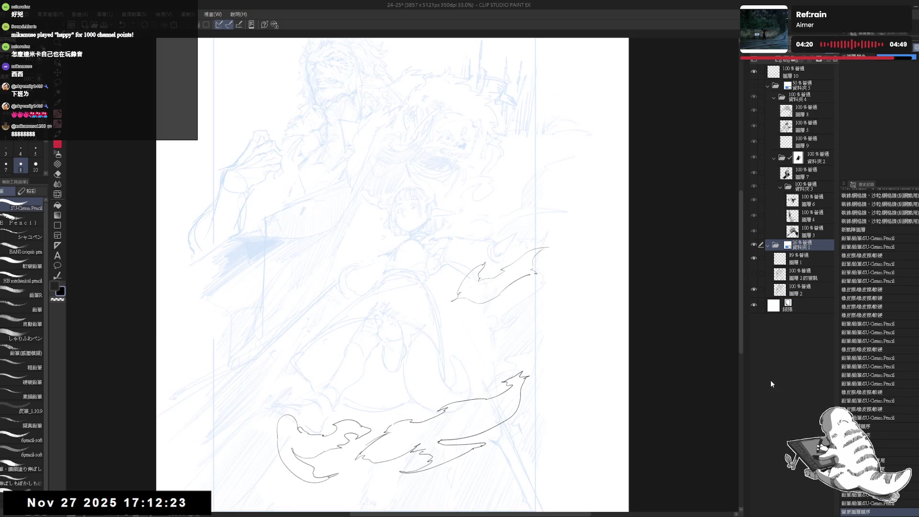
left_click_drag(619, 254, 623, 264)
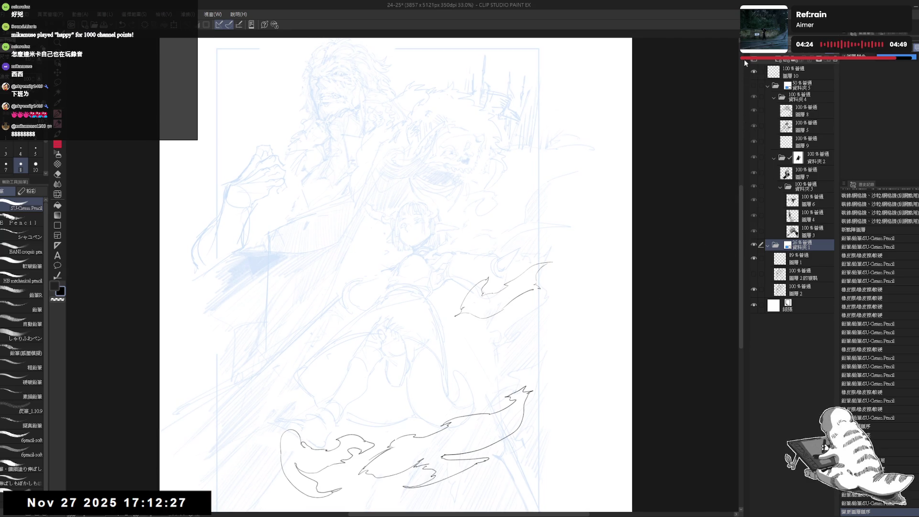
Toggle 資料夾 5's visibility to compare, leave it shown, and select 圖層 3 with the eraser.
left_click(754, 85)
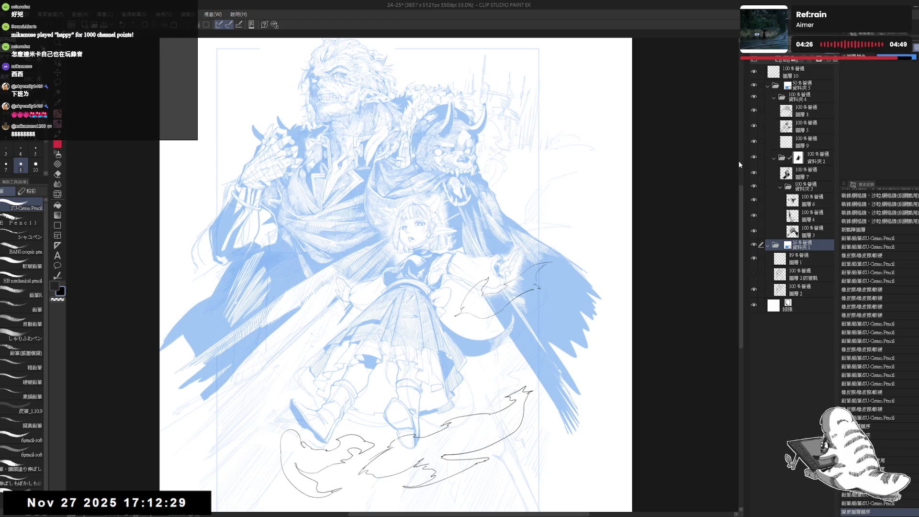
left_click(754, 85)
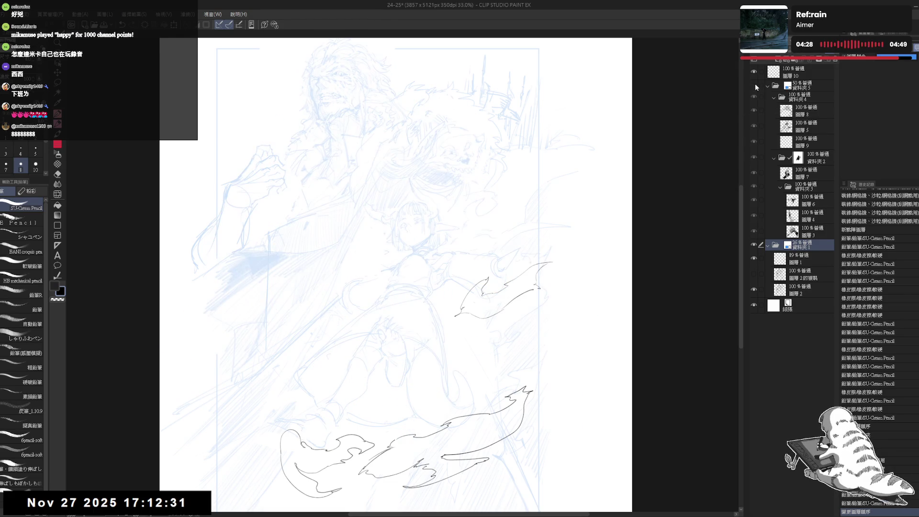
left_click(755, 85)
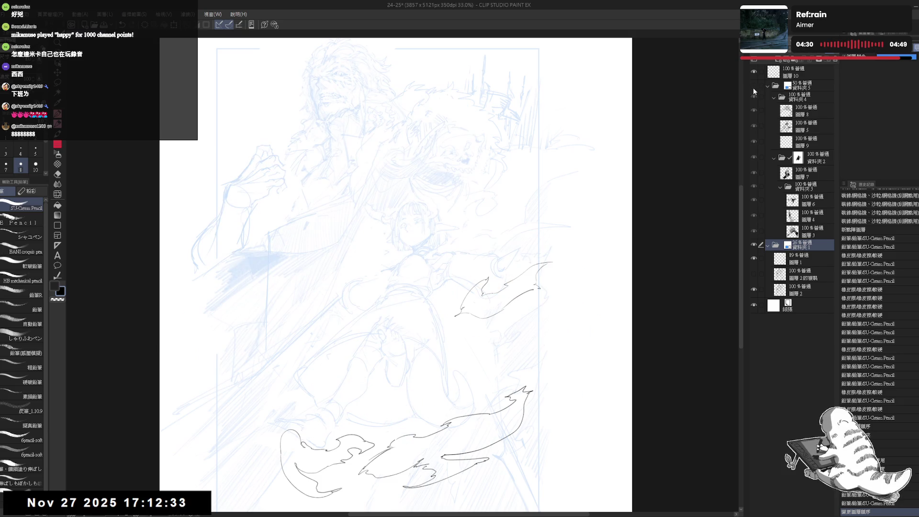
left_click(754, 86)
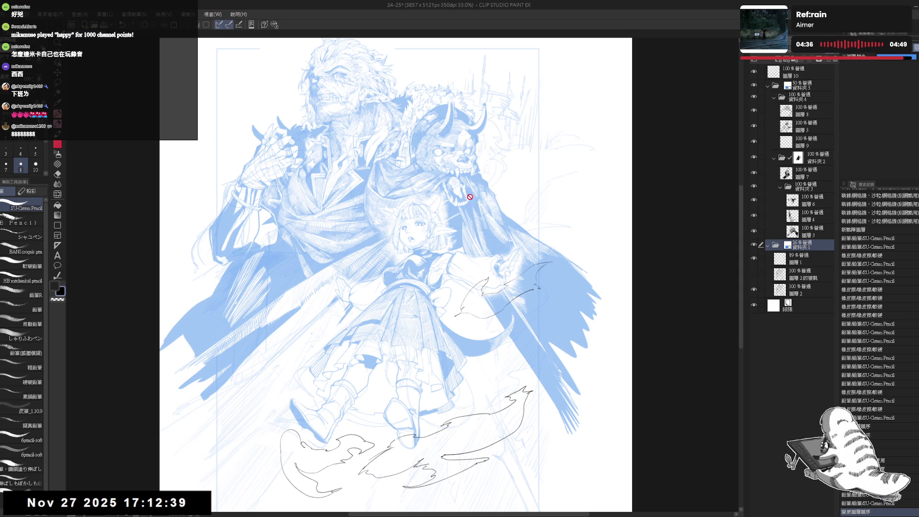
mouse_move(495, 195)
left_mouse_down()
mouse_move(525, 221)
mouse_move(600, 186)
left_mouse_up()
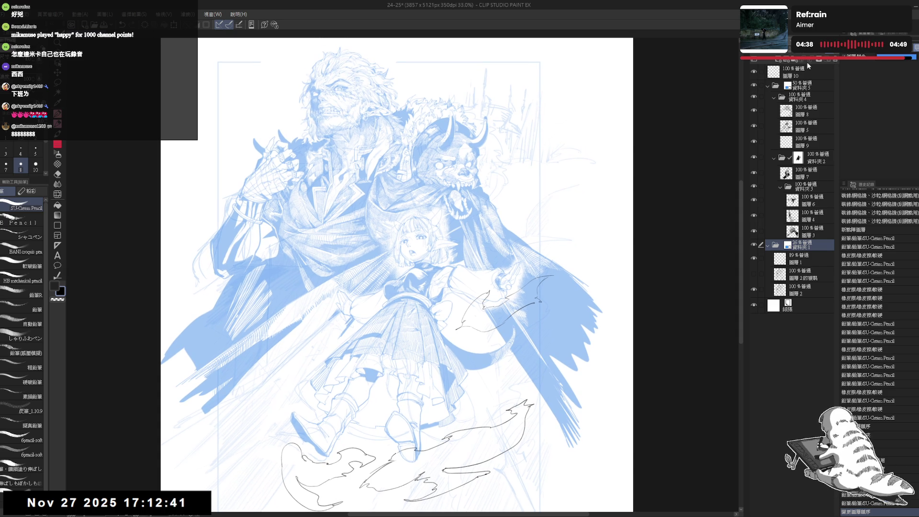
left_click(814, 232)
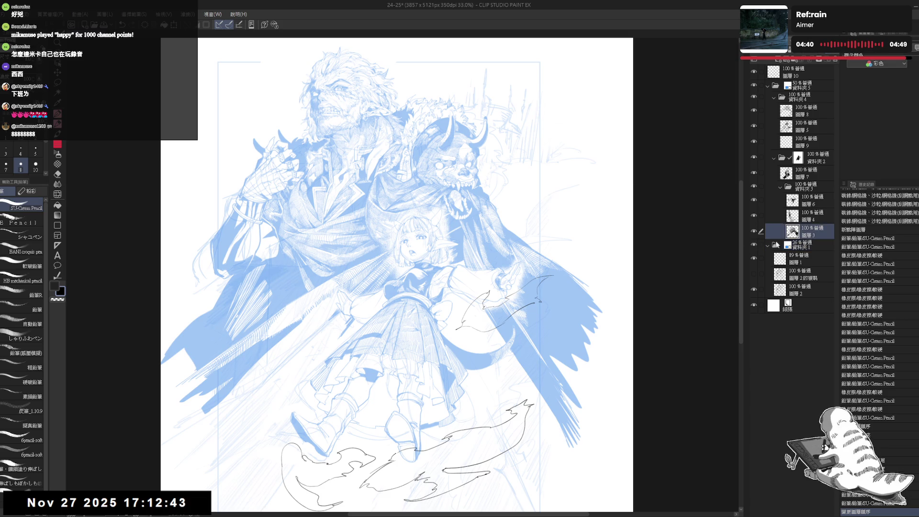
key("alt+bracketright")
key("alt+bracketright")
Hide the rough sketch folder 資料夾 1 and make 圖層 10 the active pencil layer.
left_click_drag(290, 114, 298, 124)
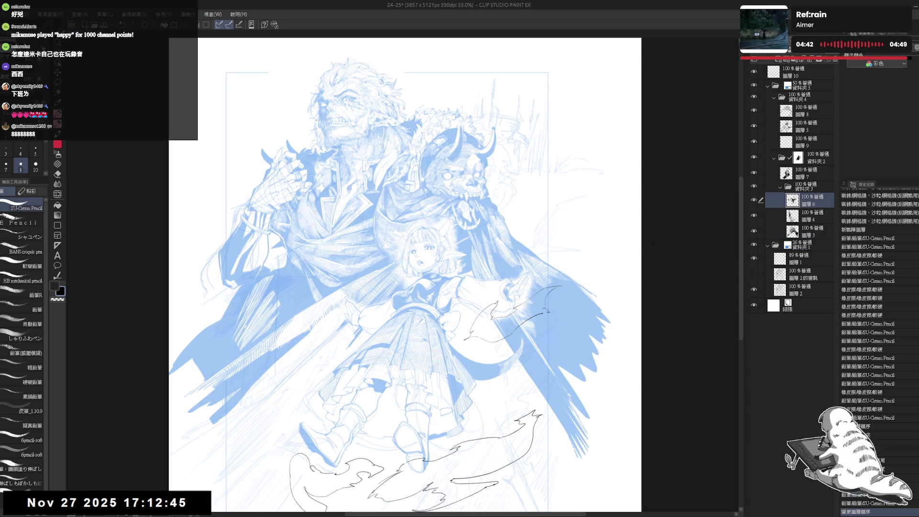
key("e")
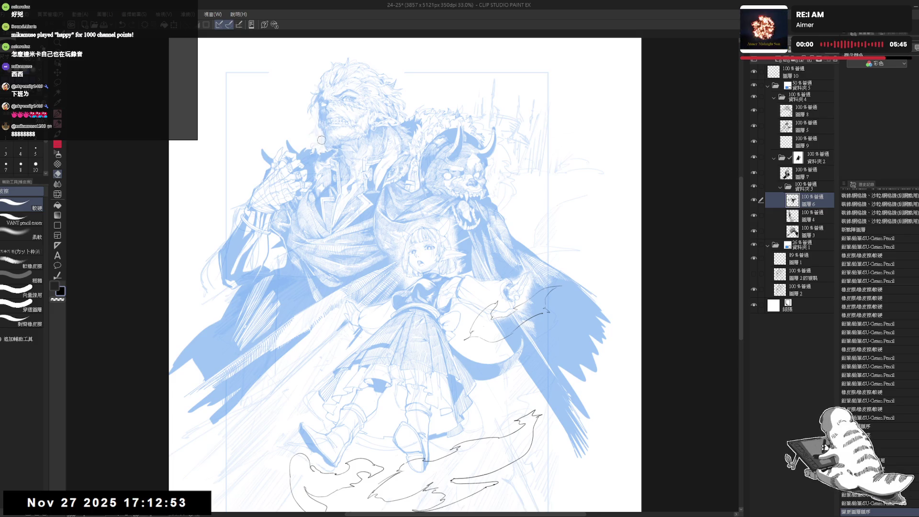
key("p")
mouse_move(516, 244)
left_mouse_down()
mouse_move(524, 231)
mouse_move(508, 213)
left_mouse_up()
scroll(522, 231, "down", 1)
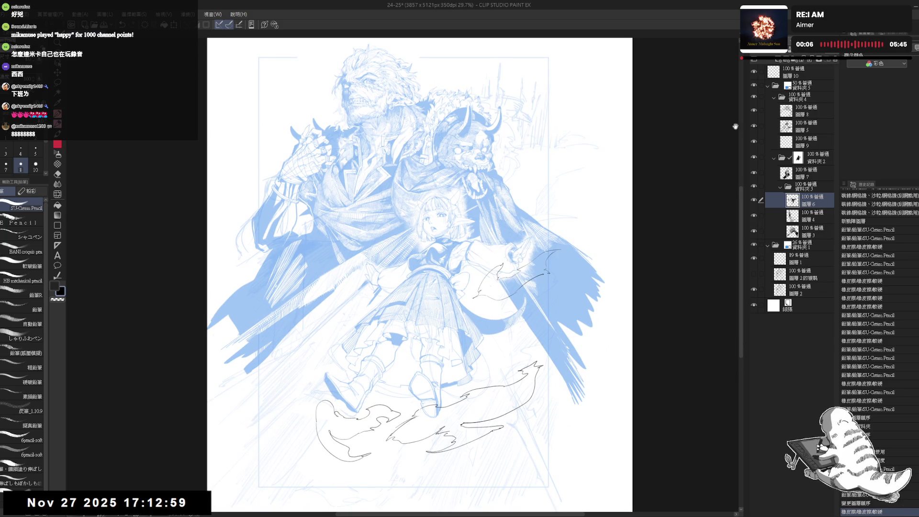
left_click_drag(568, 274, 573, 259)
scroll(573, 259, "up", 1)
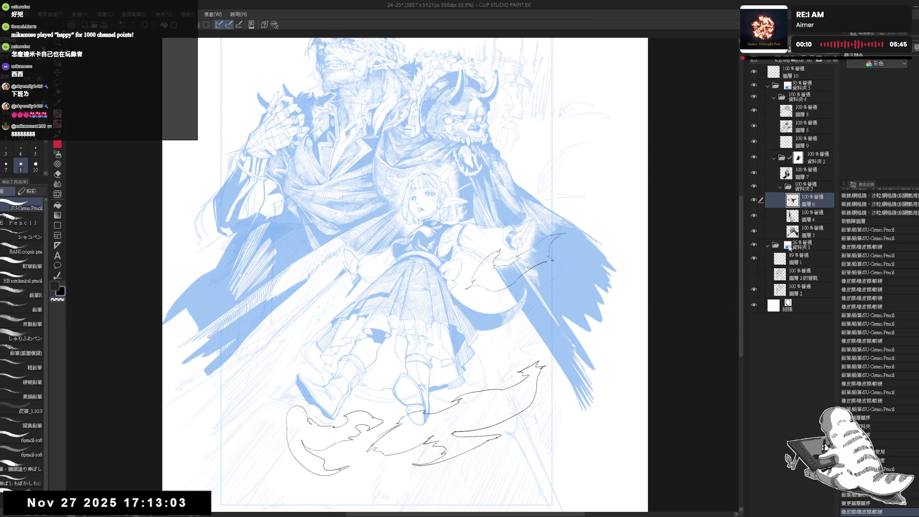
left_click(754, 246)
left_click_drag(527, 335, 536, 347)
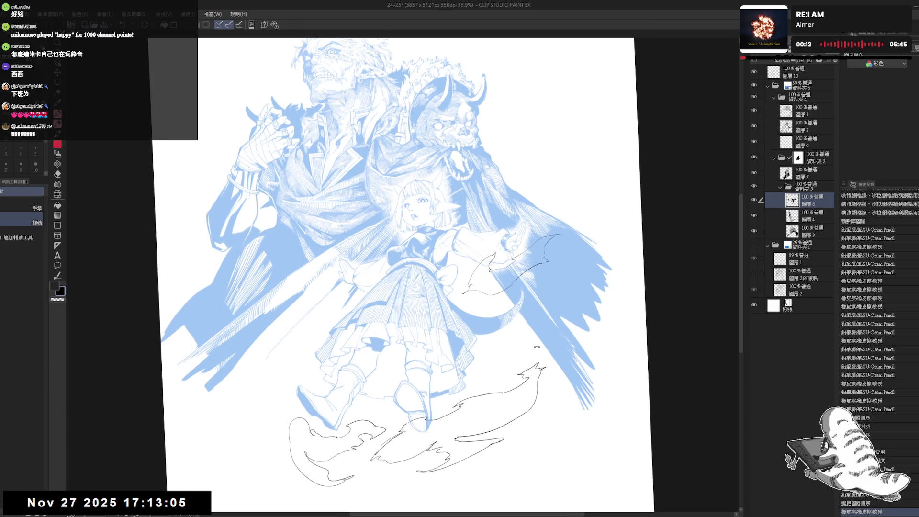
left_click(802, 78)
scroll(510, 263, "up", 2)
key("e")
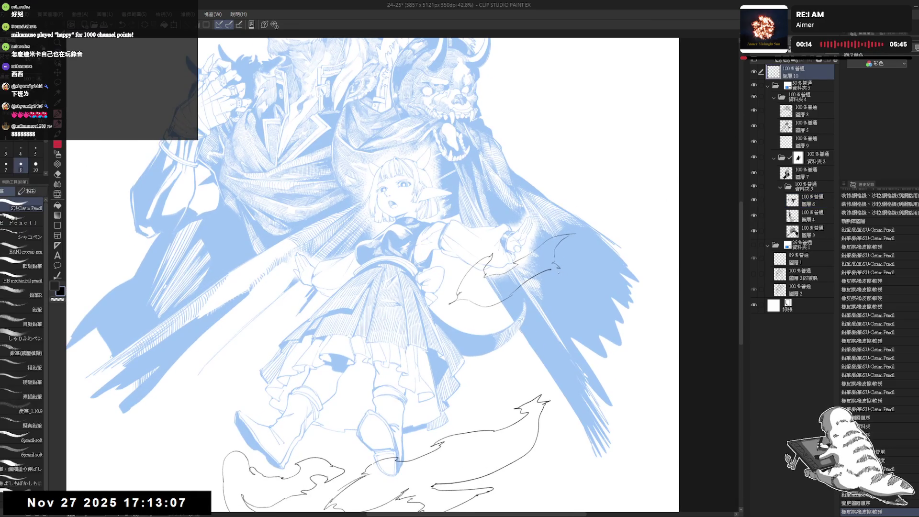
left_click(554, 271)
key("p")
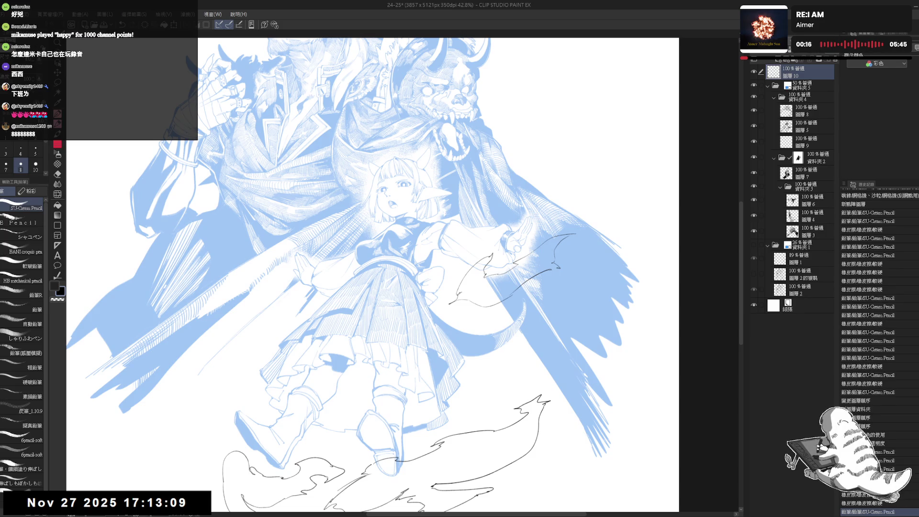
Draw a curving smoke line right of the girl with a few small marks and a dot below.
left_click_drag(585, 271, 554, 292)
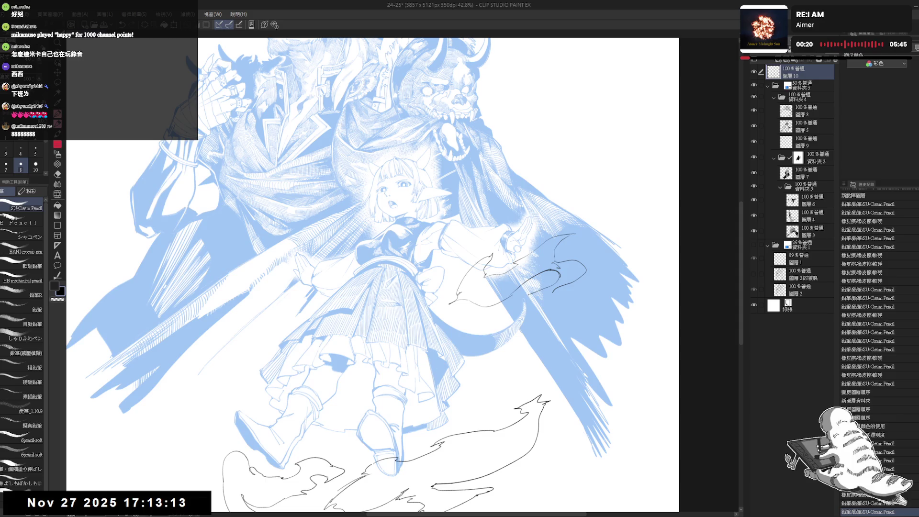
left_click_drag(557, 286, 553, 297)
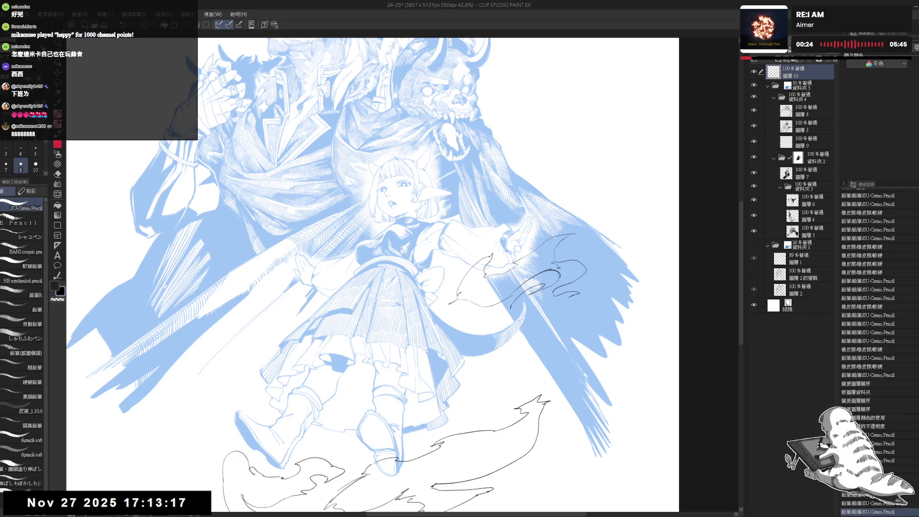
left_click(531, 304)
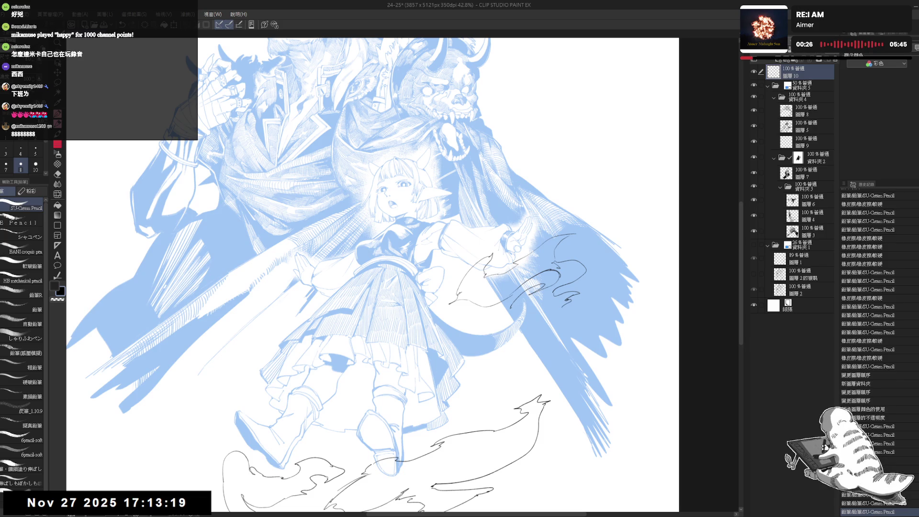
left_click(531, 302)
left_click(520, 308)
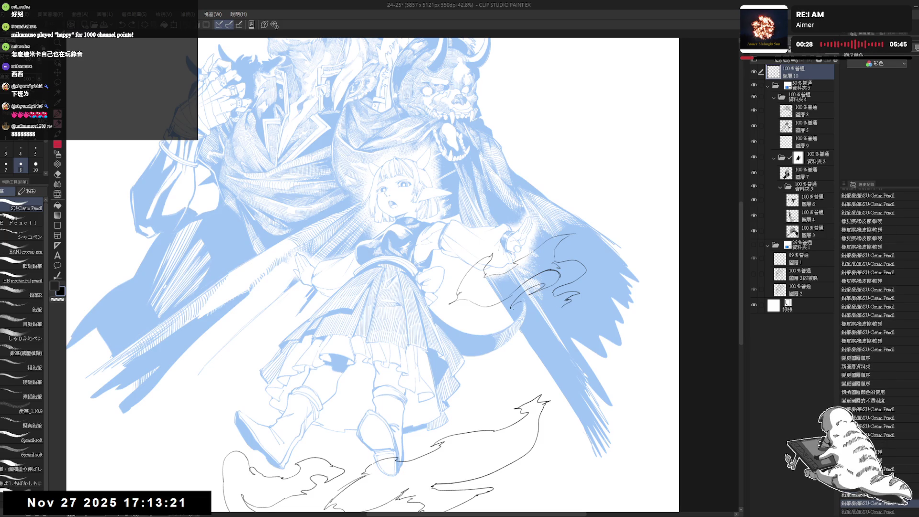
left_click_drag(495, 320, 508, 320)
key("ctrl+z")
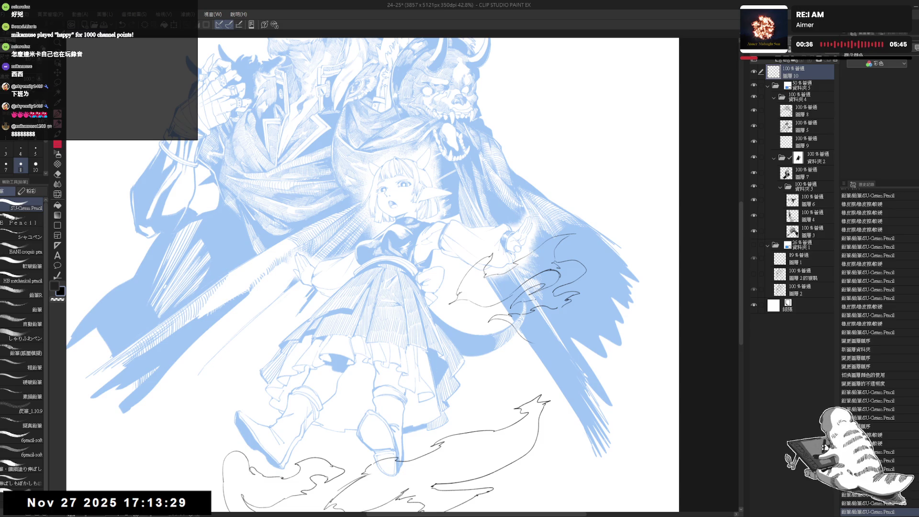
left_click(521, 363)
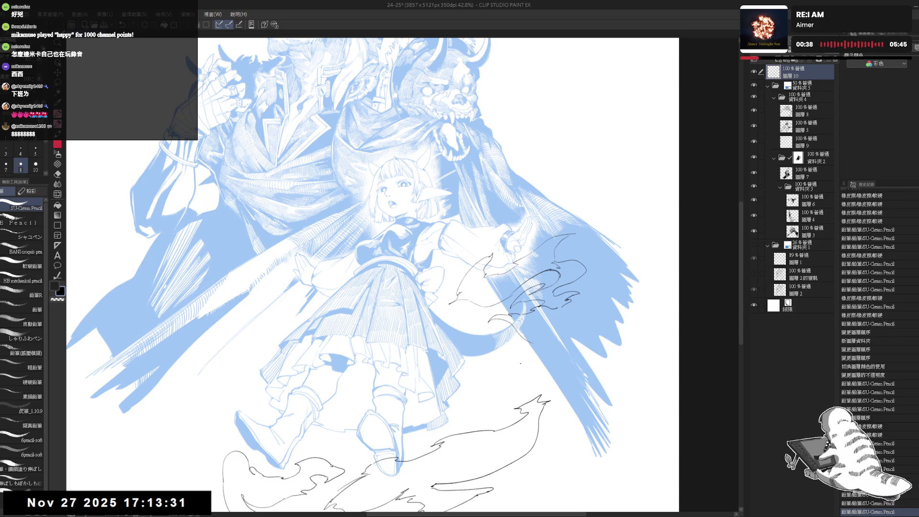
With the view mirrored, add a short stroke to the smoke outline, undo a stray mark, then recentre.
key("h")
key("h")
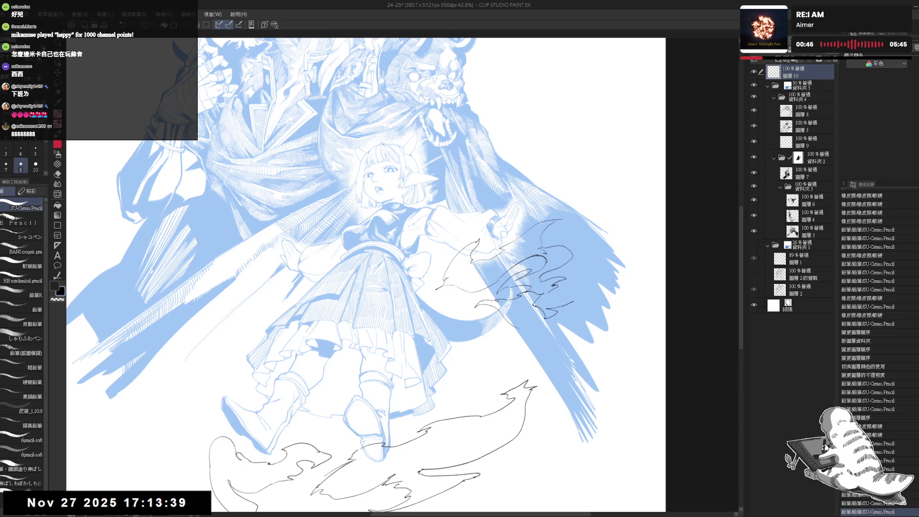
mouse_move(563, 307)
left_mouse_down()
mouse_move(579, 315)
mouse_move(563, 332)
left_mouse_up()
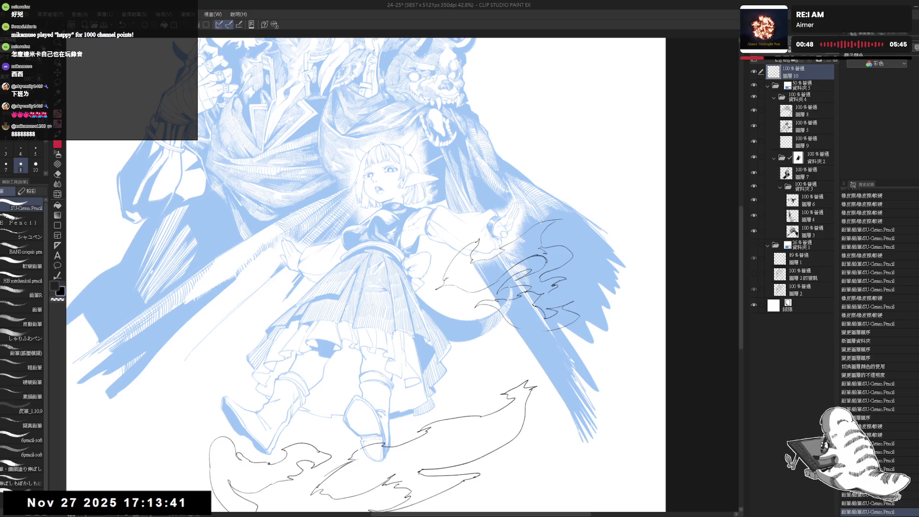
key("asciicircum")
key("asciicircum")
key("asciicircum")
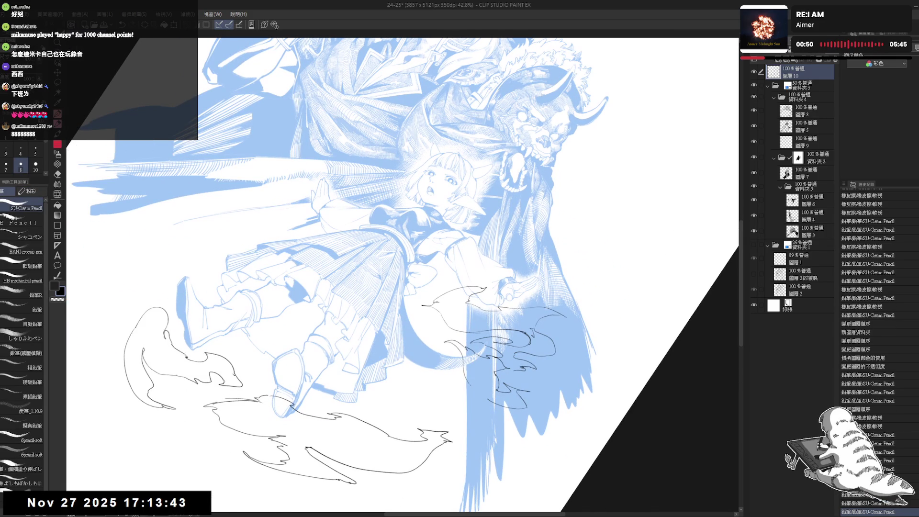
mouse_move(498, 369)
left_mouse_down()
mouse_move(512, 378)
mouse_move(489, 401)
left_mouse_up()
key("ctrl+z")
key("ctrl+y")
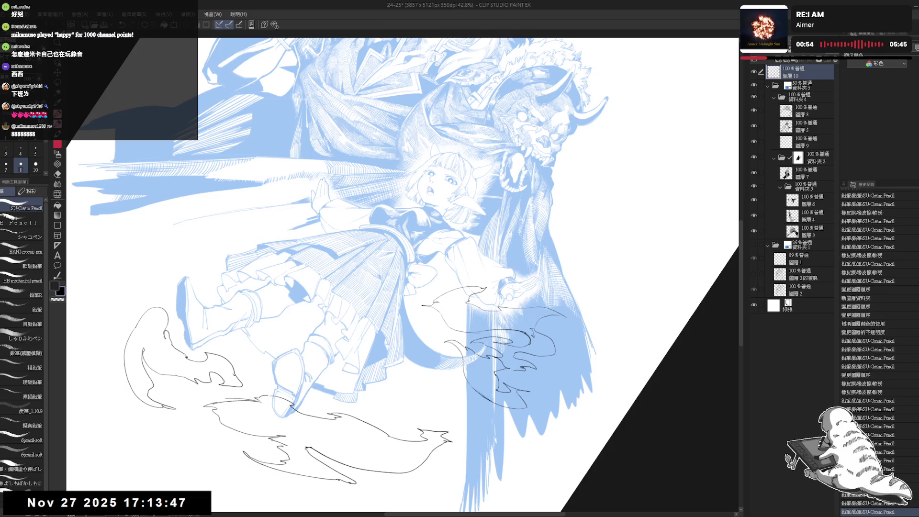
key("minus")
key("minus")
key("minus")
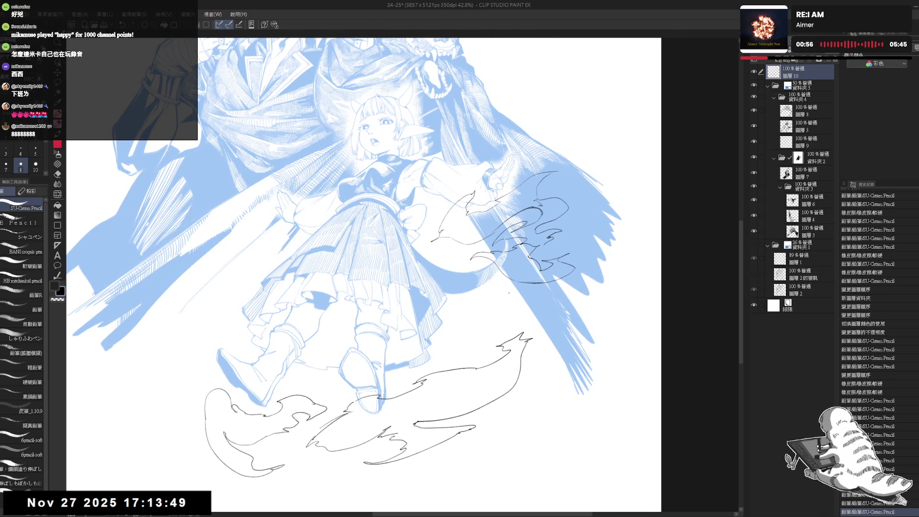
key("ctrl+minus")
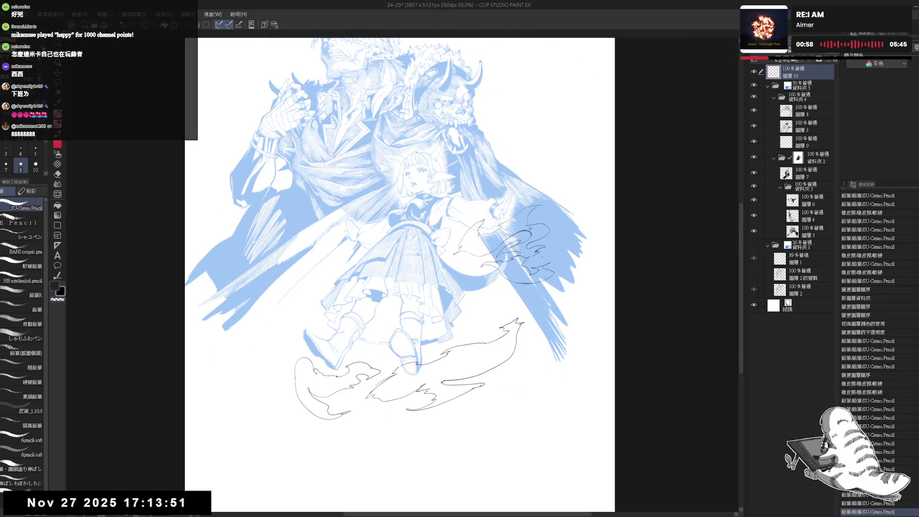
left_click_drag(499, 305, 574, 290)
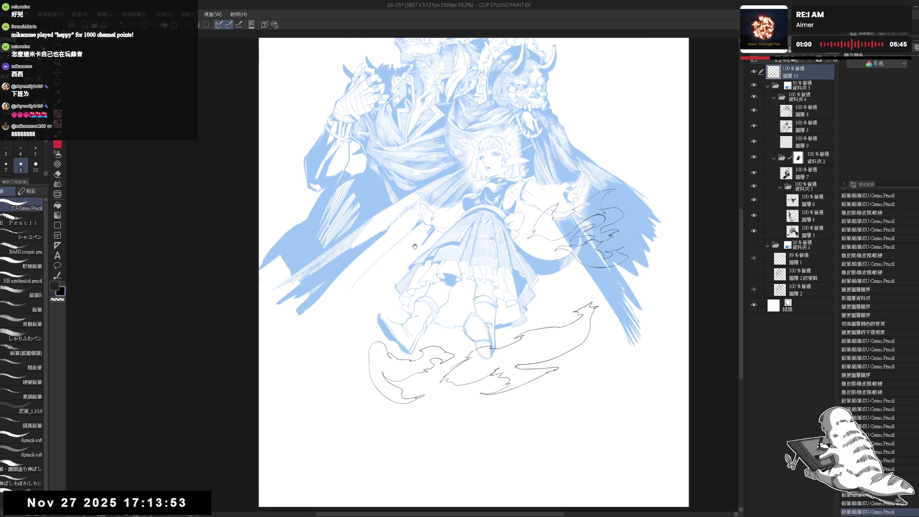
left_click(411, 218)
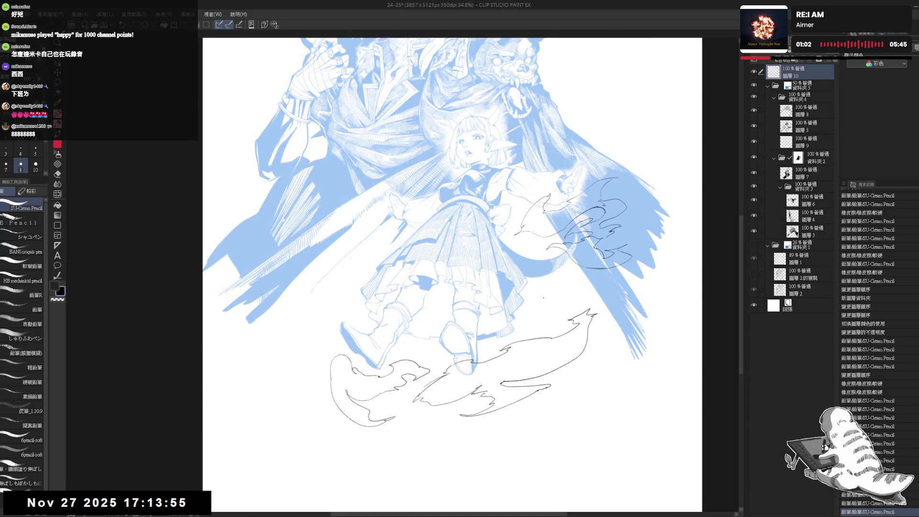
Extend the smoke near the flames with a short stroke, a small wisp and pencil dots.
left_click_drag(555, 289, 547, 297)
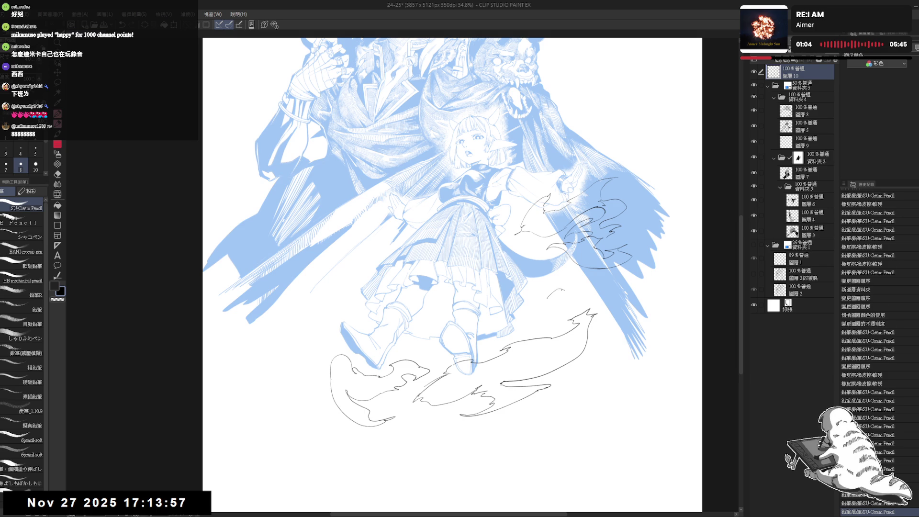
key("ctrl+z")
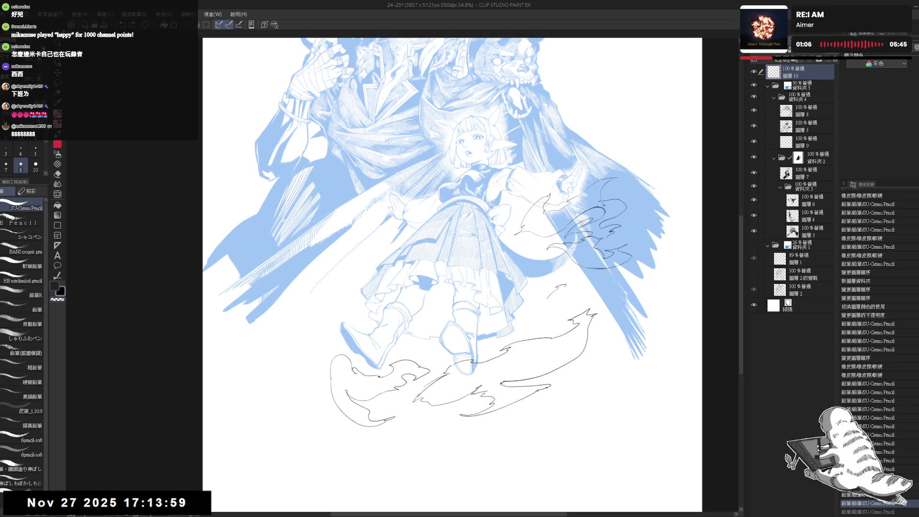
key("ctrl+y")
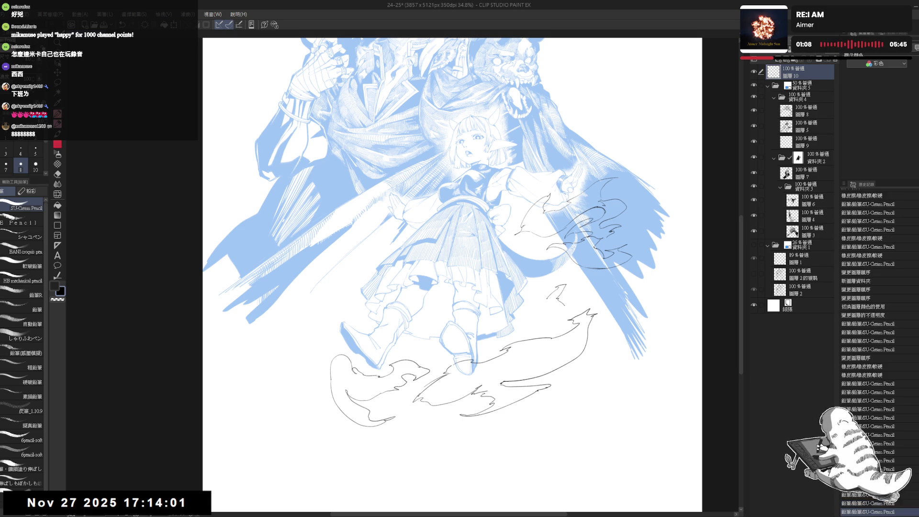
left_click(570, 306)
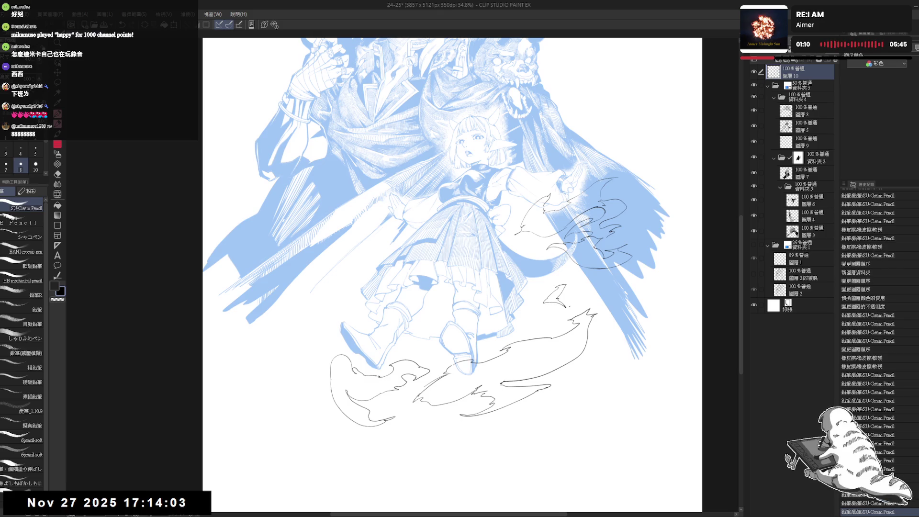
left_click_drag(559, 297, 568, 304)
left_click(545, 332)
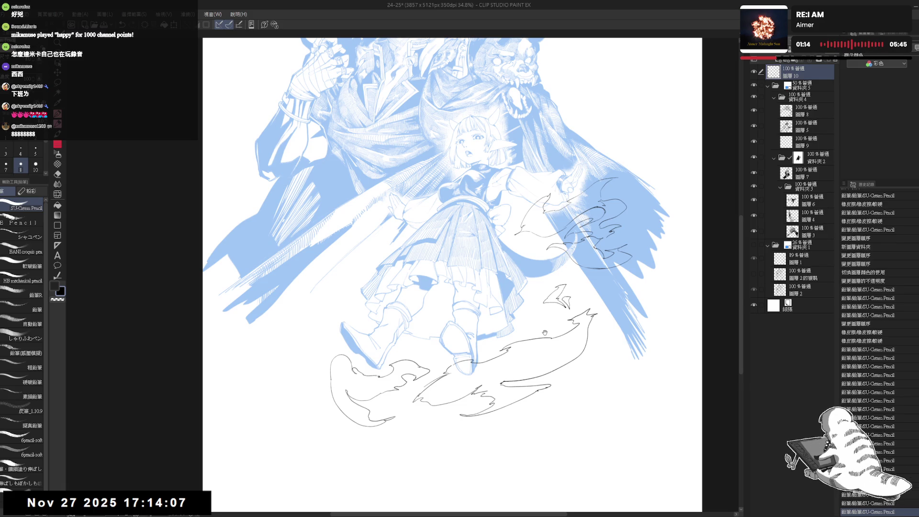
scroll(544, 333, "down", 2)
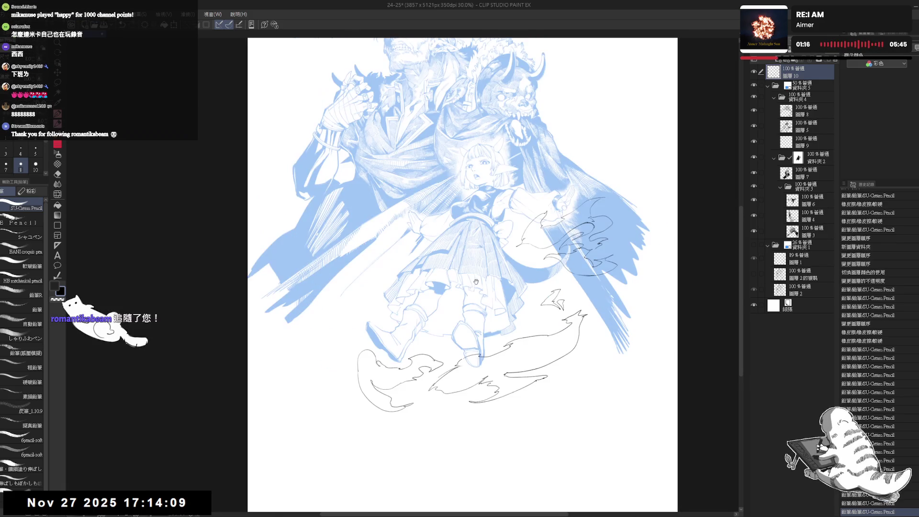
Sketch small flame curls left of the girl's legs, removing one stray mark inside the flame.
left_click_drag(476, 282, 396, 320)
scroll(392, 324, "up", 3)
key("p")
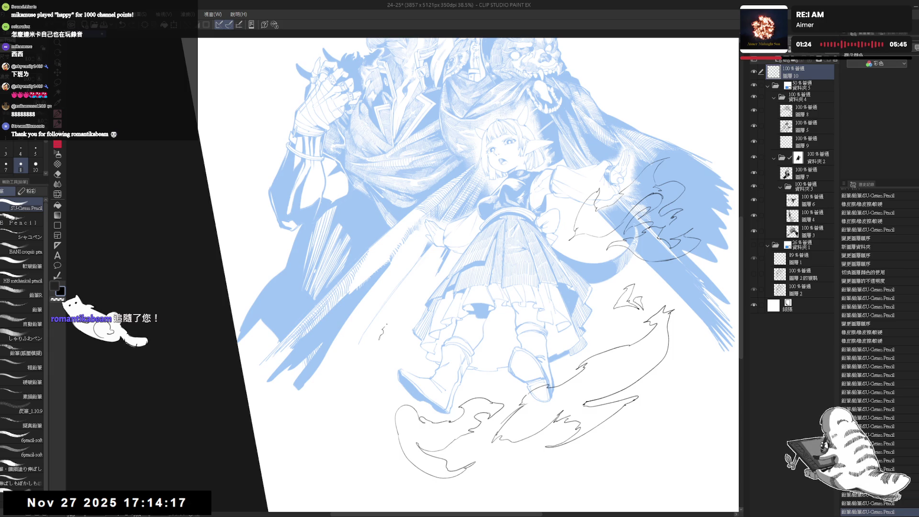
mouse_move(394, 334)
left_mouse_down()
mouse_move(373, 357)
mouse_move(382, 364)
mouse_move(383, 355)
left_mouse_up()
left_click(381, 350)
key("ctrl+z")
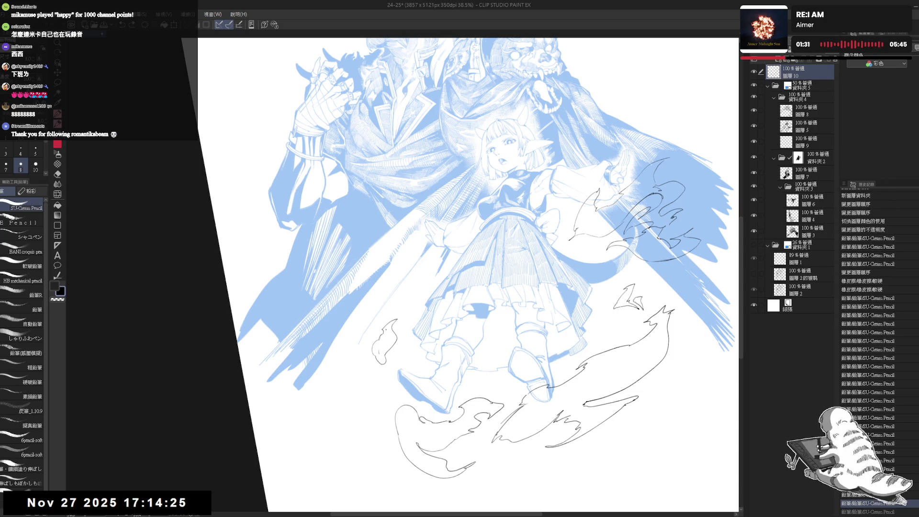
left_click(396, 317)
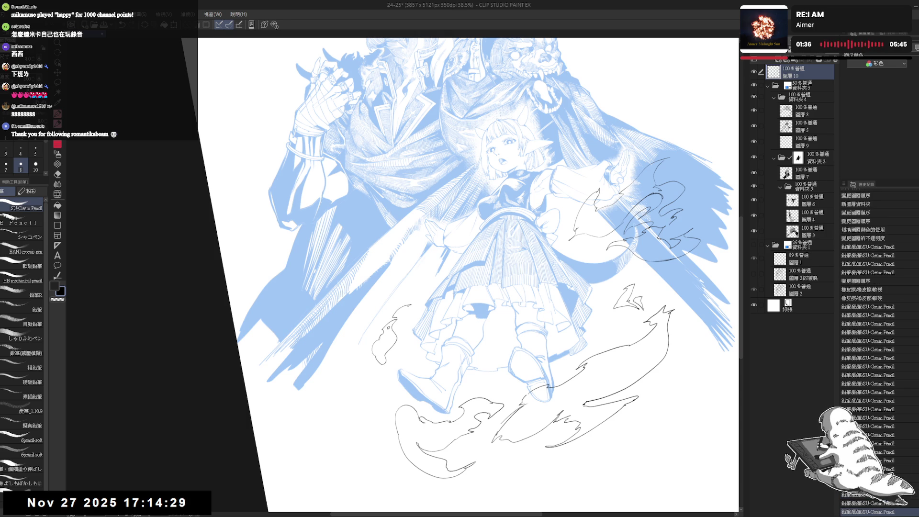
left_click(518, 429)
Draw a large curved smoke outline at lower left, redrawing it bigger and further left.
key("at")
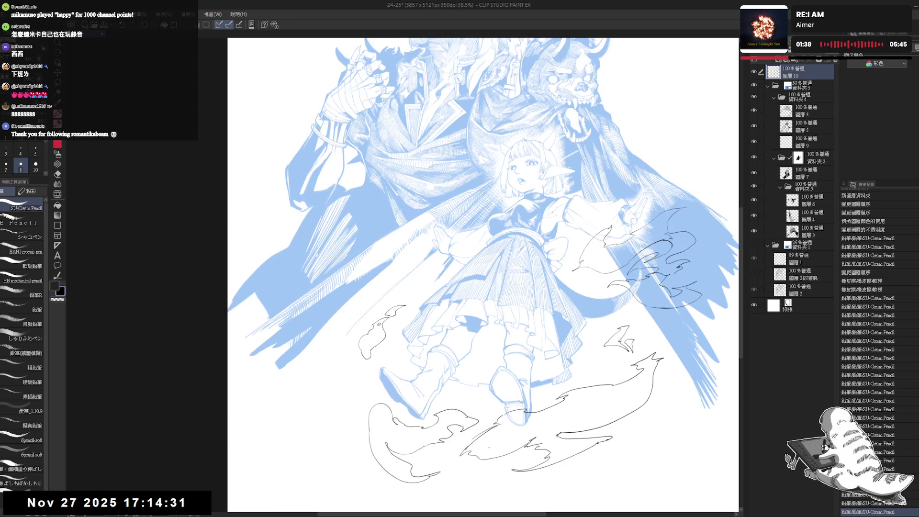
left_click_drag(484, 238, 473, 238)
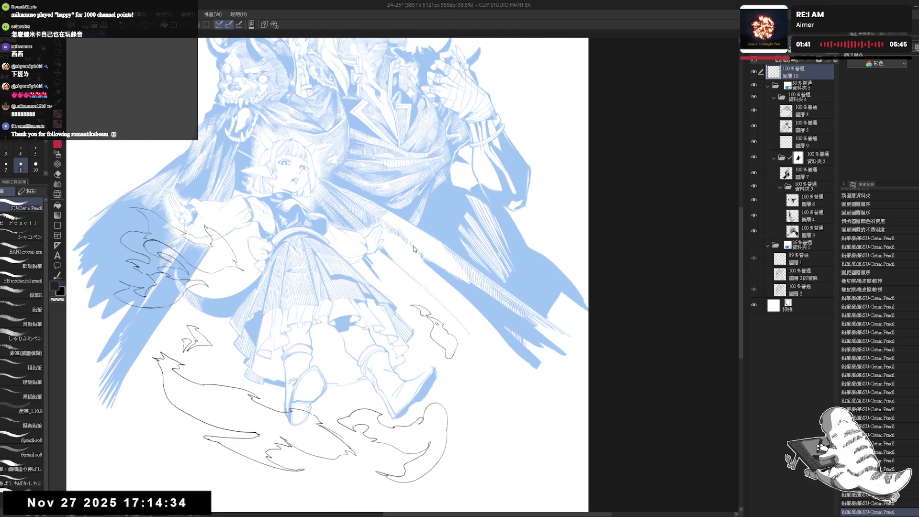
left_click_drag(498, 296, 469, 253)
mouse_move(322, 353)
left_mouse_down()
mouse_move(346, 344)
mouse_move(368, 390)
left_mouse_up()
key("ctrl+z")
left_click_drag(341, 341, 345, 423)
key("ctrl+z")
mouse_move(320, 344)
left_mouse_down()
mouse_move(339, 439)
mouse_move(364, 432)
left_mouse_up()
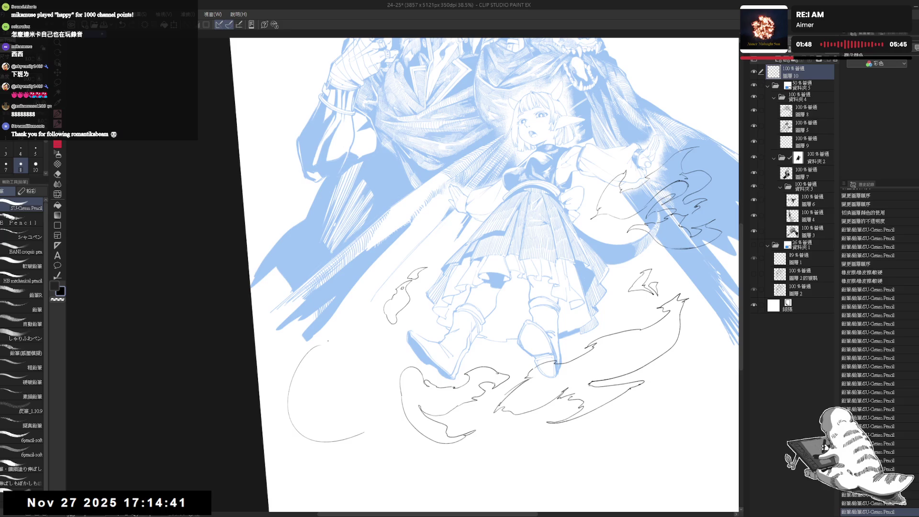
Extend the lower-left smoke curve at its top and bottom ends, then zoom out to check.
left_click_drag(320, 344, 366, 345)
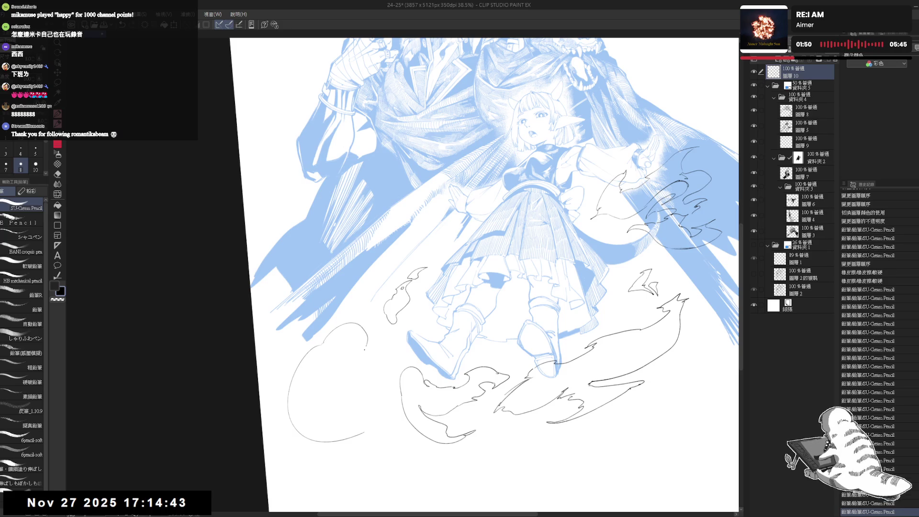
mouse_move(345, 374)
left_mouse_down()
mouse_move(344, 391)
mouse_move(356, 390)
mouse_move(381, 425)
mouse_move(385, 453)
left_mouse_up()
key("ctrl+minus")
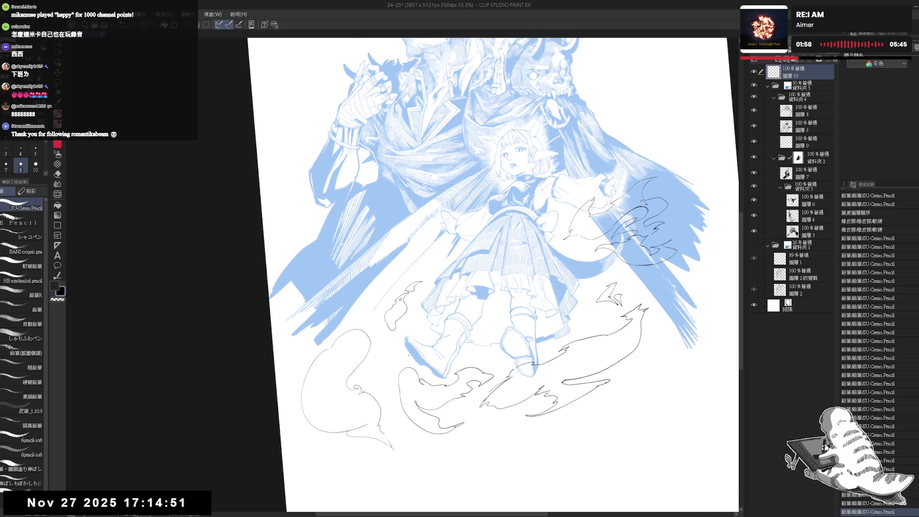
key("ctrl+minus")
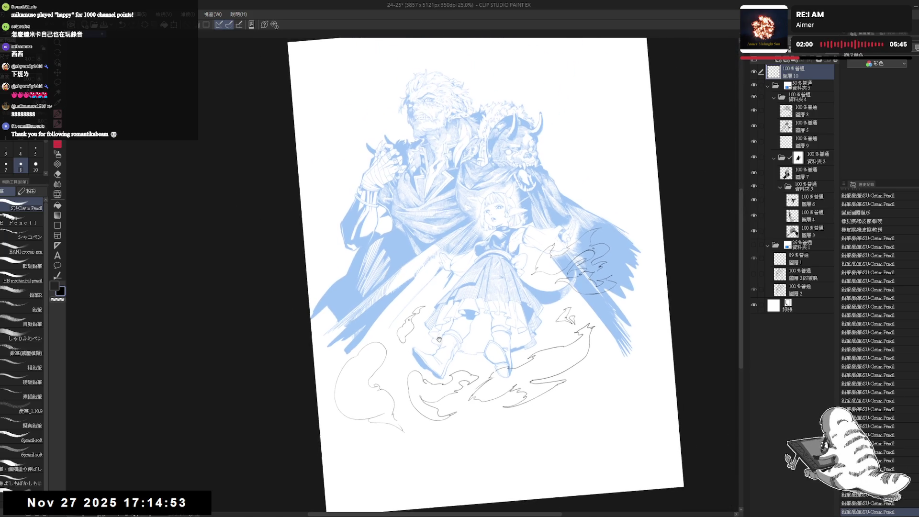
scroll(451, 341, "up", 2)
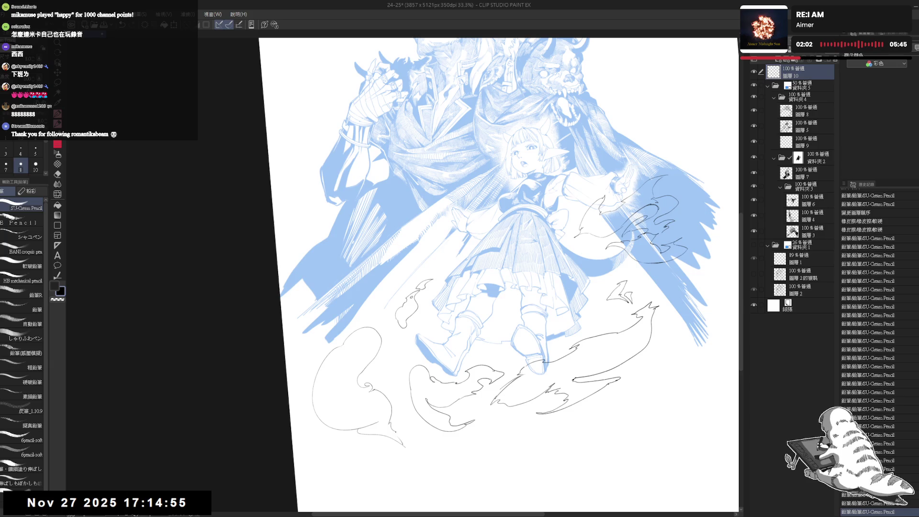
Erase a small bit of the lower smoke line with the eraser.
key("e")
left_click_drag(405, 441, 404, 451)
key("p")
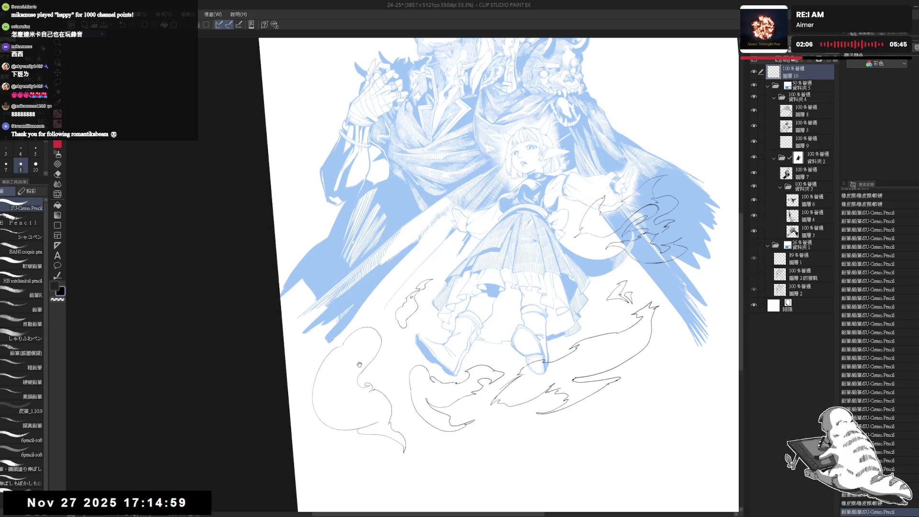
key("minus")
key("e")
key("minus")
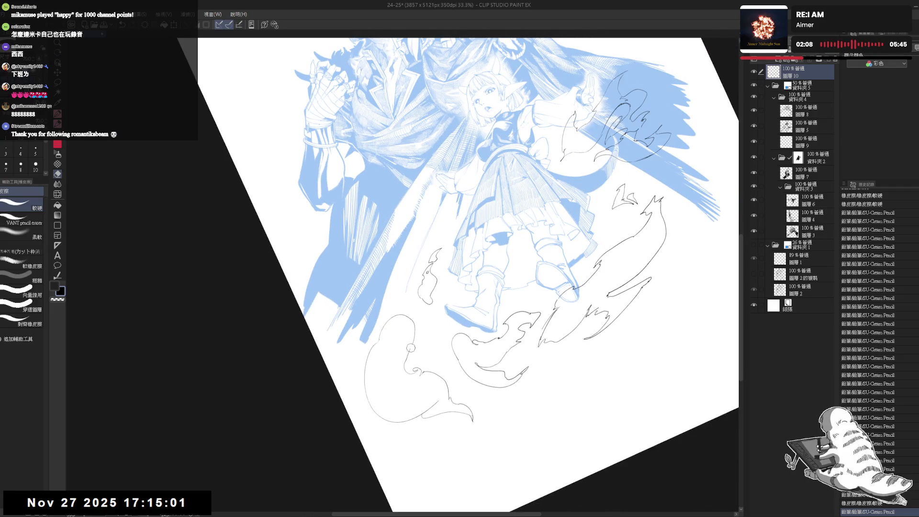
Erase stray pencil near the flames and small bits of the smoke line.
key("p")
key("e")
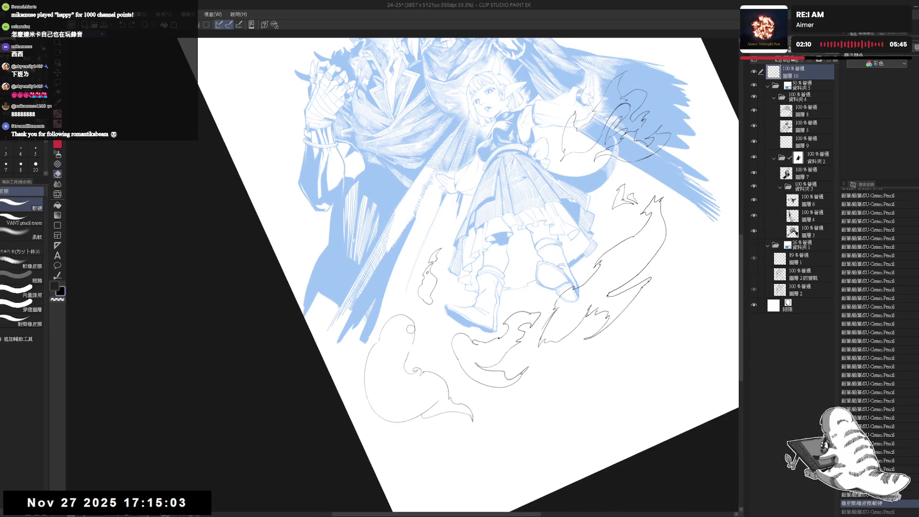
left_click_drag(412, 329, 414, 335)
key("p")
key("e")
key("p")
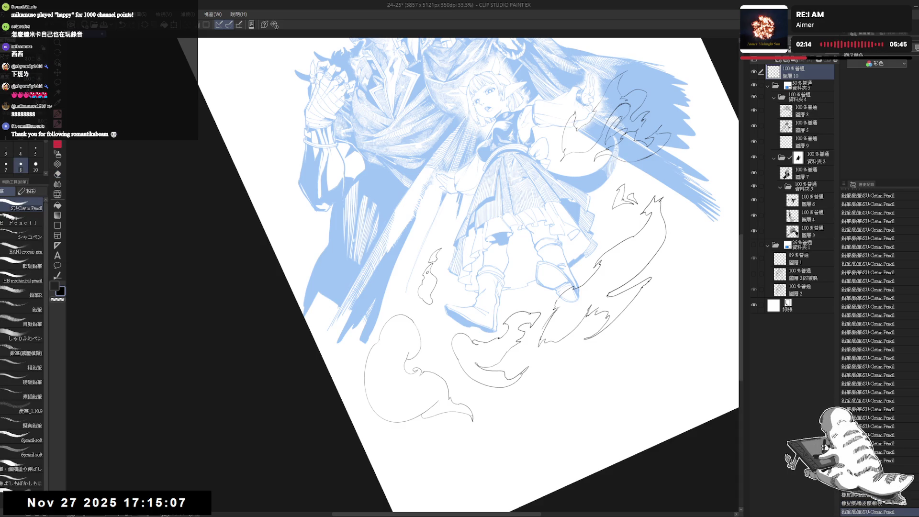
key("e")
left_click_drag(409, 357, 407, 351)
key("p")
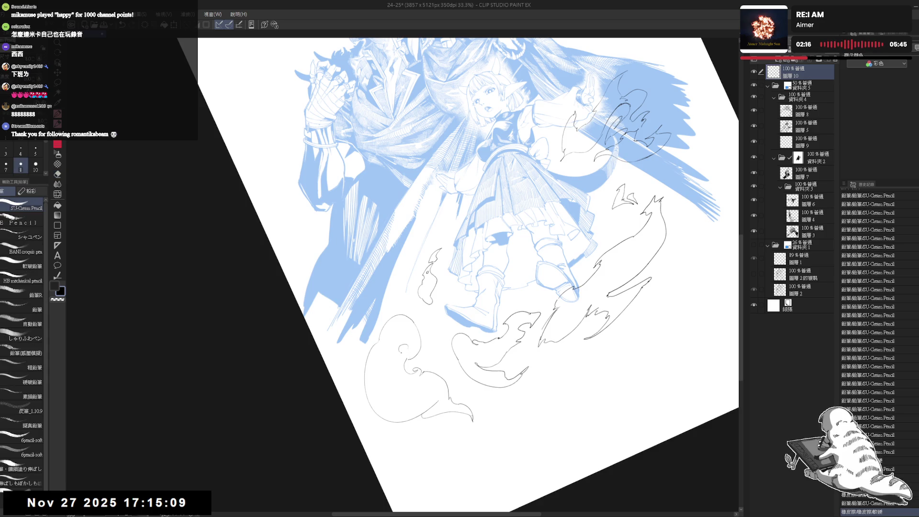
key("e")
left_click_drag(407, 354, 408, 349)
key("p")
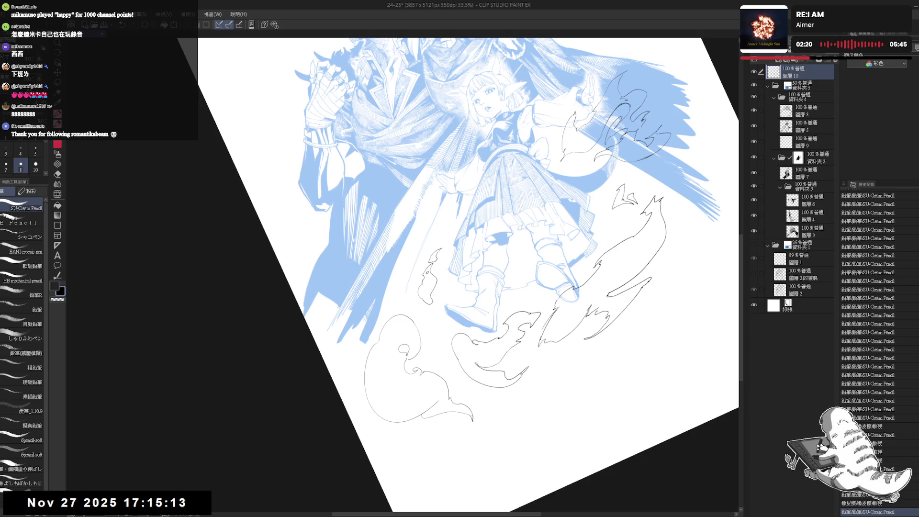
With the view upright again, partly erase the small curl inside the smoke cloud.
key("ctrl+@")
key("e")
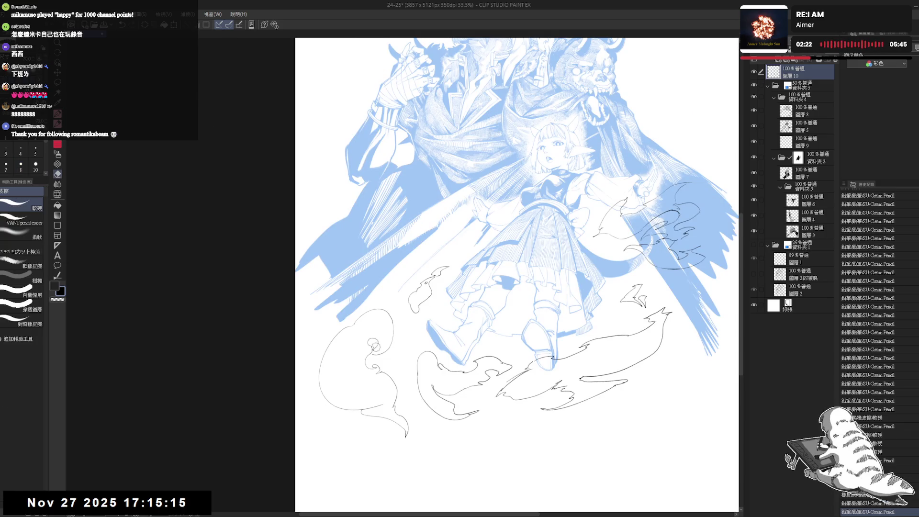
left_click_drag(371, 346, 376, 351)
key("p")
left_click_drag(385, 259, 382, 241)
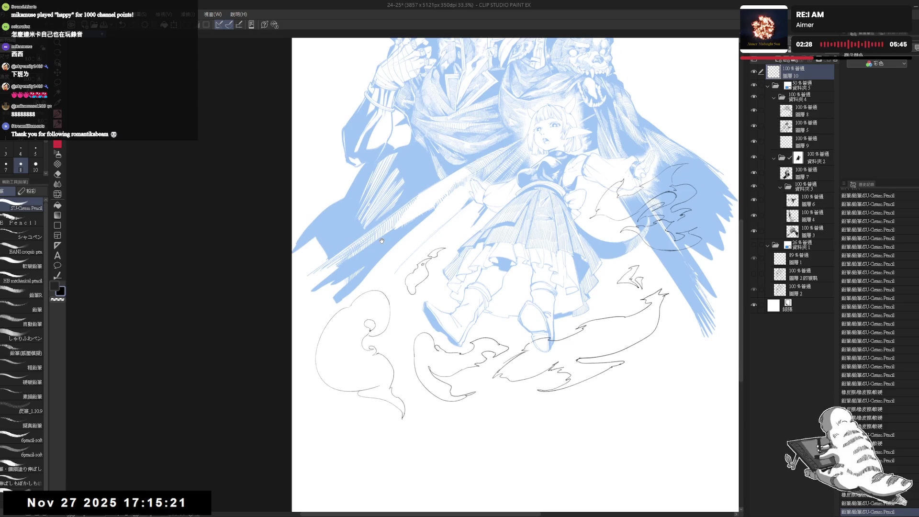
scroll(375, 236, "down", 1)
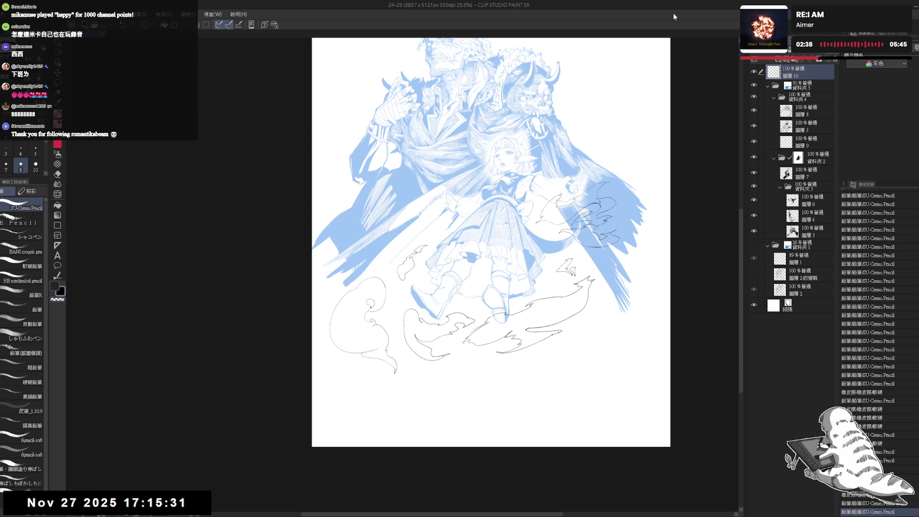
Make 圖層 1 visible and drag it beneath 圖層 2 in the Layer panel.
scroll(550, 98, "up", 1)
mouse_move(549, 280)
left_mouse_down()
mouse_move(529, 250)
mouse_move(565, 225)
left_mouse_up()
left_click(676, 211, "shift")
key("ctrl+0")
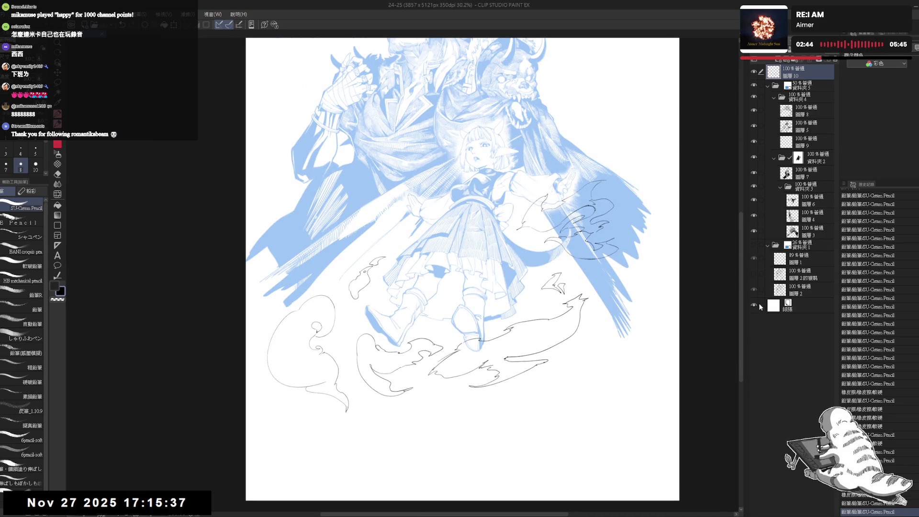
left_click(754, 259)
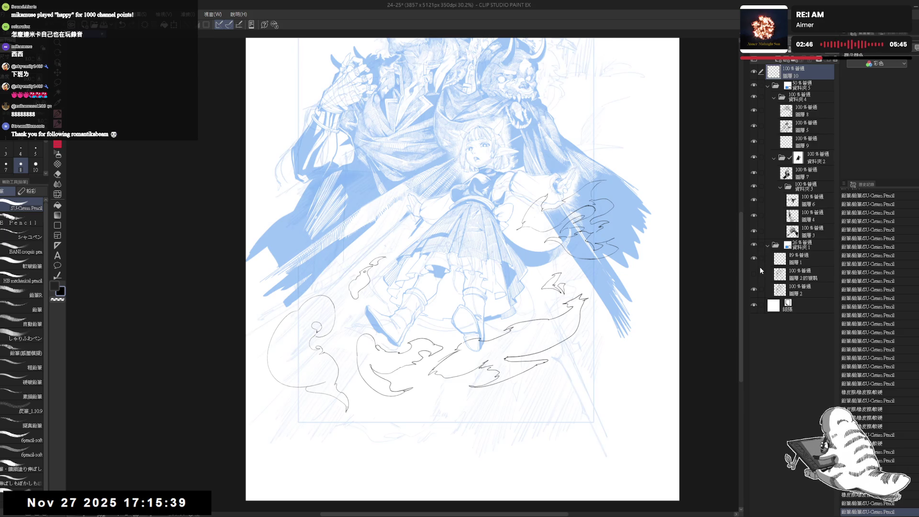
left_click(806, 261)
scroll(691, 258, "up", 2)
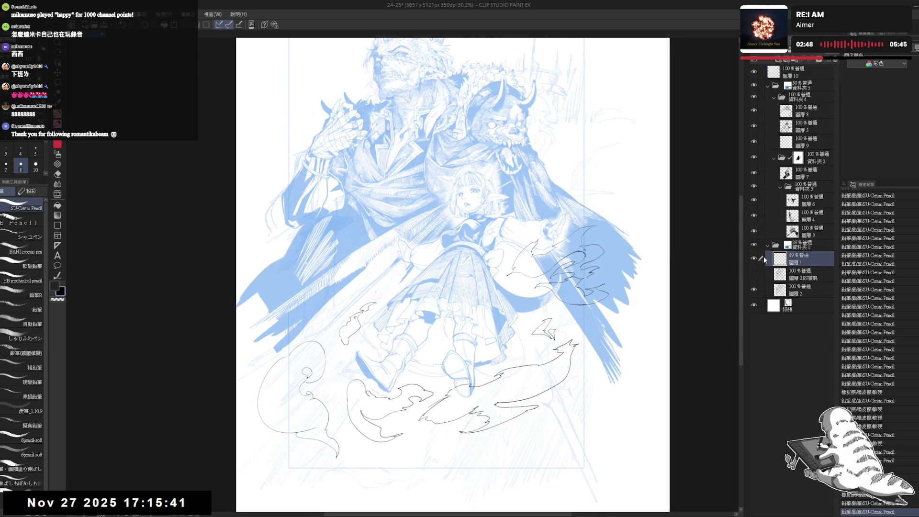
left_click_drag(793, 266, 802, 309)
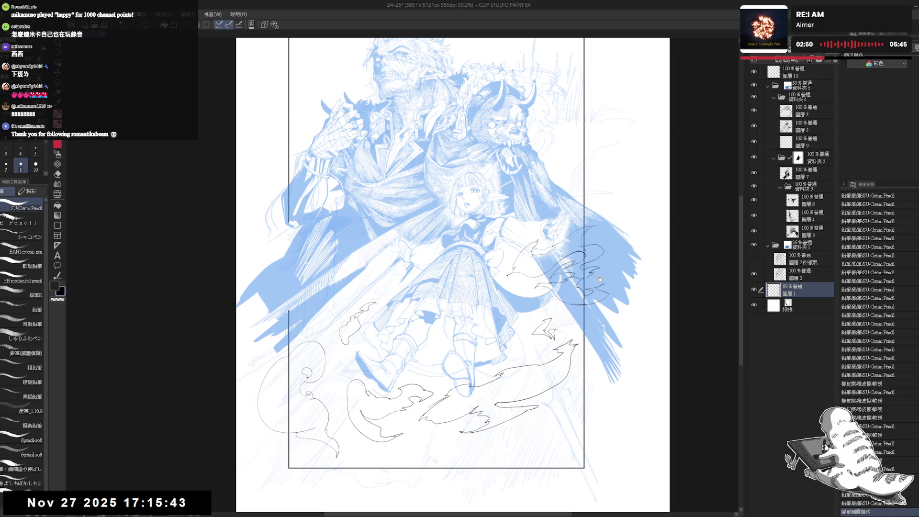
scroll(639, 263, "up", 1)
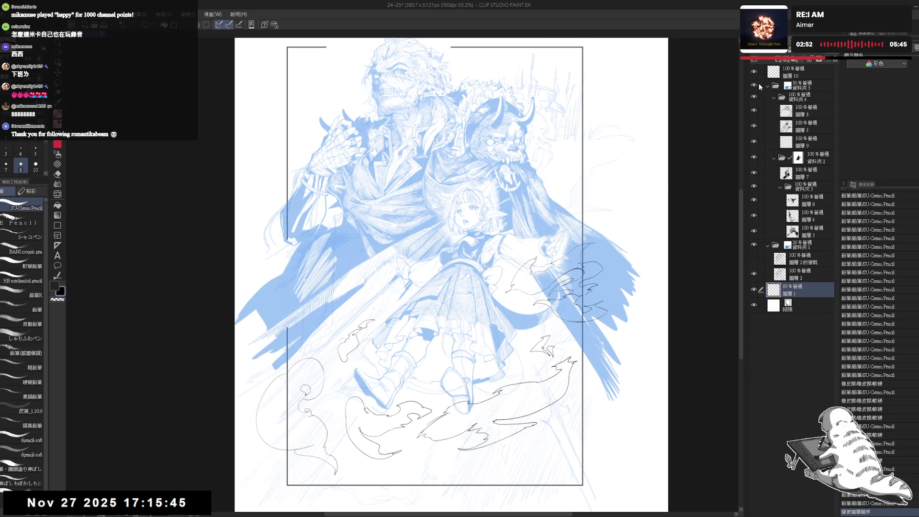
left_click(755, 247)
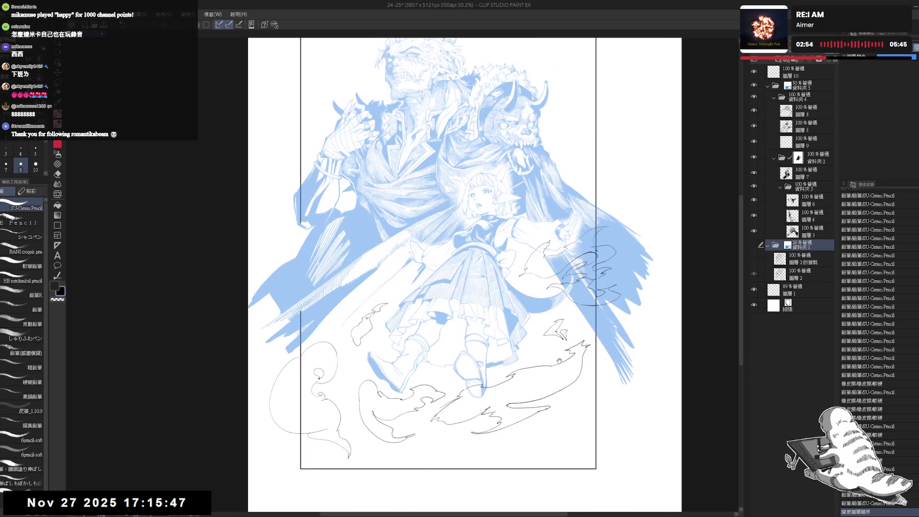
left_click_drag(538, 383, 575, 401)
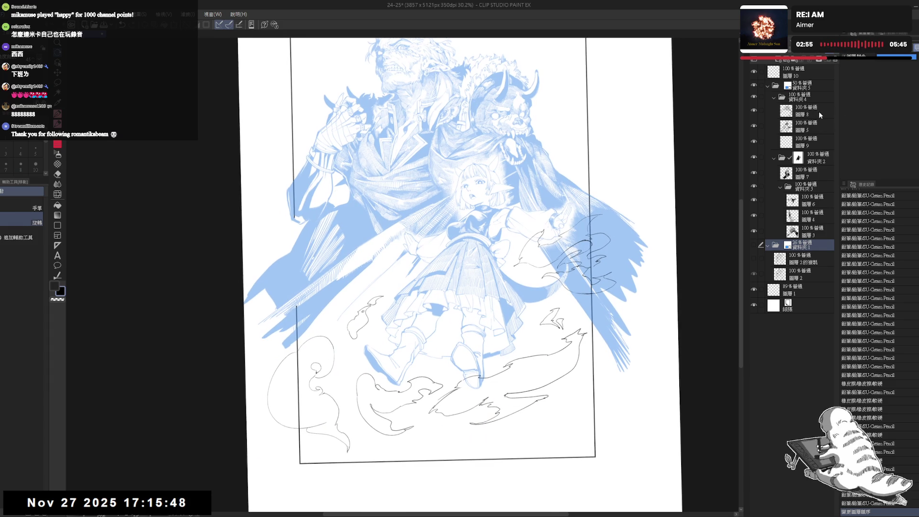
On 圖層 10, draw a short hooked smoke stroke and extend the lower smoke line right.
left_click(798, 76)
key("p")
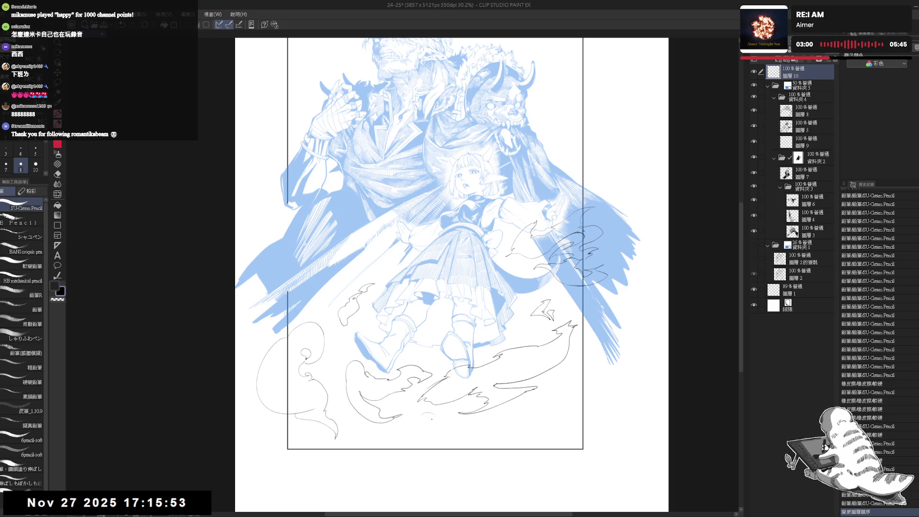
key("ctrl+z")
mouse_move(445, 431)
left_mouse_down()
mouse_move(449, 448)
mouse_move(509, 446)
left_mouse_up()
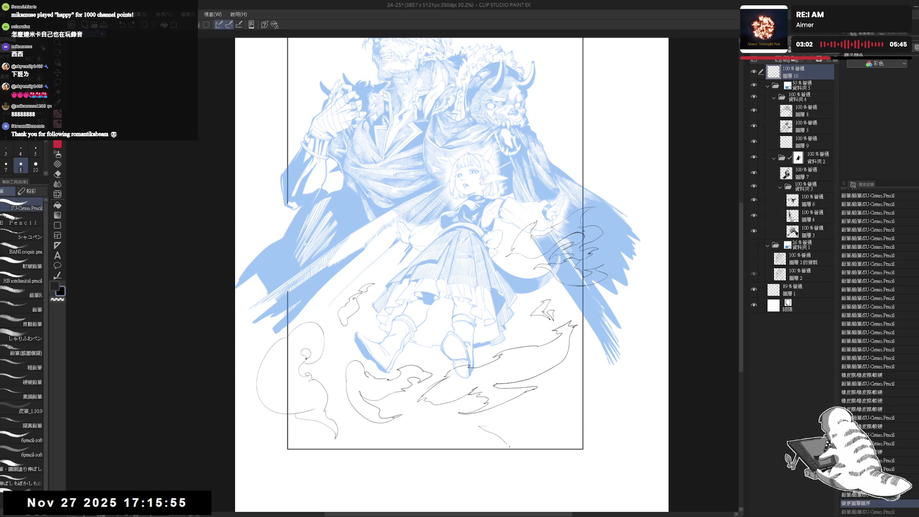
key("ctrl+z")
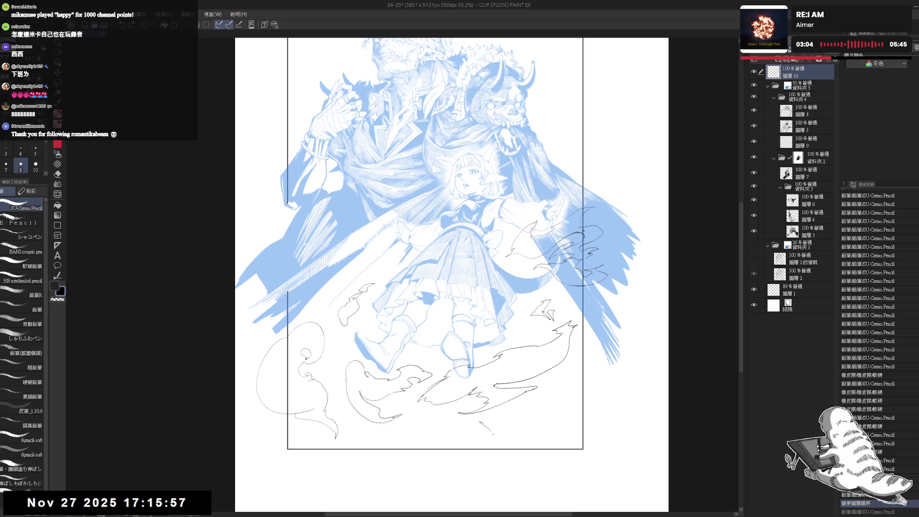
left_click_drag(486, 422, 480, 424)
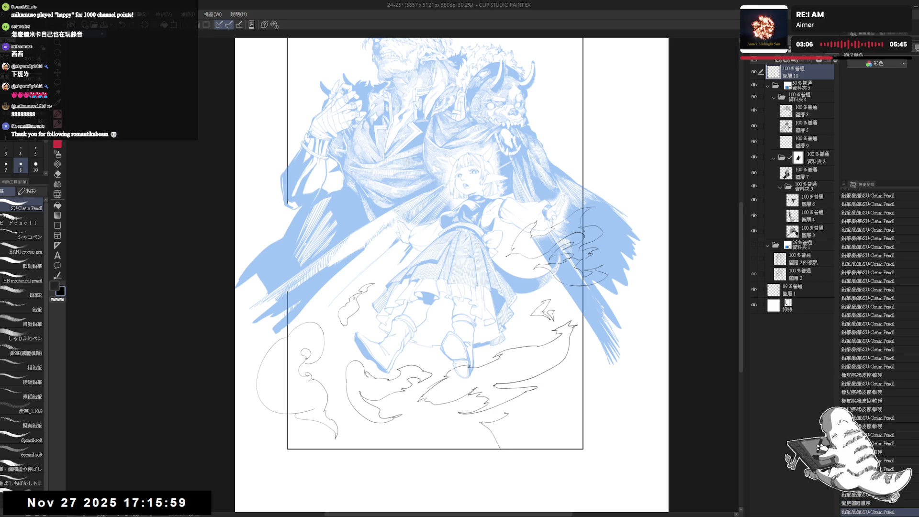
left_click_drag(540, 408, 563, 409)
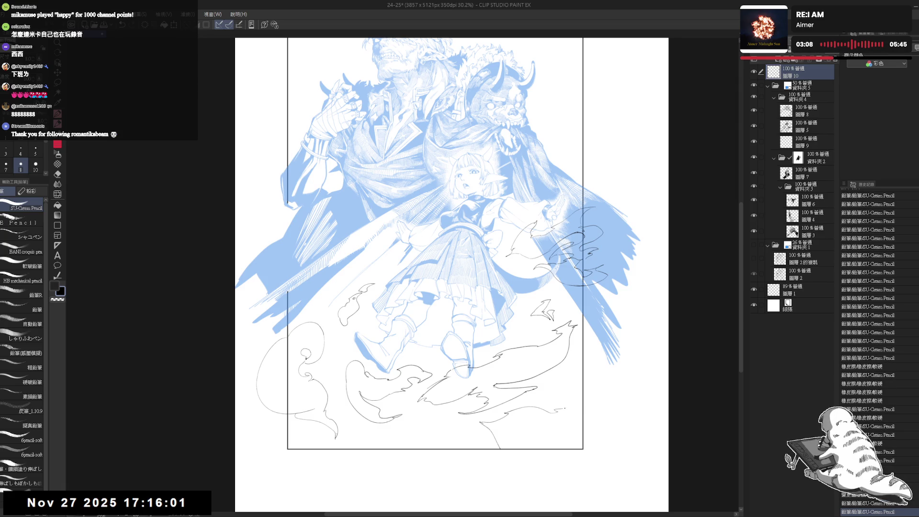
Rotate the view about 7° clockwise and draw an arc near the lower-right flames.
scroll(452, 275, "down", 3)
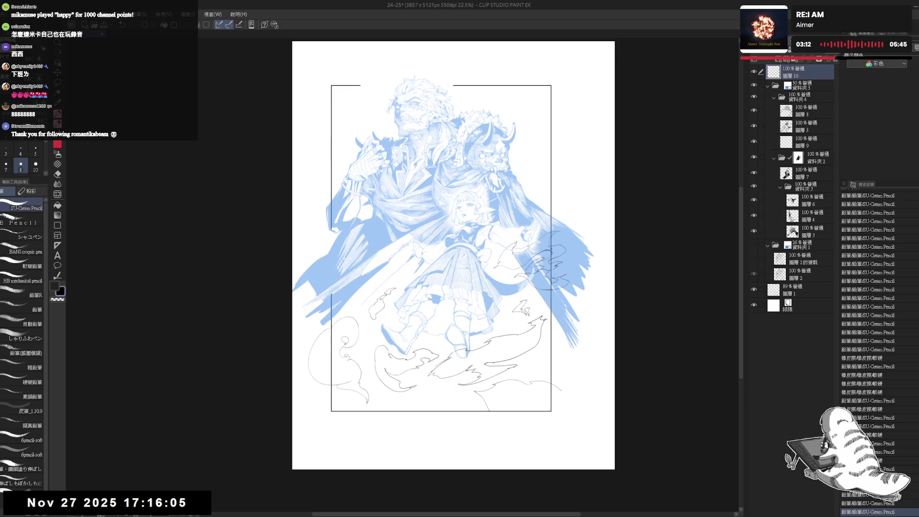
scroll(491, 366, "up", 1)
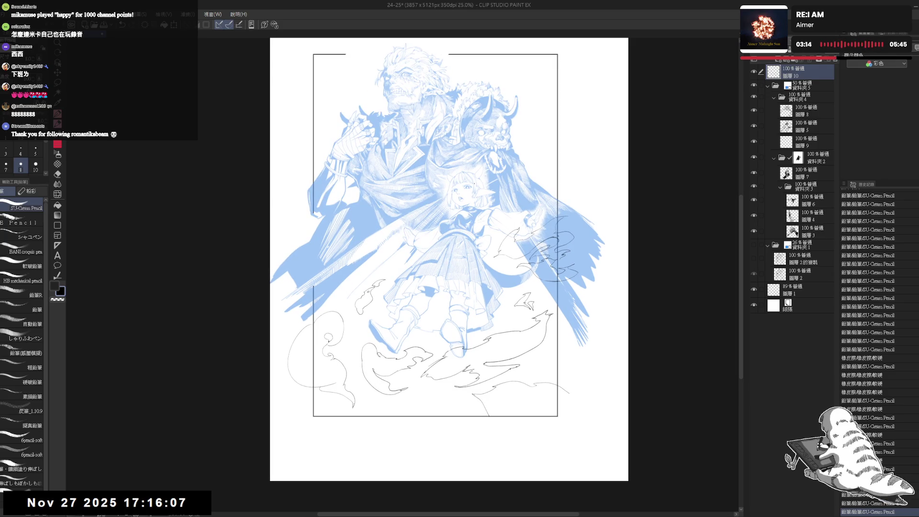
scroll(512, 382, "up", 1)
scroll(505, 366, "up", 1)
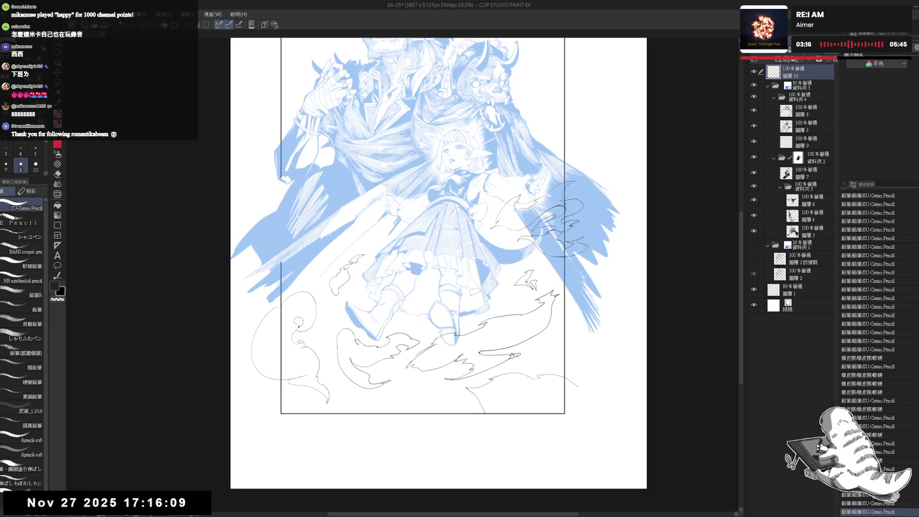
key("r")
mouse_move(512, 356)
left_mouse_down()
mouse_move(463, 415)
mouse_move(447, 391)
mouse_move(457, 407)
mouse_move(498, 428)
left_mouse_up()
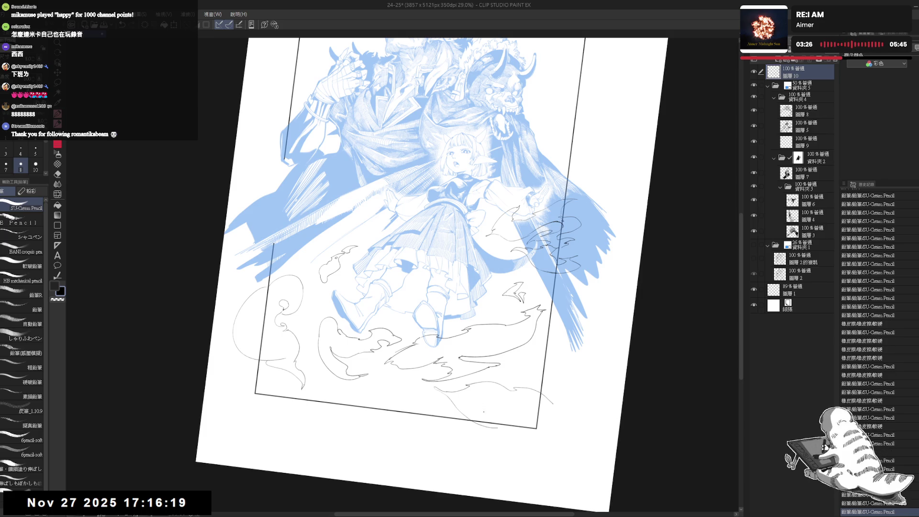
mouse_move(484, 405)
left_mouse_down()
mouse_move(488, 416)
mouse_move(483, 409)
mouse_move(515, 408)
mouse_move(547, 376)
left_mouse_up()
key("ctrl+z")
key("e")
key("p")
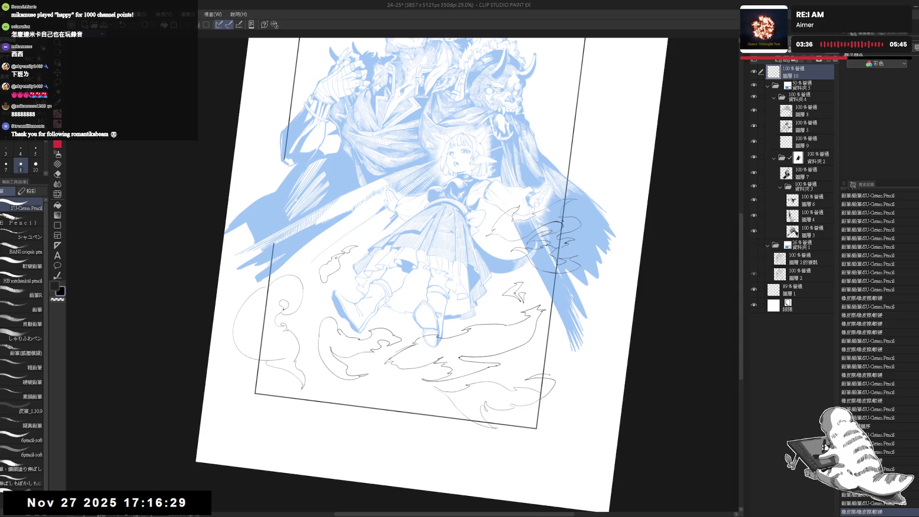
left_click_drag(583, 386, 493, 433)
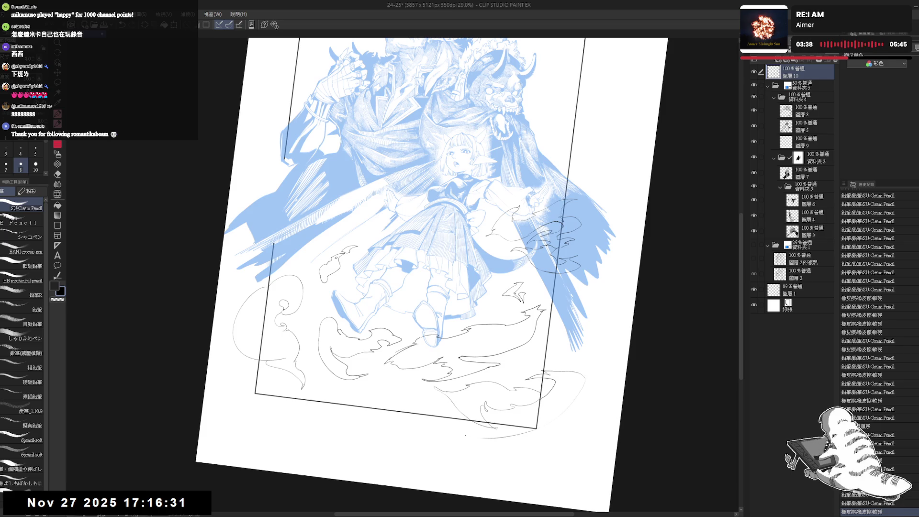
Add another smoke stroke near the lower-right flames, then fit the whole page in view.
key("ctrl+0")
left_click_drag(588, 355, 541, 410)
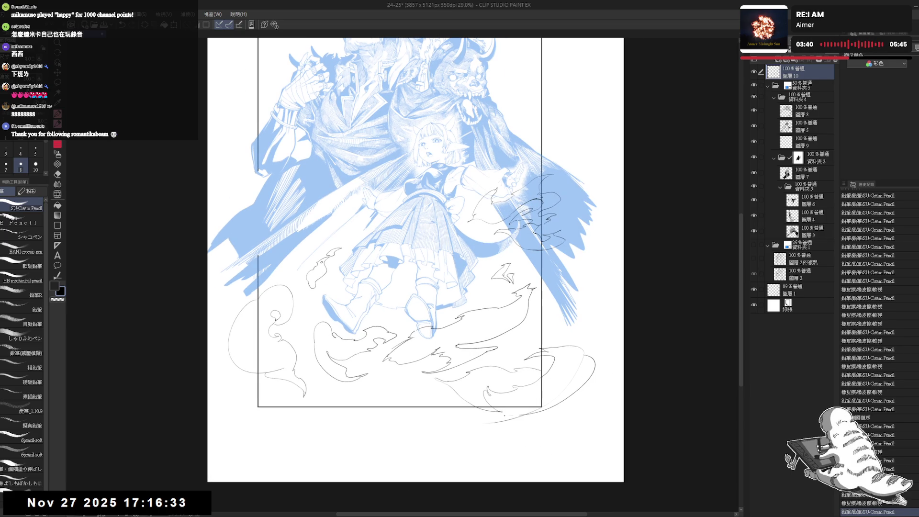
scroll(534, 394, "down", 1)
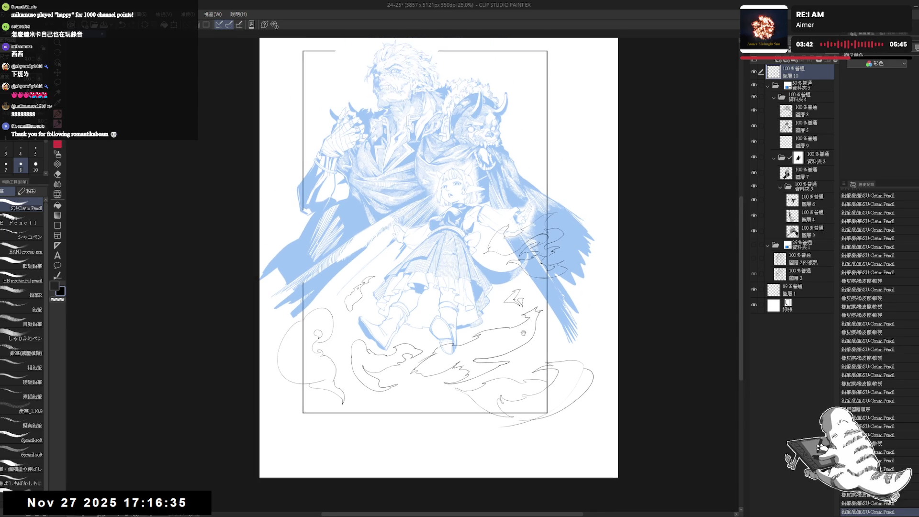
left_click_drag(518, 325, 526, 338)
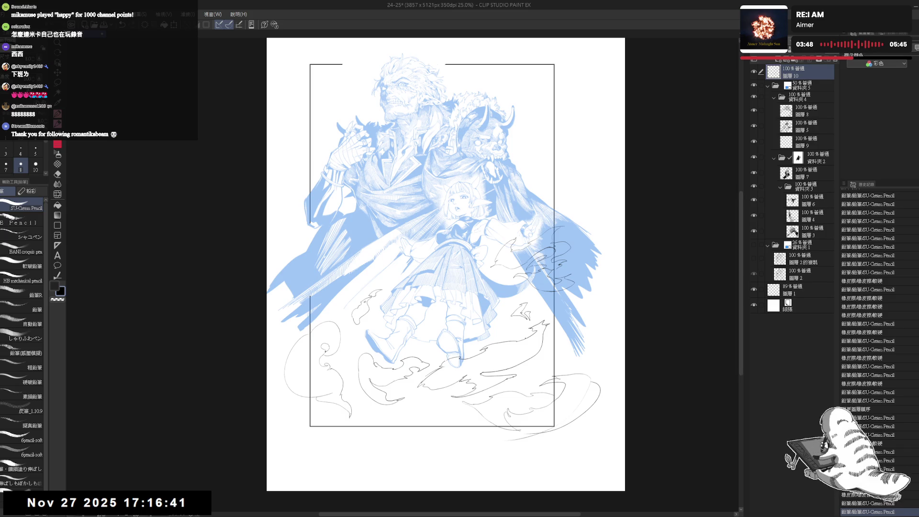
scroll(459, 315, "up", 2)
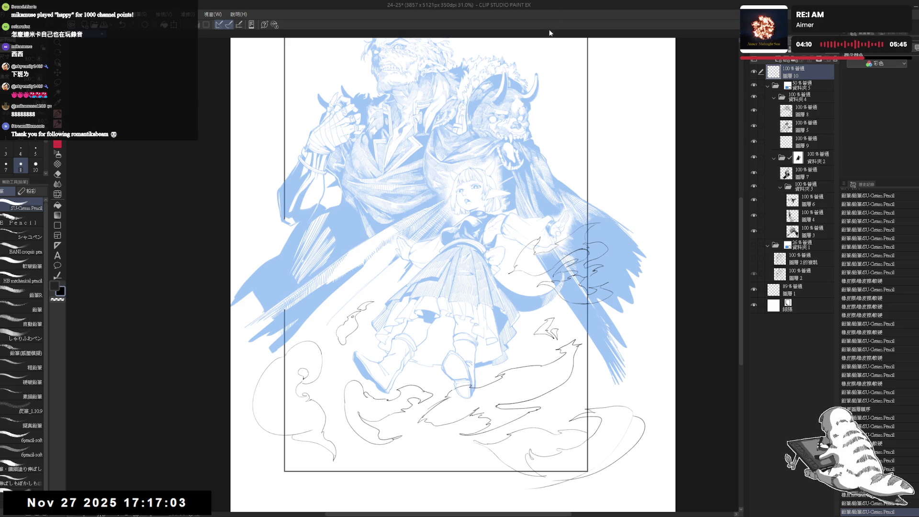
left_click_drag(423, 253, 416, 276)
scroll(540, 312, "up", 3)
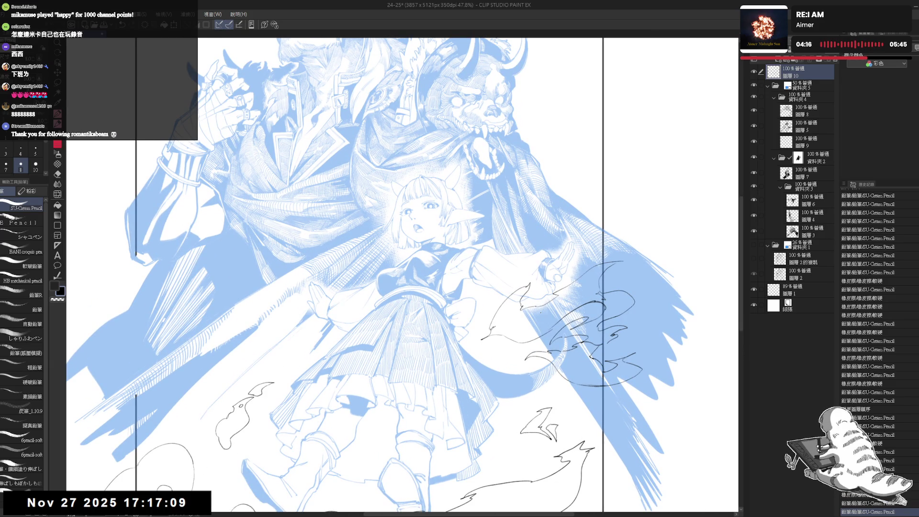
key("ctrl+0")
left_click_drag(557, 331, 590, 300)
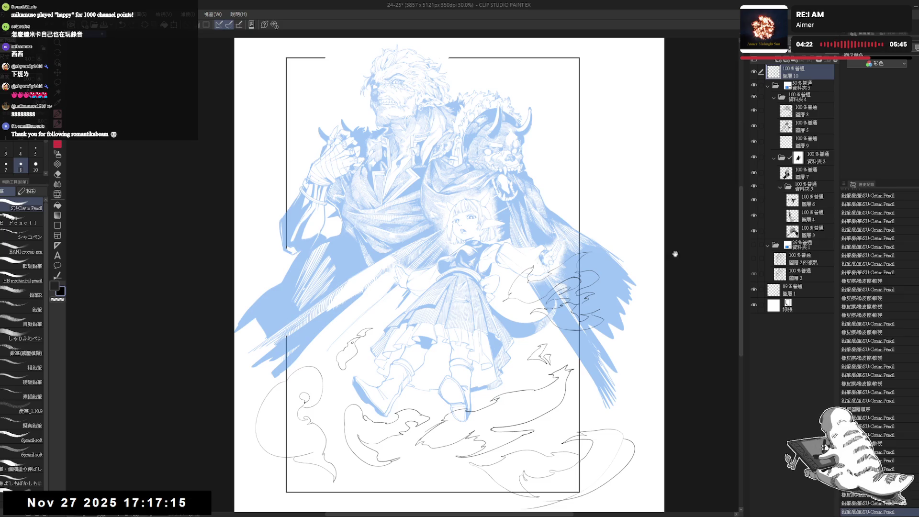
left_click_drag(675, 254, 662, 235)
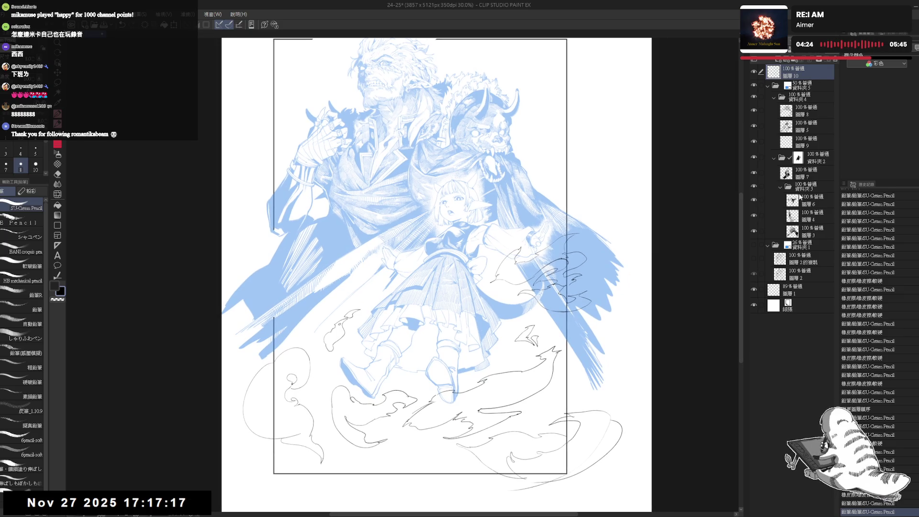
Toggle 圖層 6 off and on to check the fist artwork, then make 圖層 3 active.
left_click(814, 204)
left_click(755, 204)
left_click(754, 201)
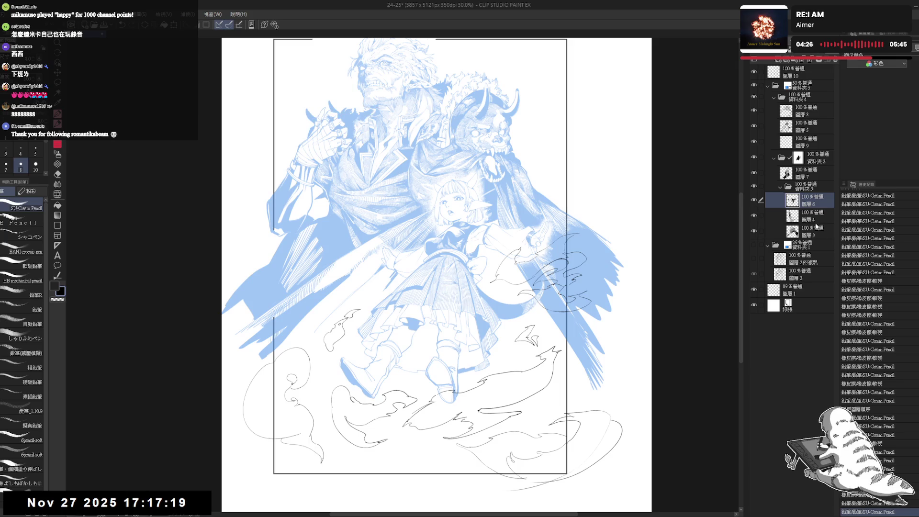
left_click(814, 231)
Pencil a long line running down-left from the girl's skirt, redrawing it twice.
left_click_drag(479, 239, 517, 210)
key("p")
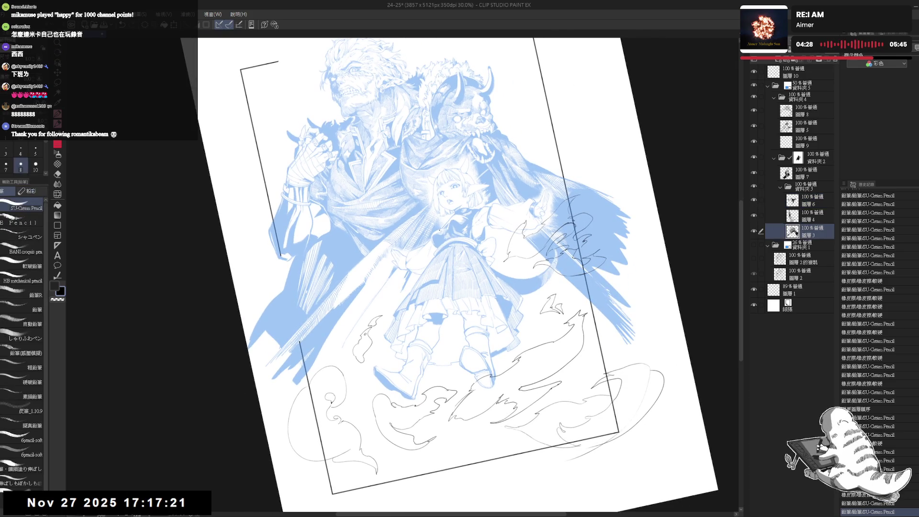
left_click_drag(410, 277, 331, 474)
key("ctrl+z")
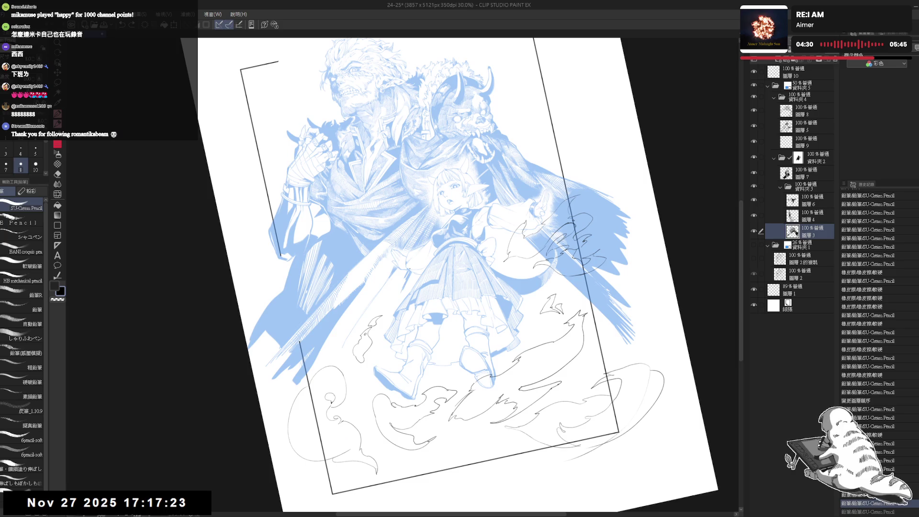
left_click_drag(404, 279, 336, 468)
key("ctrl+z")
left_click_drag(405, 282, 331, 452)
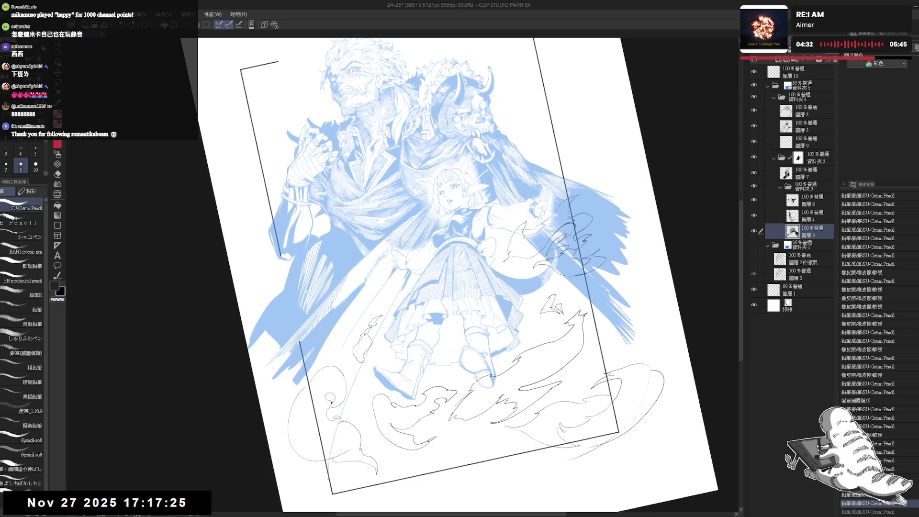
key("ctrl+0")
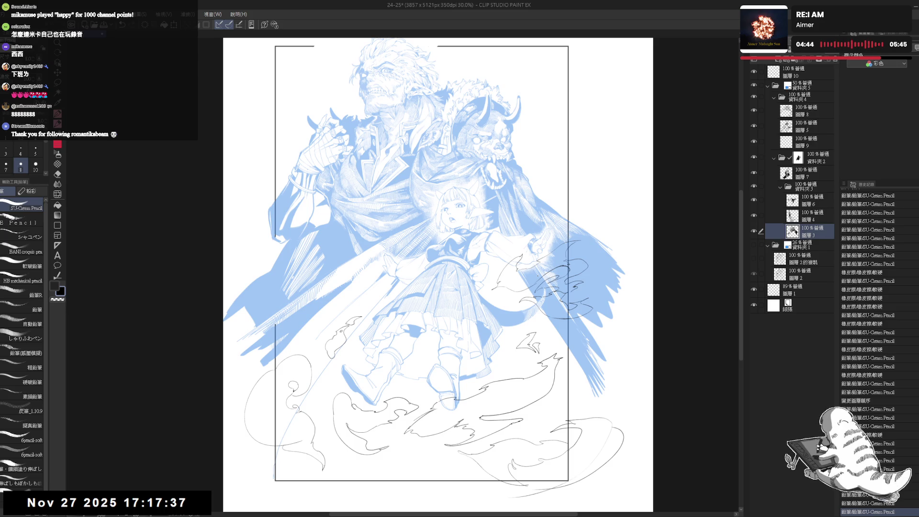
Sketch a faint curve along the page bottom and toggle the girl's folder to compare.
left_click_drag(426, 328, 433, 312)
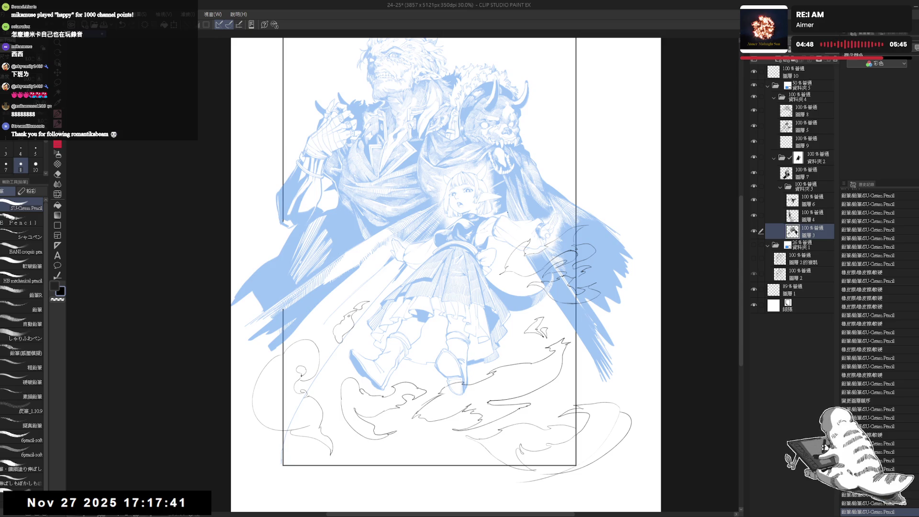
left_click_drag(496, 318, 495, 305)
mouse_move(556, 289)
left_mouse_down()
mouse_move(607, 404)
mouse_move(543, 471)
left_mouse_up()
key("ctrl+z")
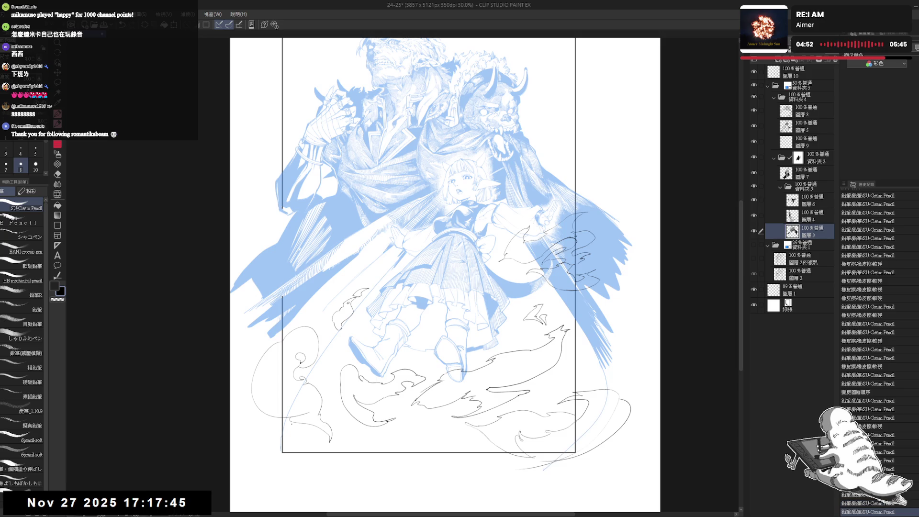
left_click_drag(278, 467, 546, 457)
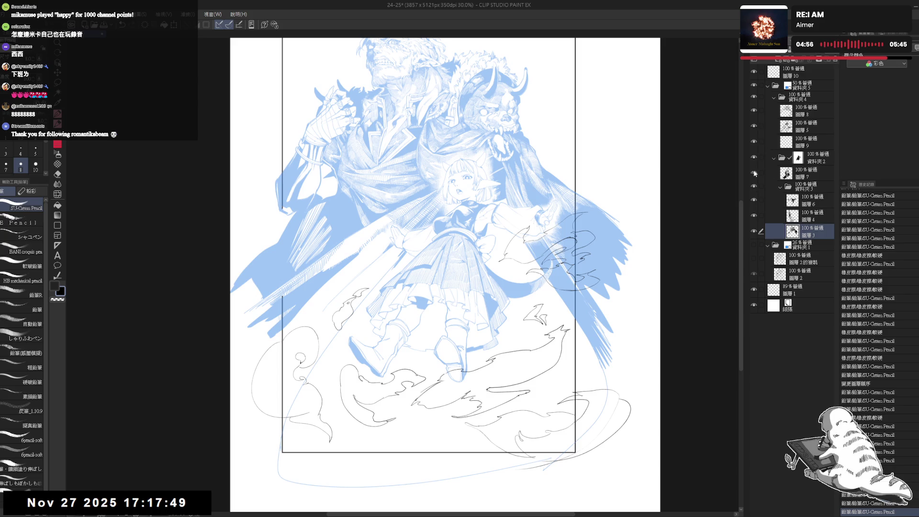
left_click(755, 96)
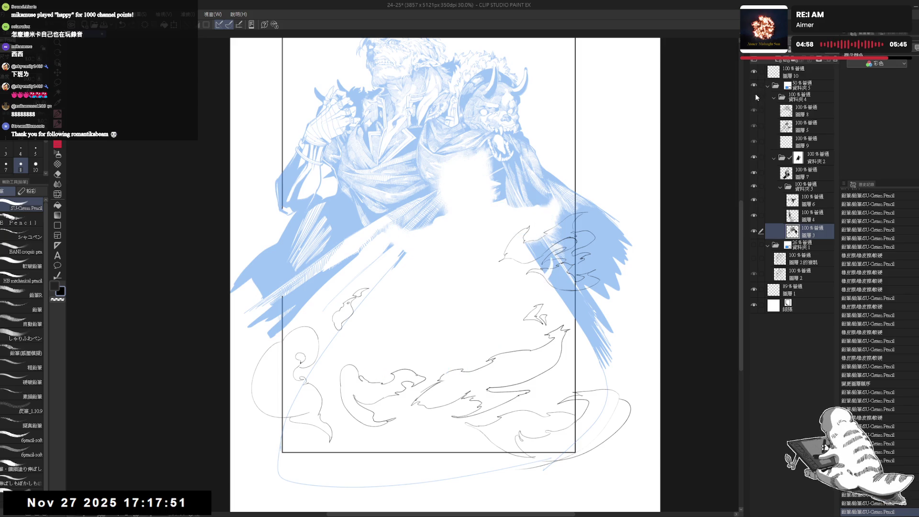
left_click(755, 96)
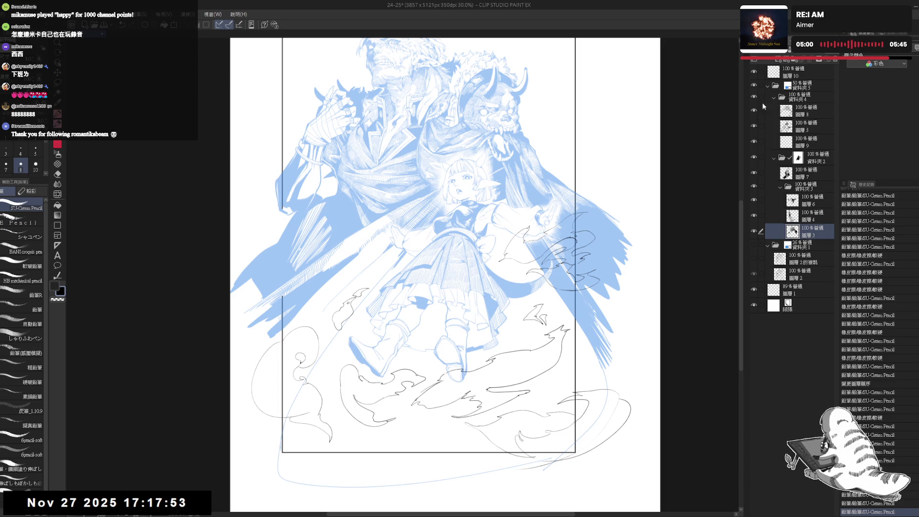
Bucket-fill blue around the flames, the boots and the area right of the frame.
key("g")
left_click(510, 357)
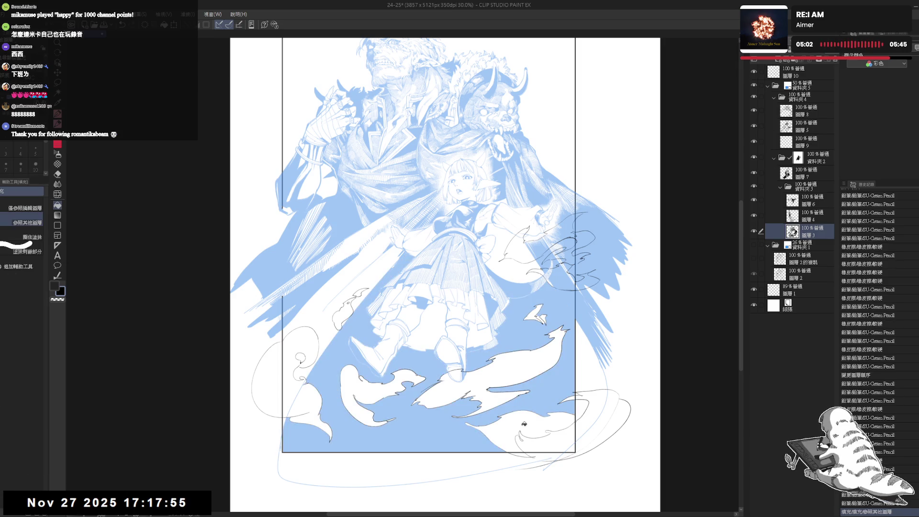
left_click_drag(565, 165, 503, 312)
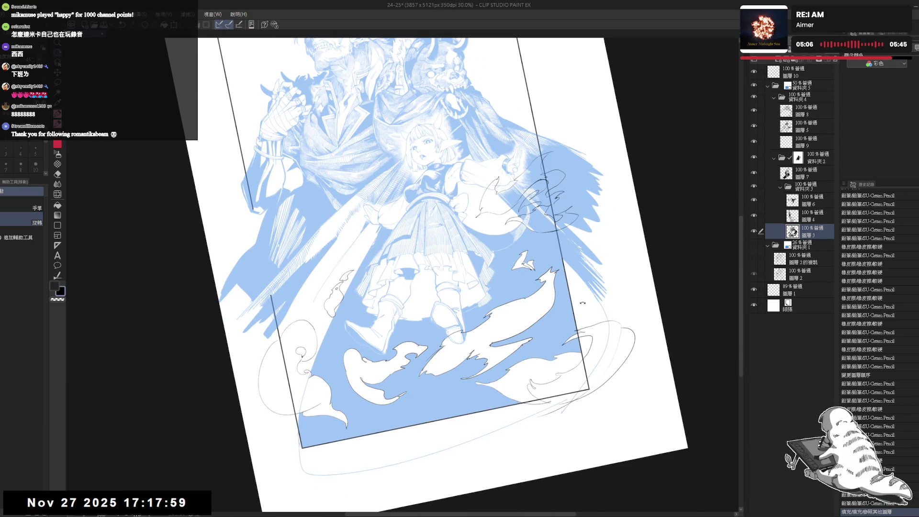
left_click_drag(587, 308, 586, 316)
left_click(586, 315)
left_click(586, 316)
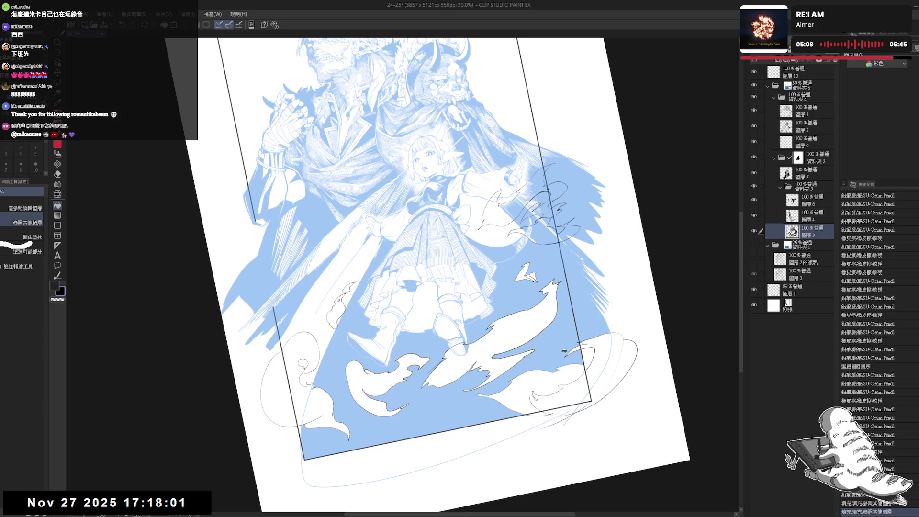
key("ctrl+0")
left_click(581, 345)
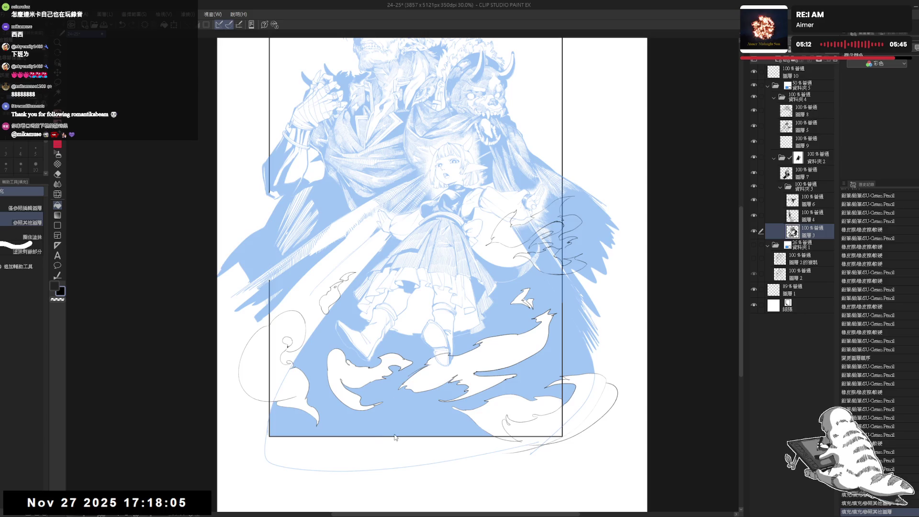
key("ctrl+z")
key("ctrl+z")
Set the fill to reference only the edit layer and refill the lower frame area blue.
left_click(24, 207)
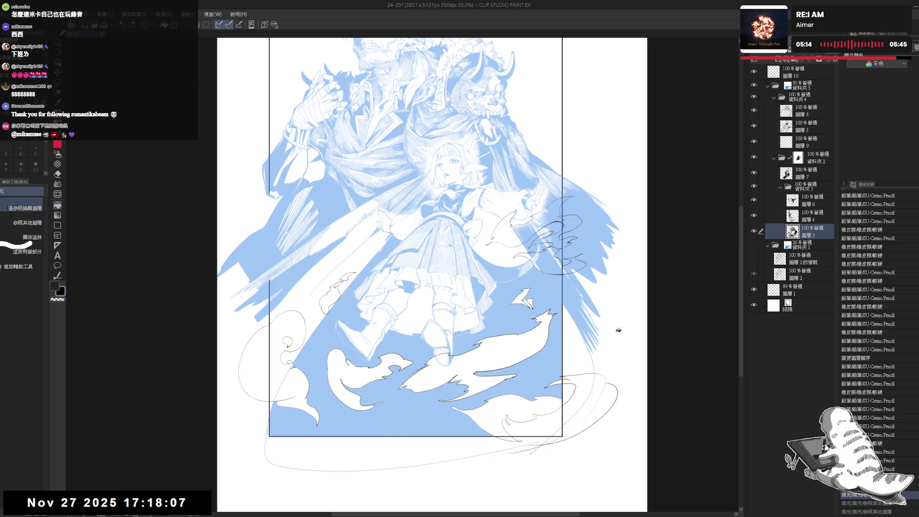
key("ctrl+z")
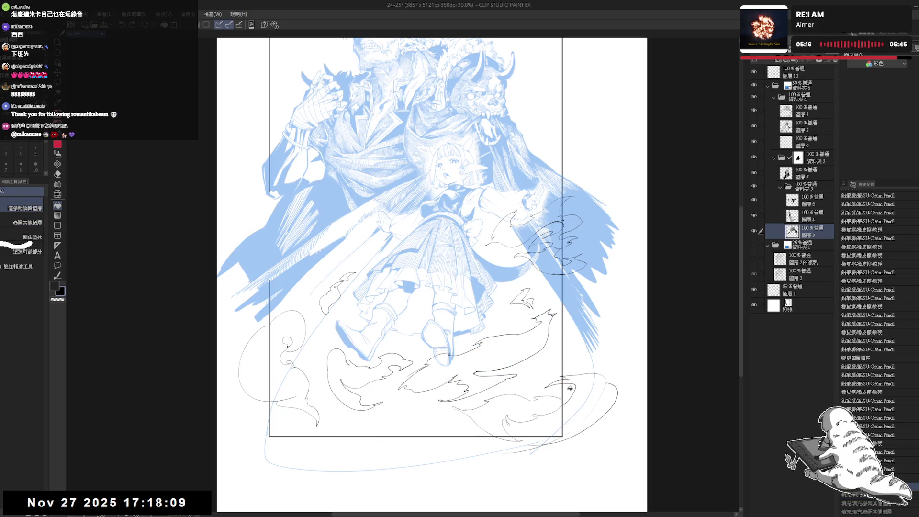
left_click(497, 405)
key("p")
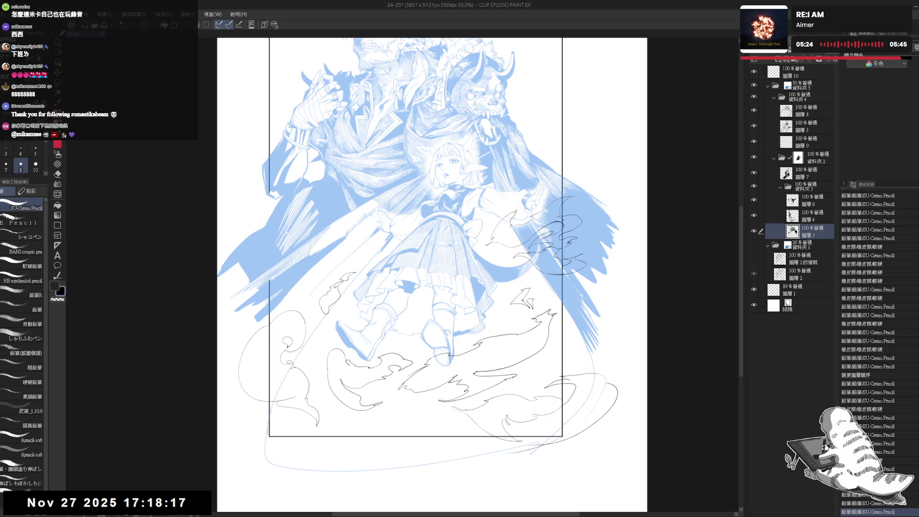
key("g")
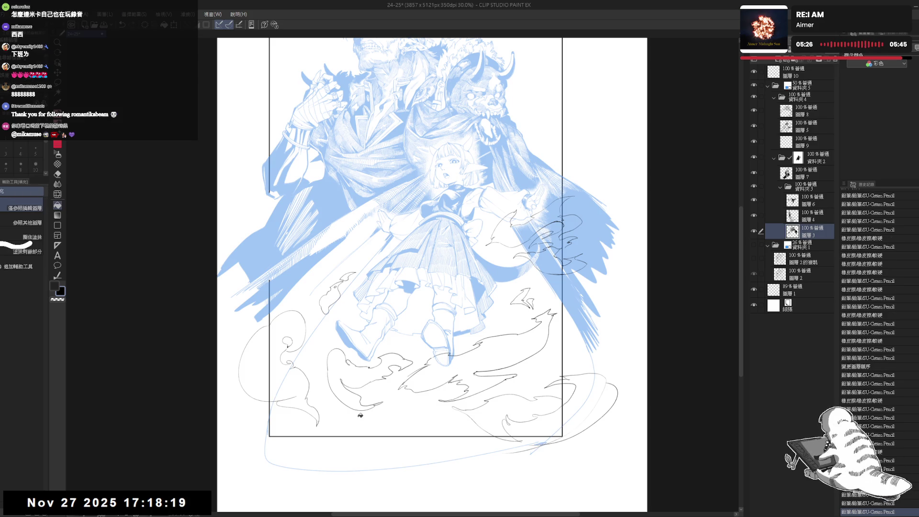
left_click(414, 450)
Rotate the view and fill another part of the lower mass blue.
key("r")
left_click_drag(414, 451, 478, 323)
key("g")
left_click(380, 455)
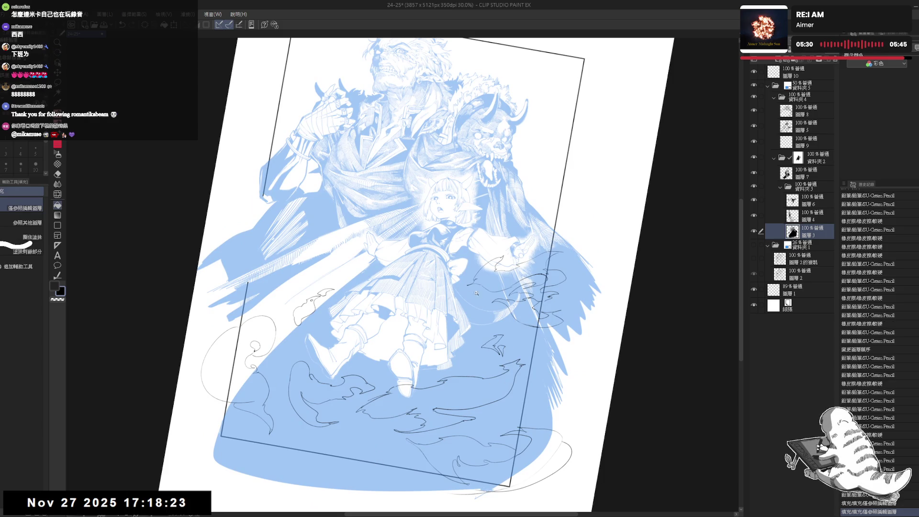
Straighten the view and select folder 資料夾5.
scroll(501, 282, "up", 2)
key("p")
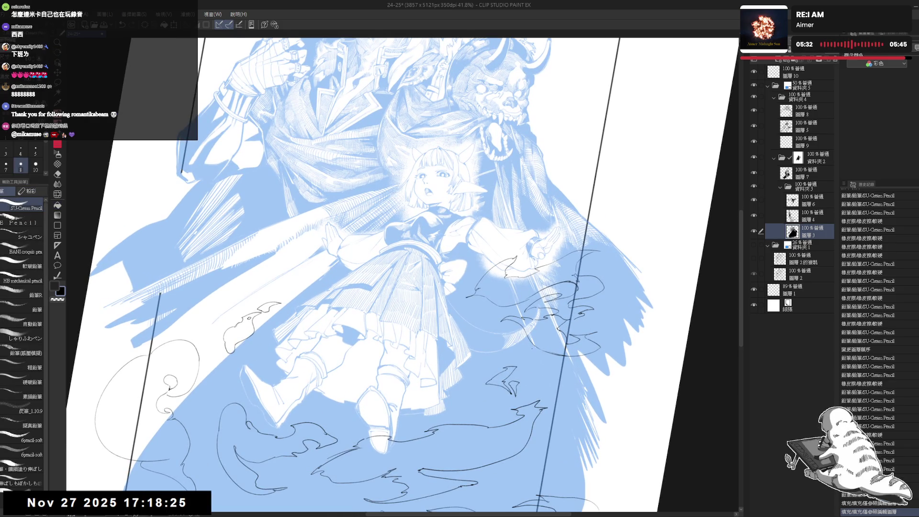
scroll(533, 378, "down", 2)
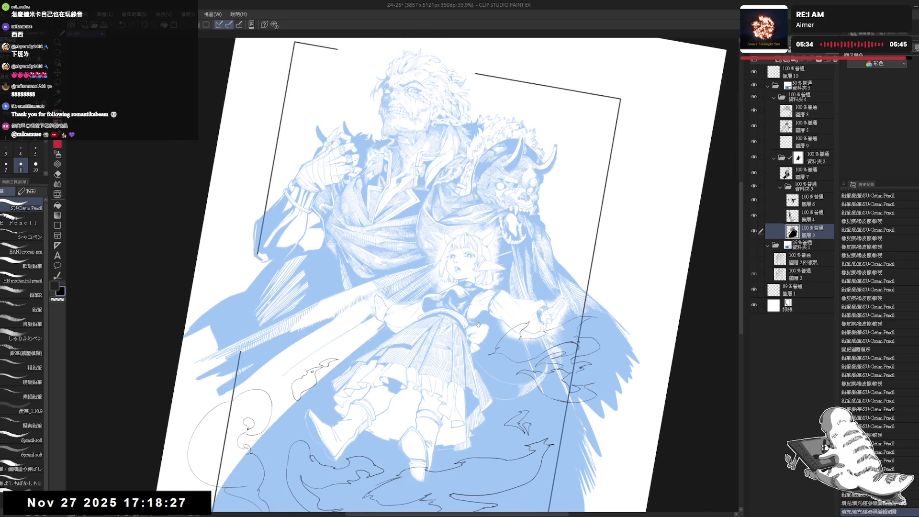
key("e")
left_click_drag(478, 325, 471, 263)
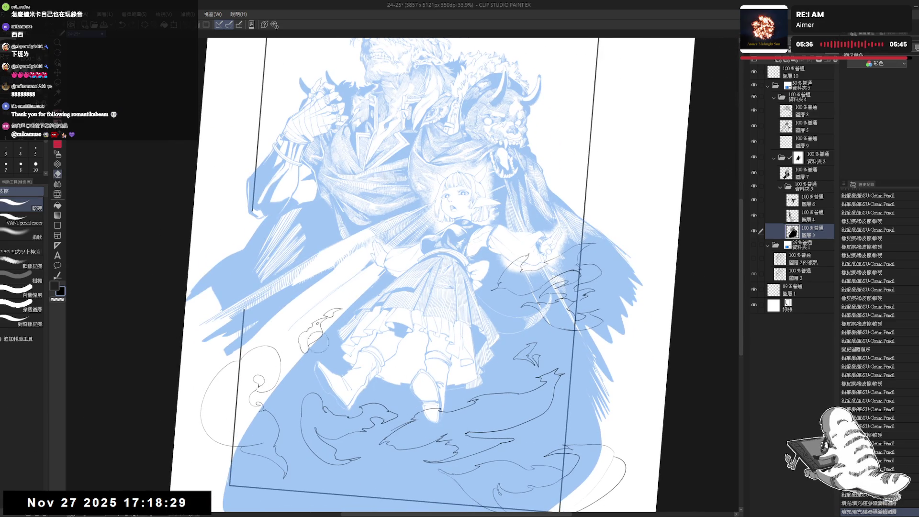
key("h")
left_click_drag(350, 381, 369, 354)
left_click_drag(443, 348, 424, 321)
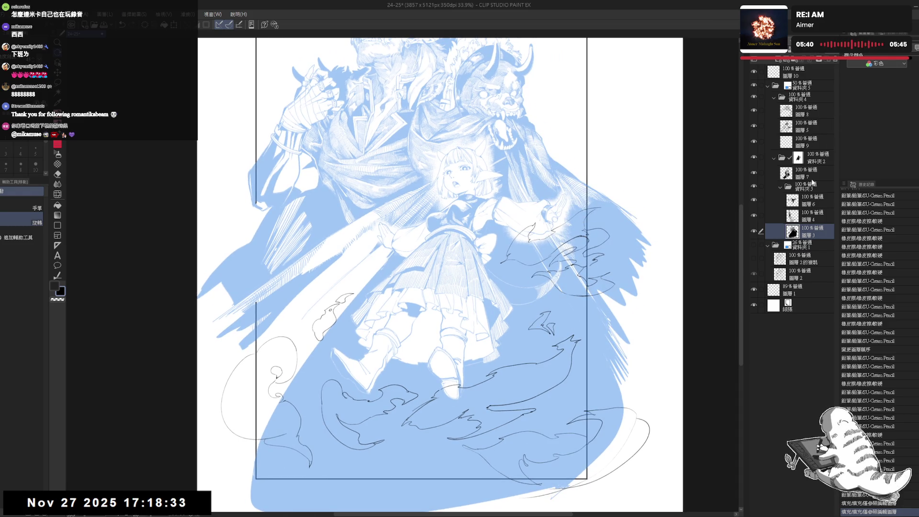
left_click(809, 88)
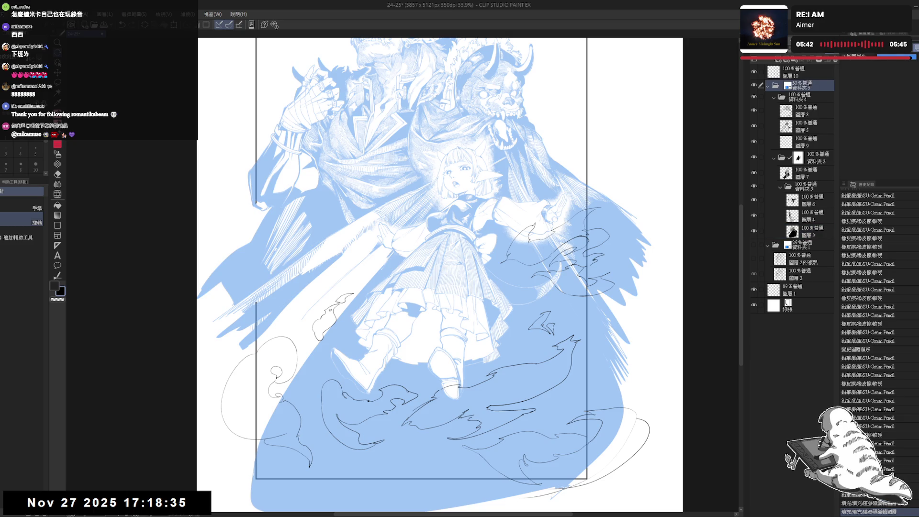
Raise 資料夾5 to 100% opacity, preview it without layer colour, then restore the blue.
key("ctrl+shift+o")
key("ctrl+shift+l")
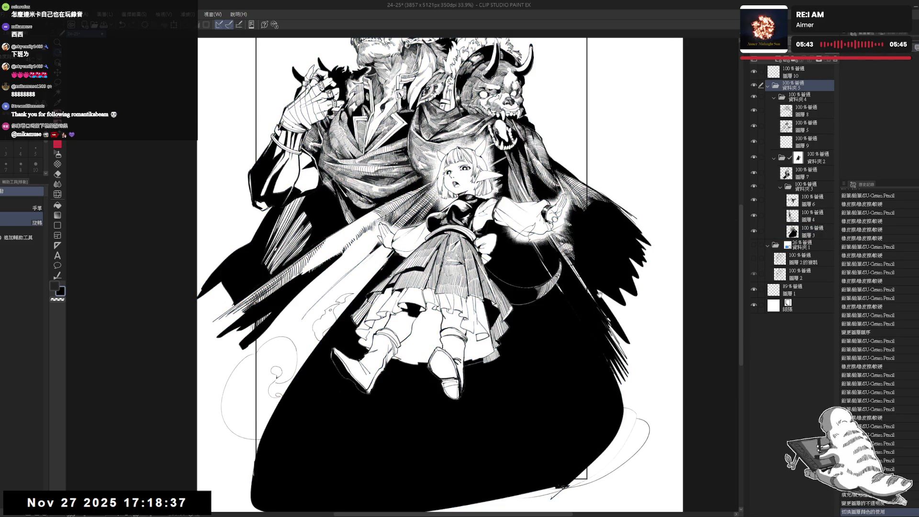
scroll(581, 286, "down", 4)
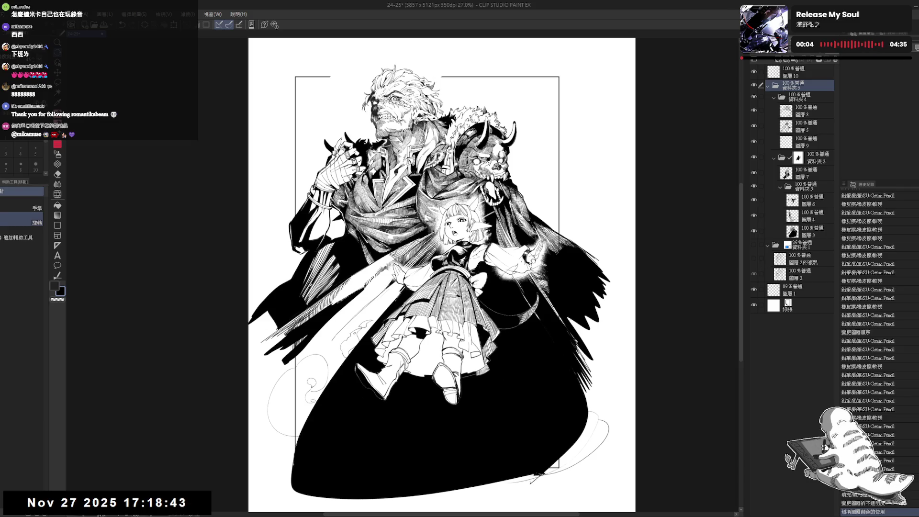
key("ctrl+y")
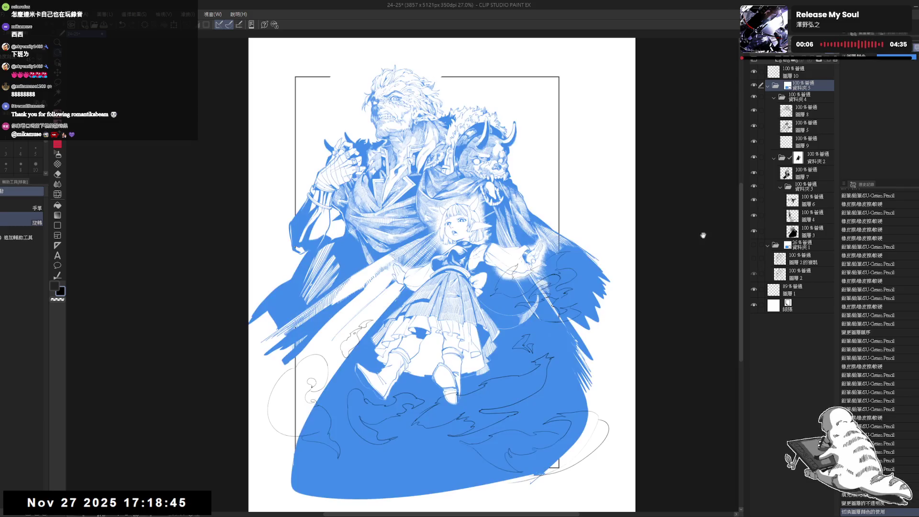
left_click_drag(563, 364, 650, 288)
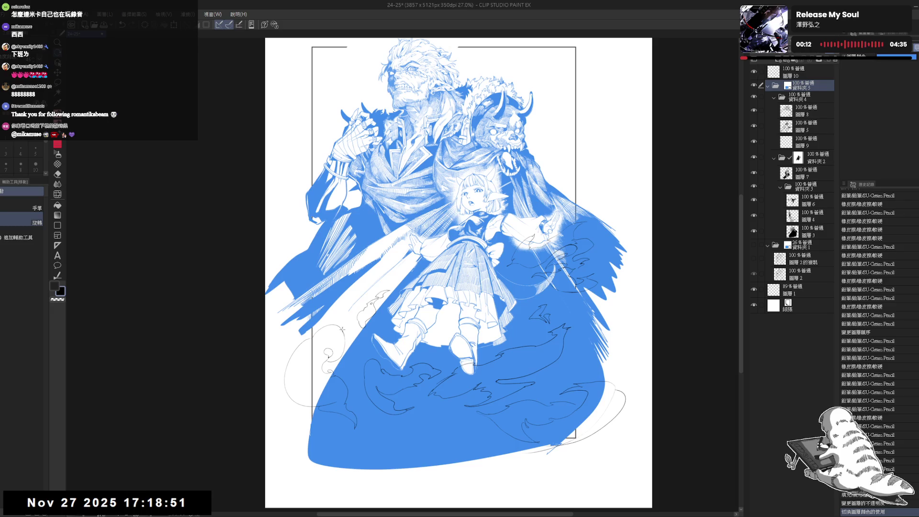
On layer 10, auto-select the wave and swirl shapes in the flames and on the right.
left_click(805, 72)
key("w")
left_click(379, 386)
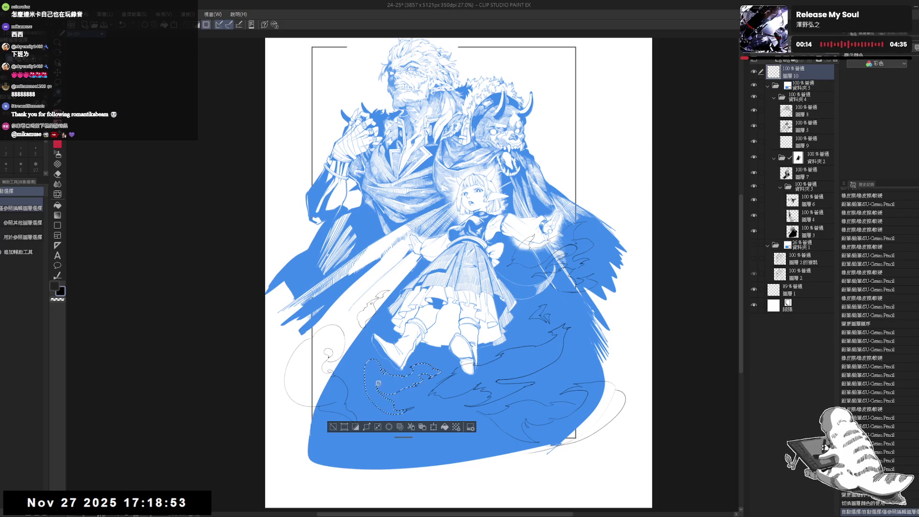
left_click(316, 394, "shift")
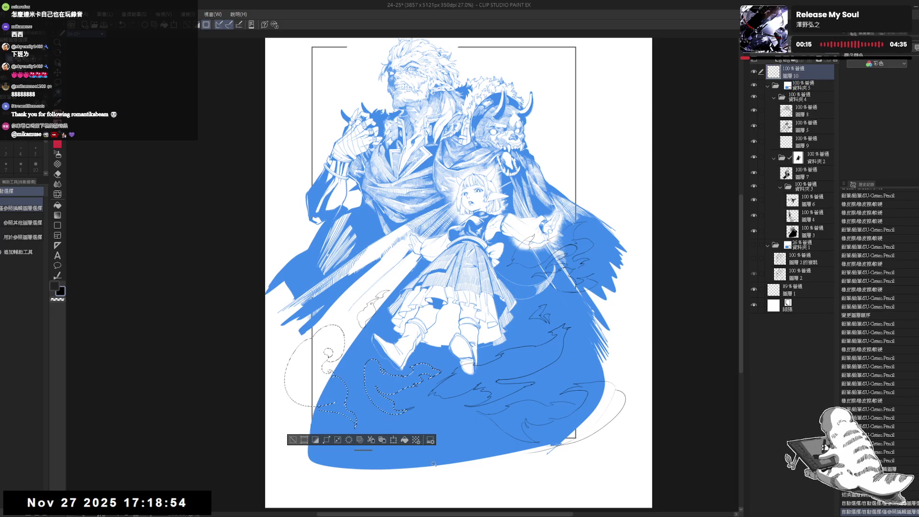
left_click(526, 368, "shift")
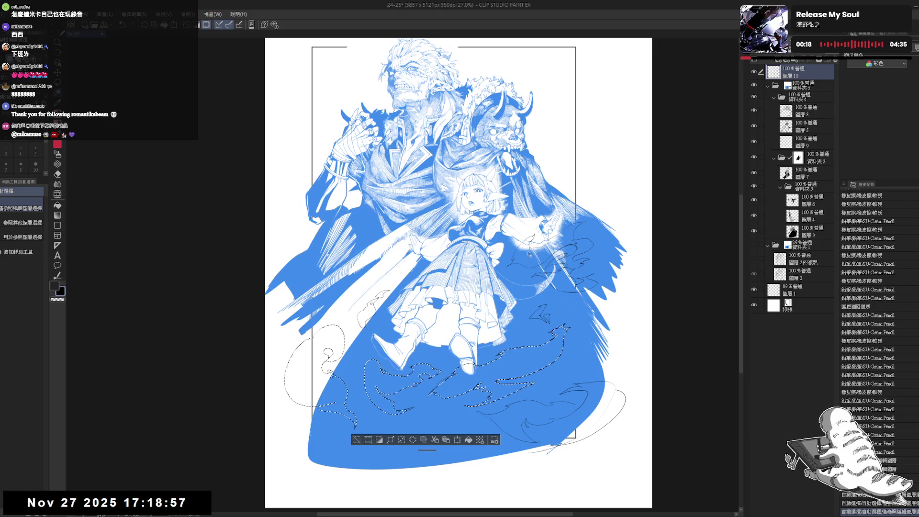
left_click(584, 272, "shift")
left_click(573, 267, "shift")
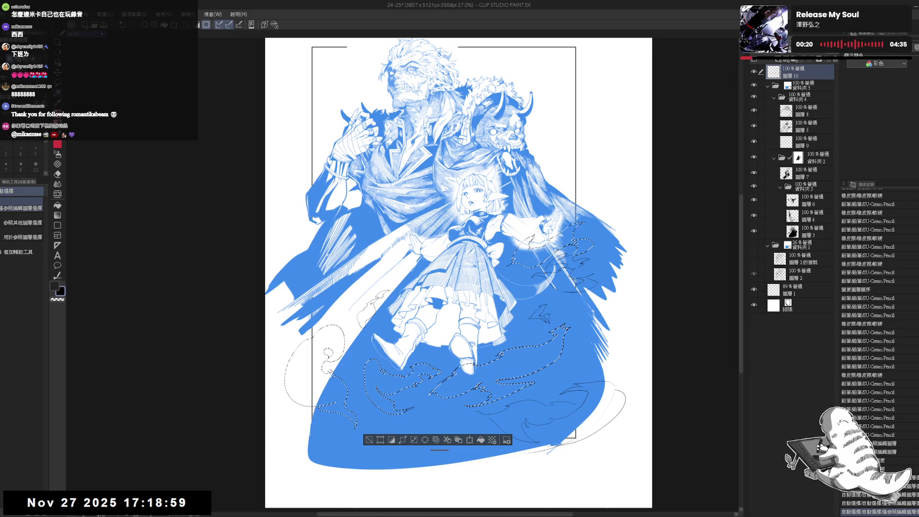
left_click(580, 285, "shift")
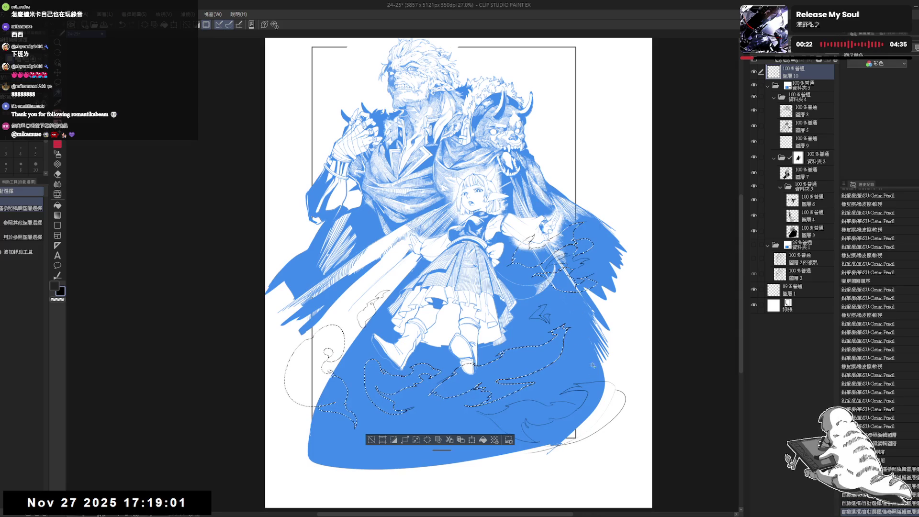
left_click(577, 451, "shift")
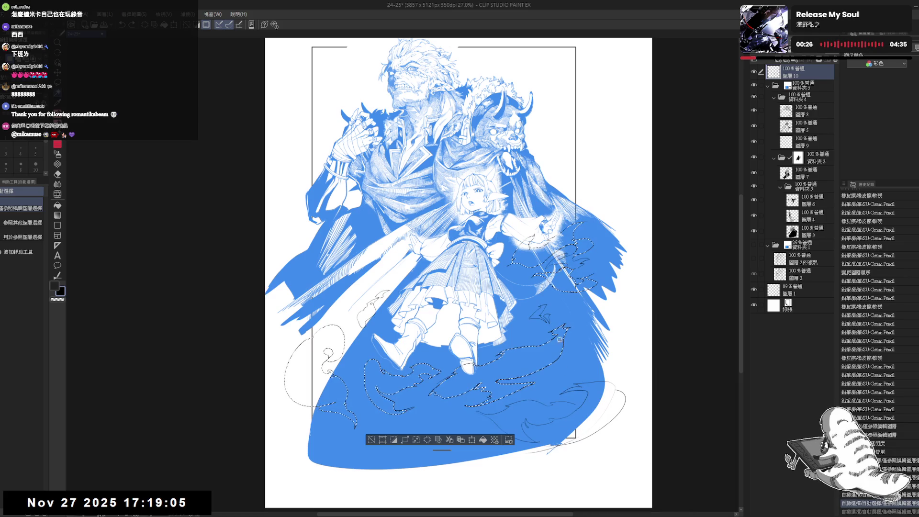
scroll(561, 335, "up", 3)
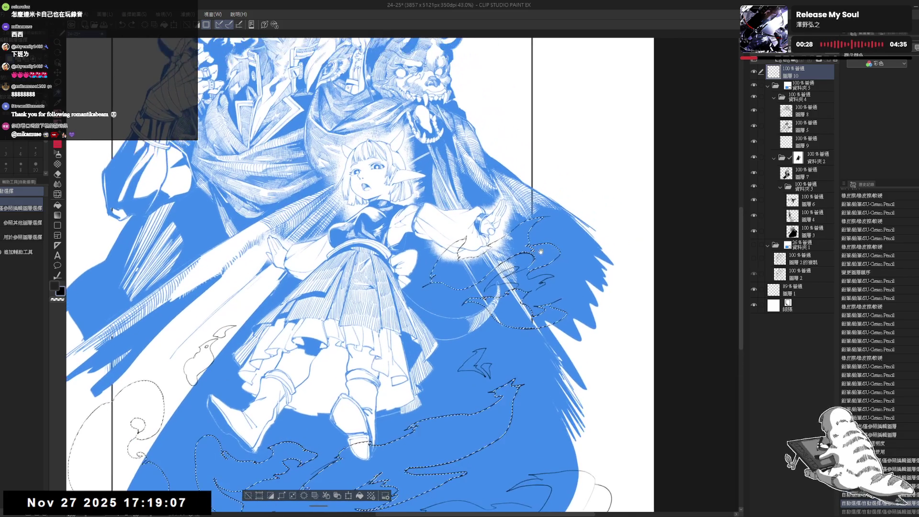
Lasso smoke shapes beside the girl's glowing hand into the selection.
key("m")
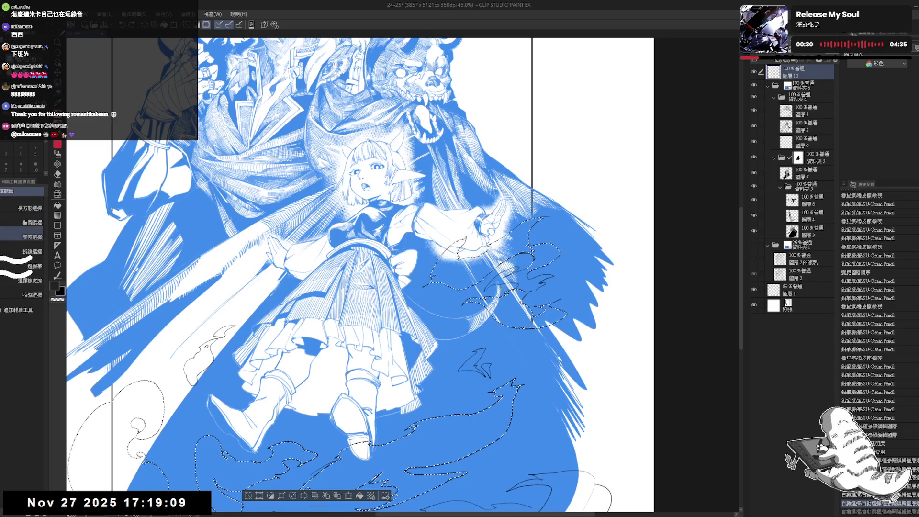
left_click_drag(484, 288, 518, 268)
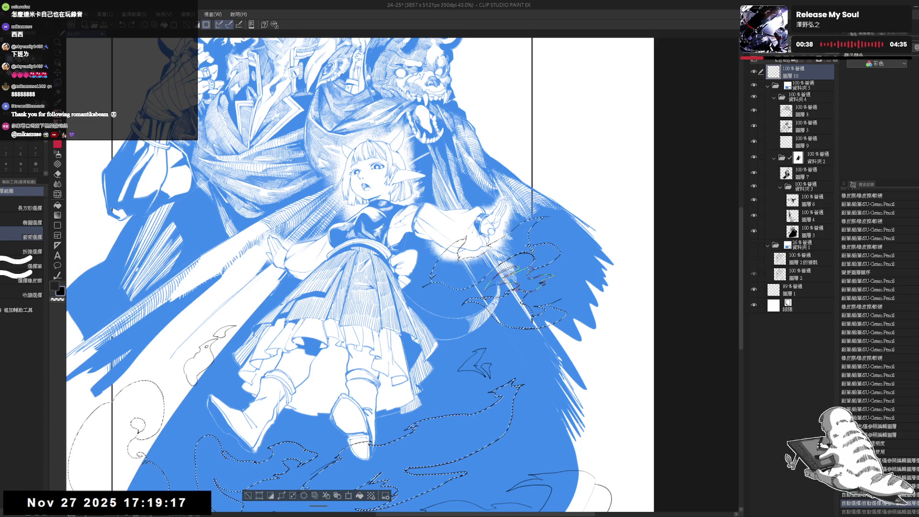
left_click_drag(485, 311, 487, 290)
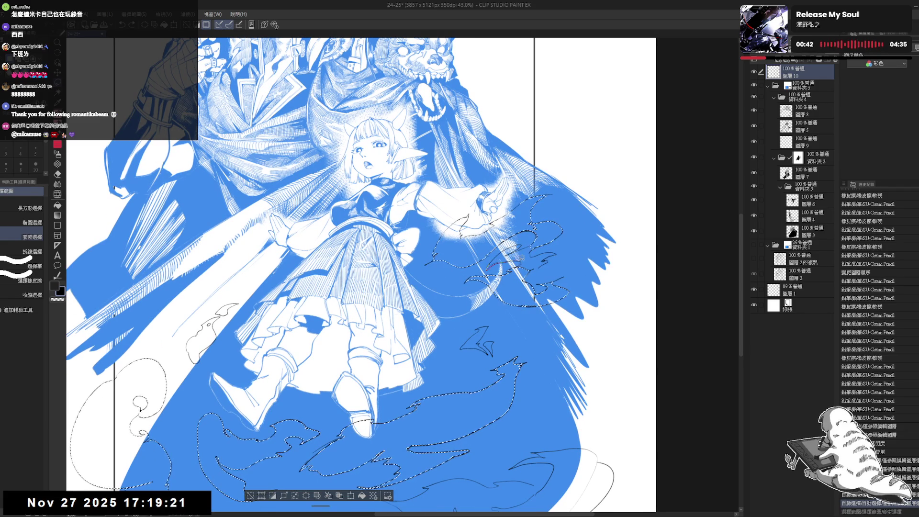
mouse_move(517, 264)
left_mouse_down()
mouse_move(532, 269)
mouse_move(556, 253)
mouse_move(531, 245)
left_mouse_up()
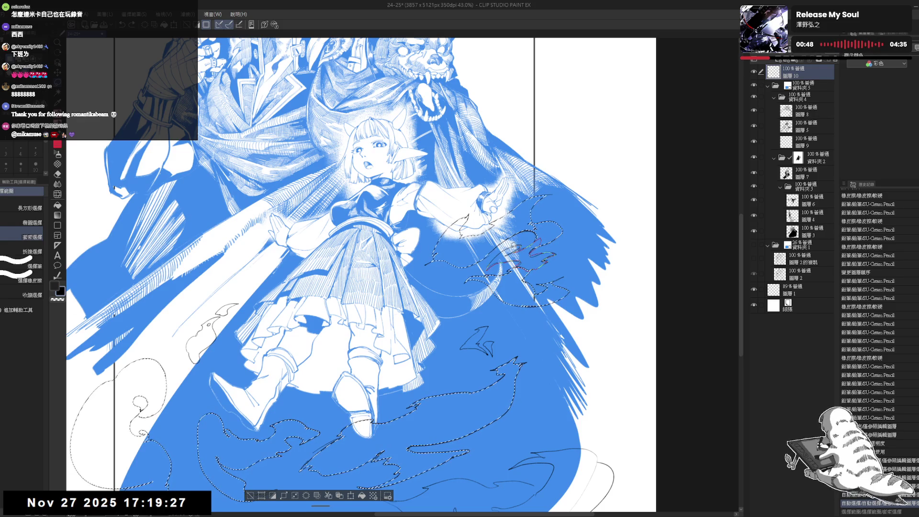
scroll(477, 239, "down", 5)
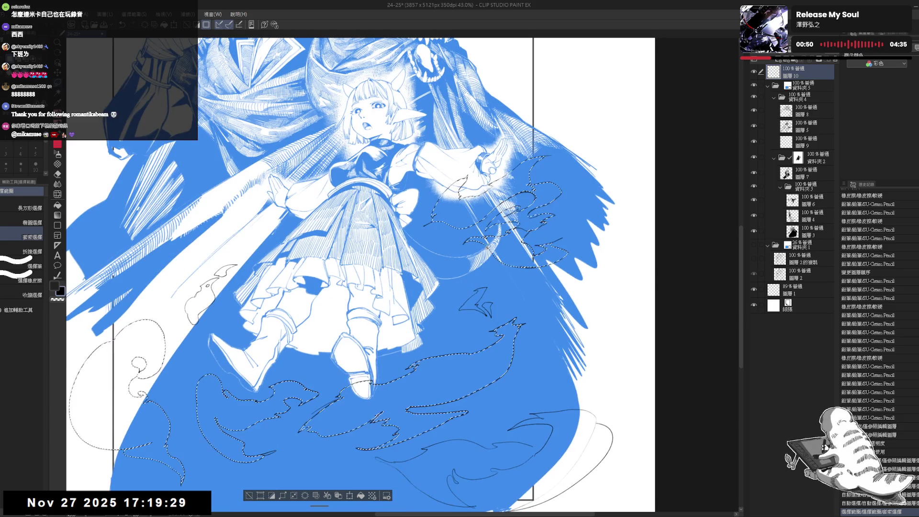
Add three enclosed areas and another lassoed smoke shape in the lower cape.
key("w")
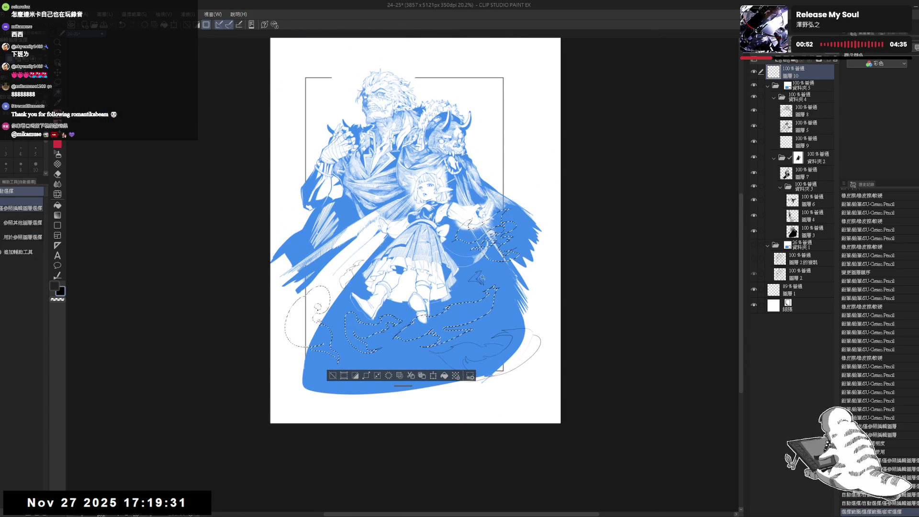
left_click(479, 277)
left_click(486, 295)
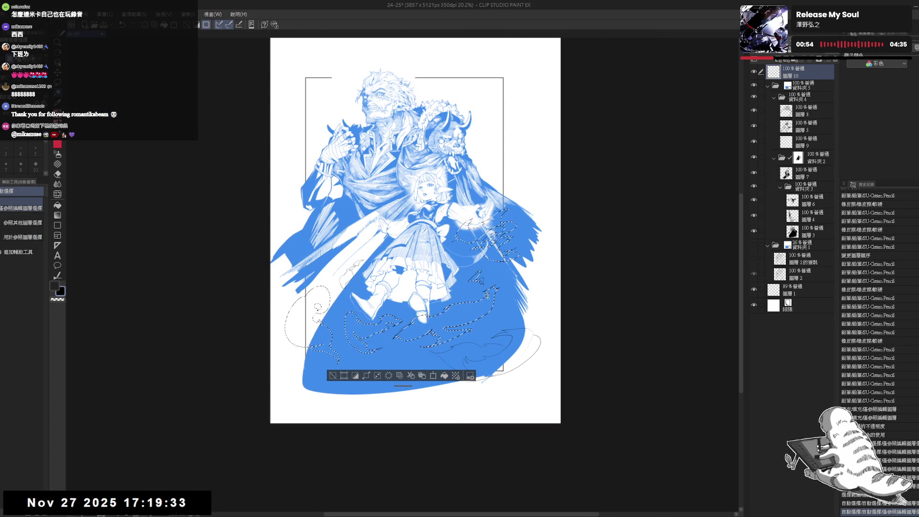
left_click(483, 280)
scroll(491, 280, "down", 1)
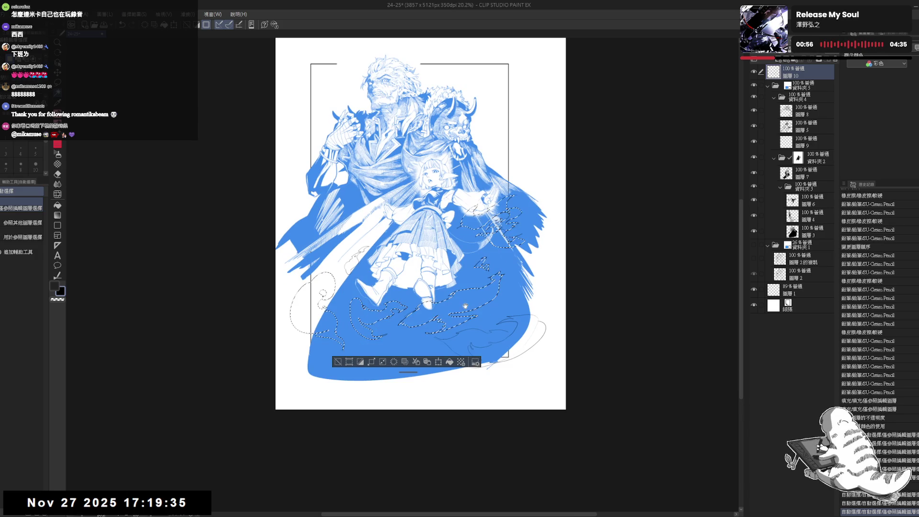
key("m")
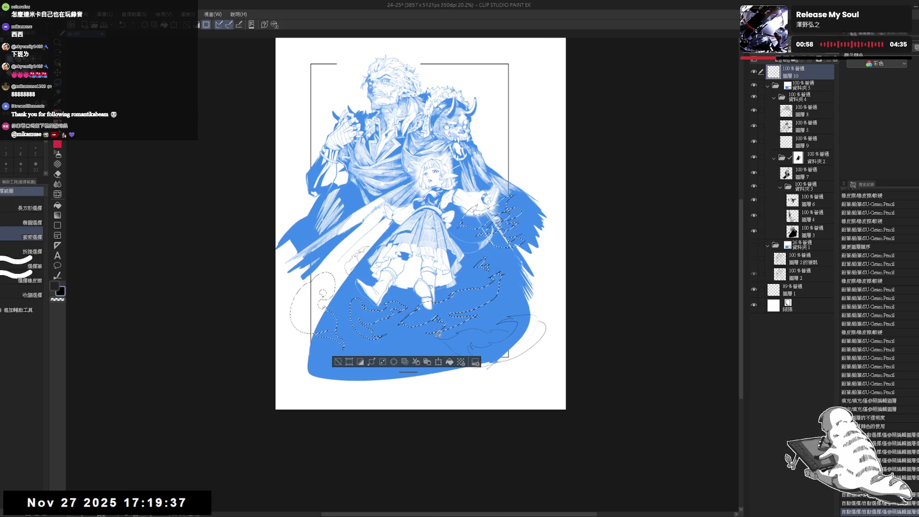
mouse_move(439, 338)
left_mouse_down()
mouse_move(479, 368)
mouse_move(507, 367)
mouse_move(512, 332)
mouse_move(435, 335)
mouse_move(472, 325)
left_mouse_up()
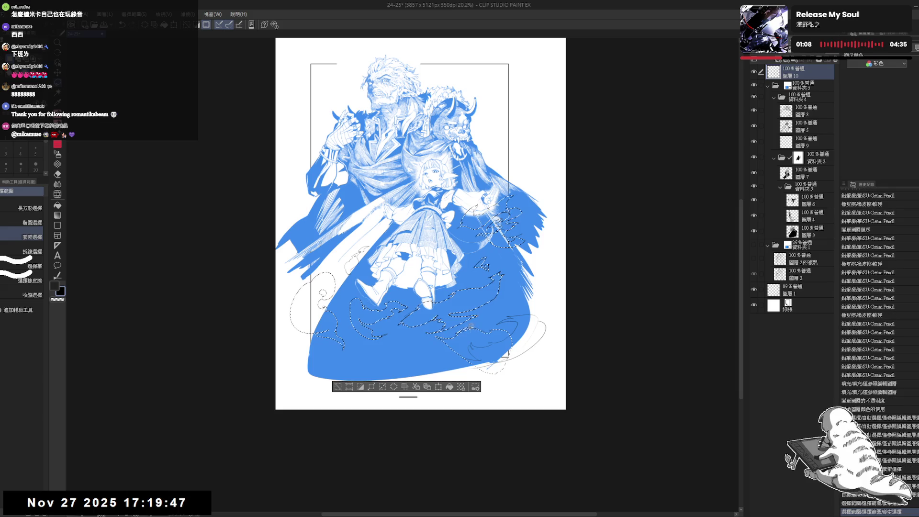
Make the folder holding the blue fill the active layer.
left_click_drag(544, 259, 531, 253)
scroll(532, 253, "down", 1)
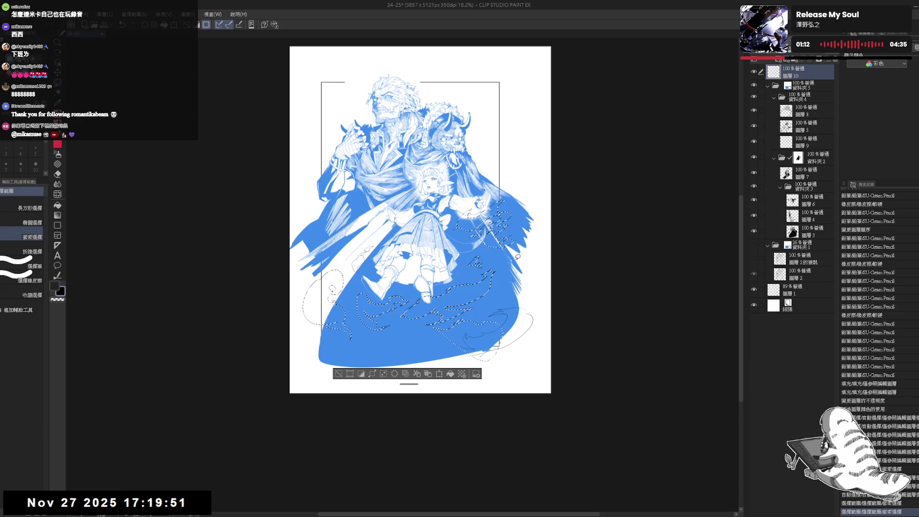
scroll(479, 267, "down", 1)
scroll(479, 267, "up", 3)
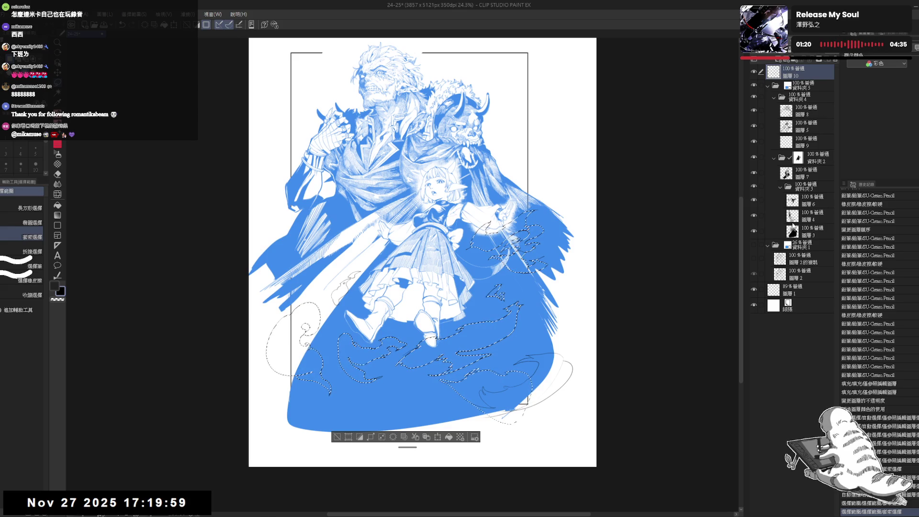
left_click(811, 236)
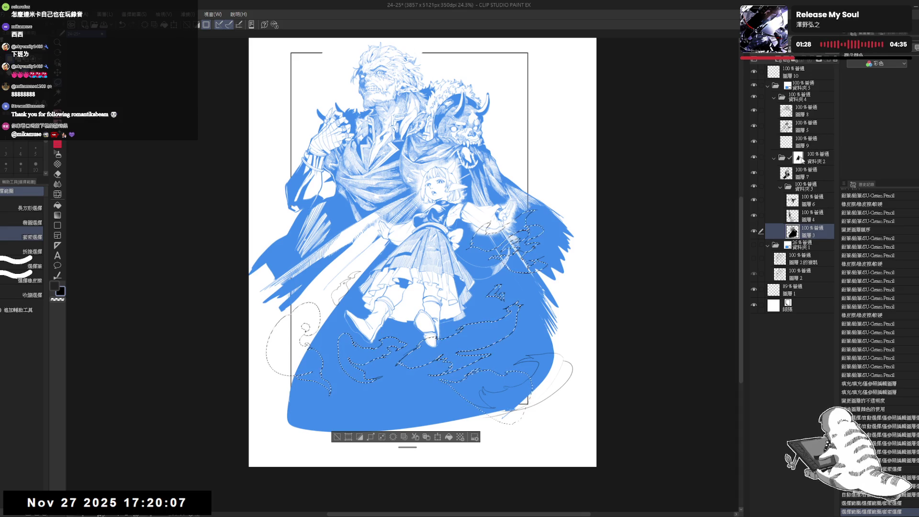
left_click(805, 158)
Delete the selected smoke shapes from the blue cape and deselect.
key("Delete")
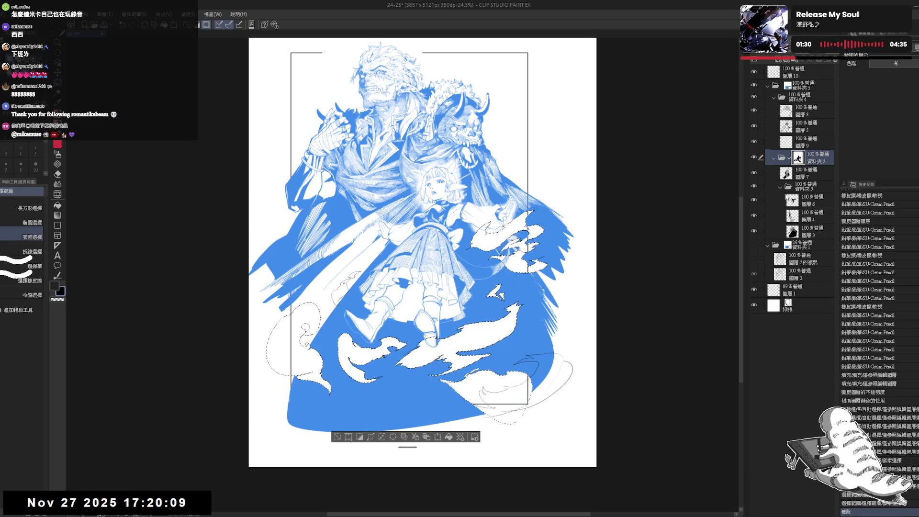
key("ctrl+d")
scroll(472, 296, "up", 4)
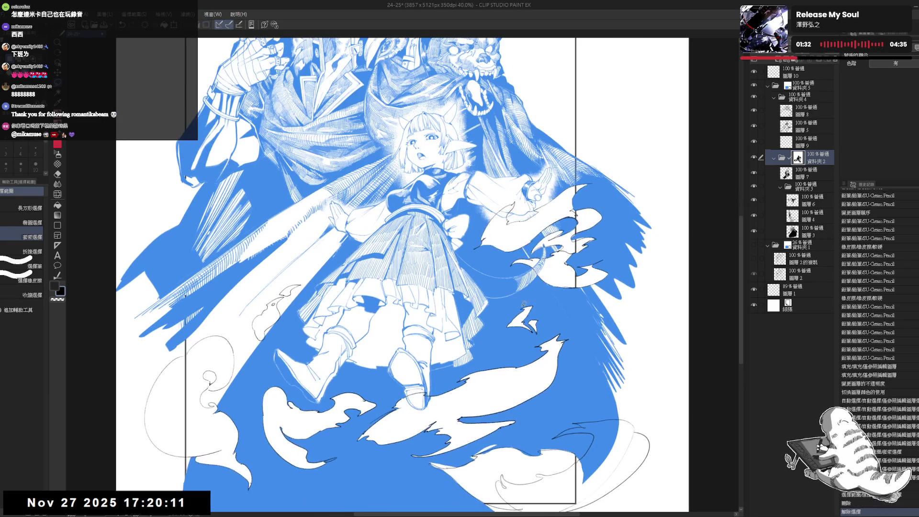
left_click_drag(525, 296, 542, 278)
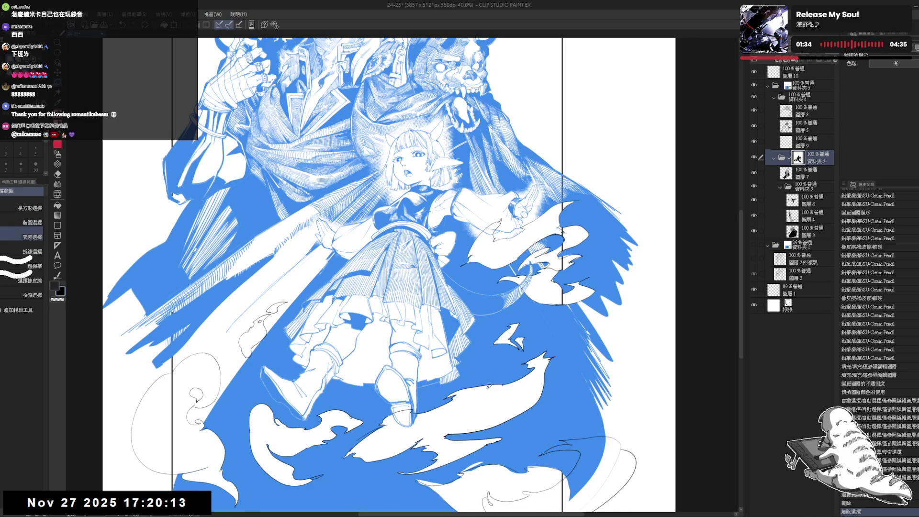
On layer 10, erase stray lines and marks near the girl's boots.
key("e")
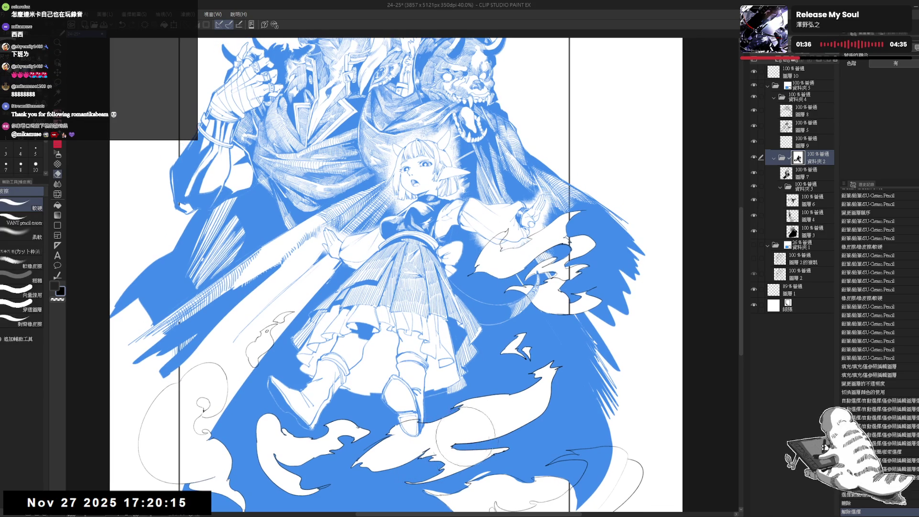
key("m")
left_click_drag(442, 416, 459, 391)
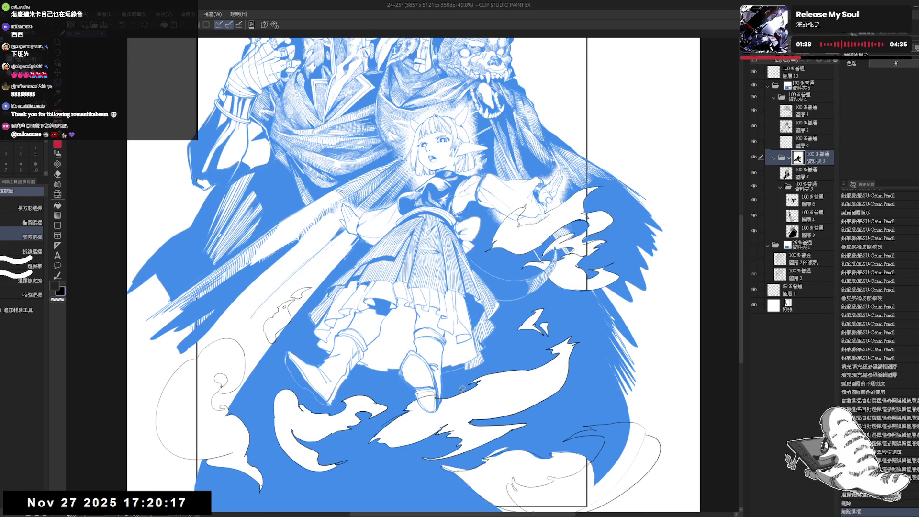
scroll(460, 386, "down", 1)
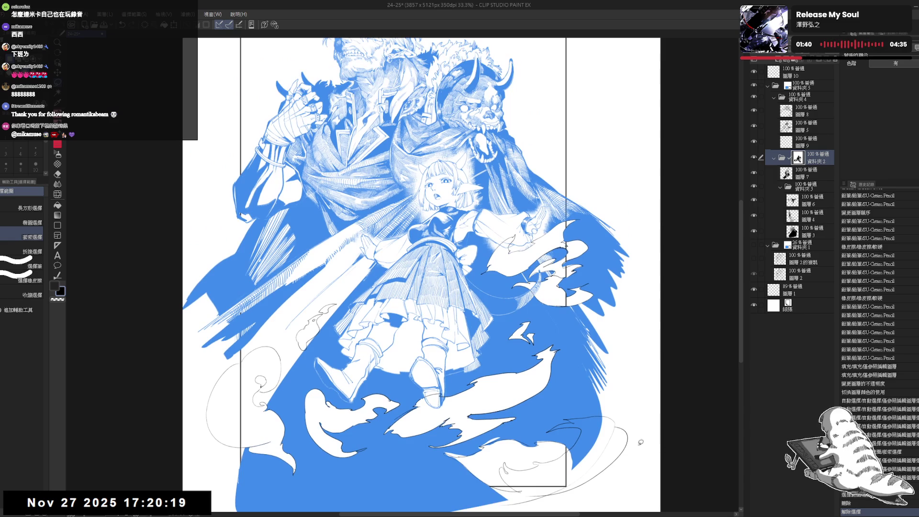
left_click(804, 72)
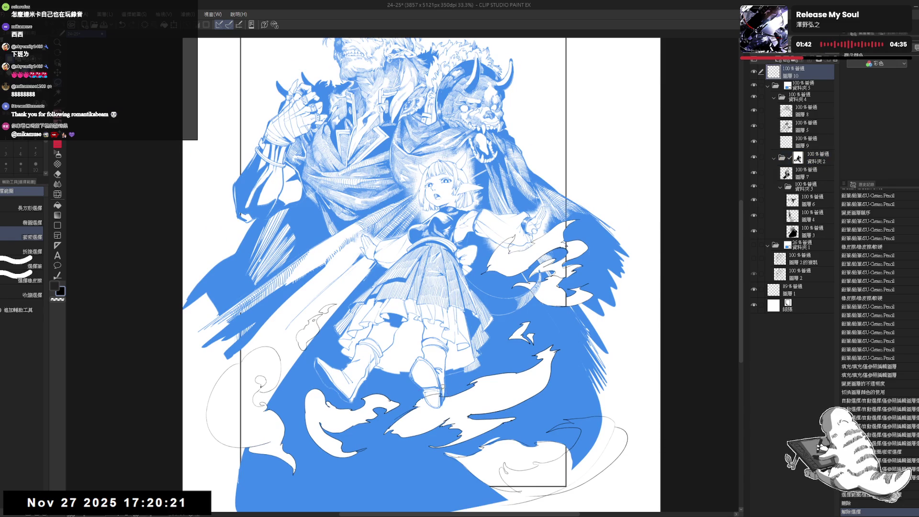
key("e")
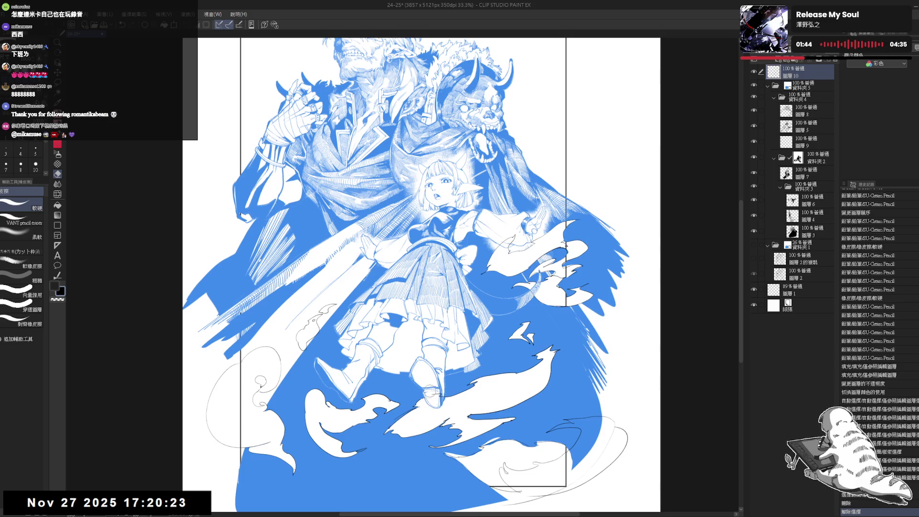
left_click_drag(431, 390, 443, 393)
key("m")
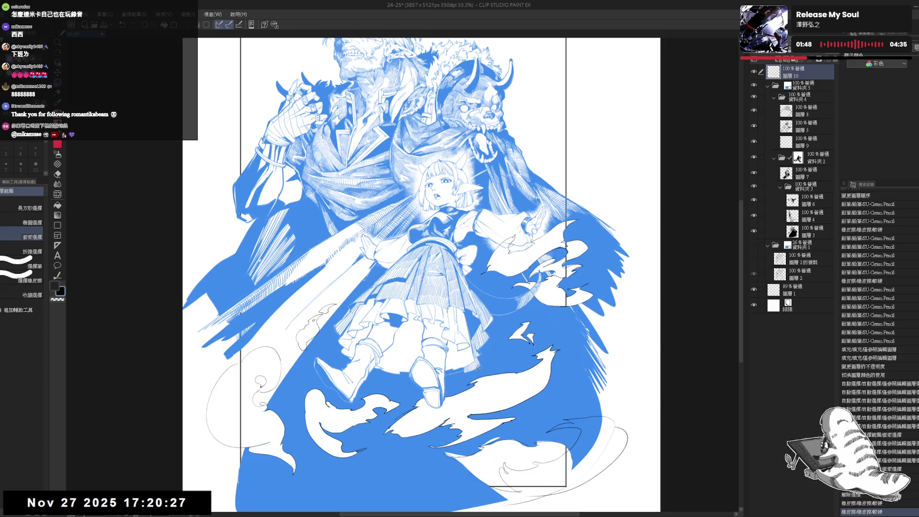
scroll(375, 391, "down", 1)
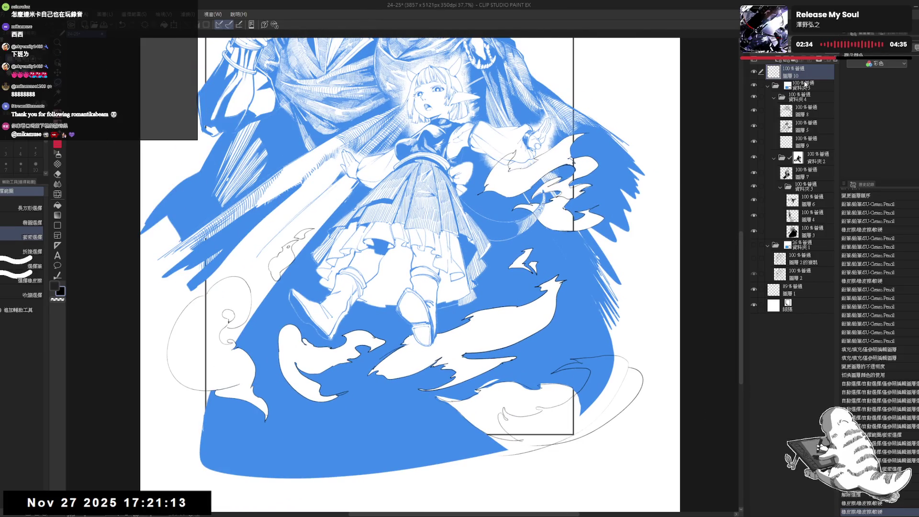
key("e")
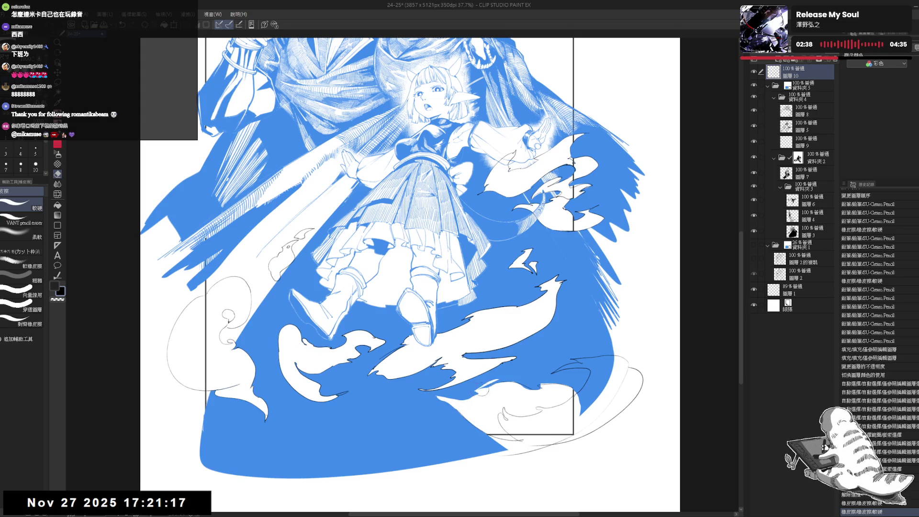
left_click(481, 391)
key("m")
Erase stray bits along the edge of the blue fill.
left_click(797, 158)
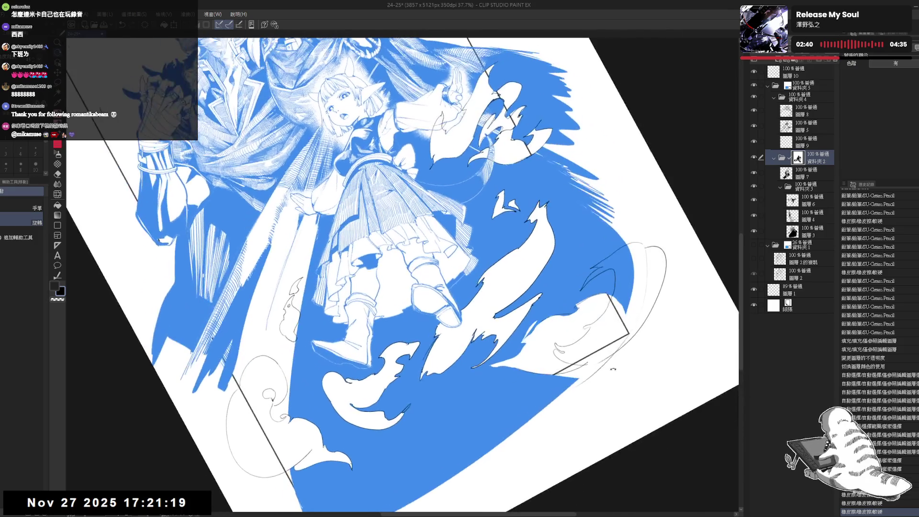
key("e")
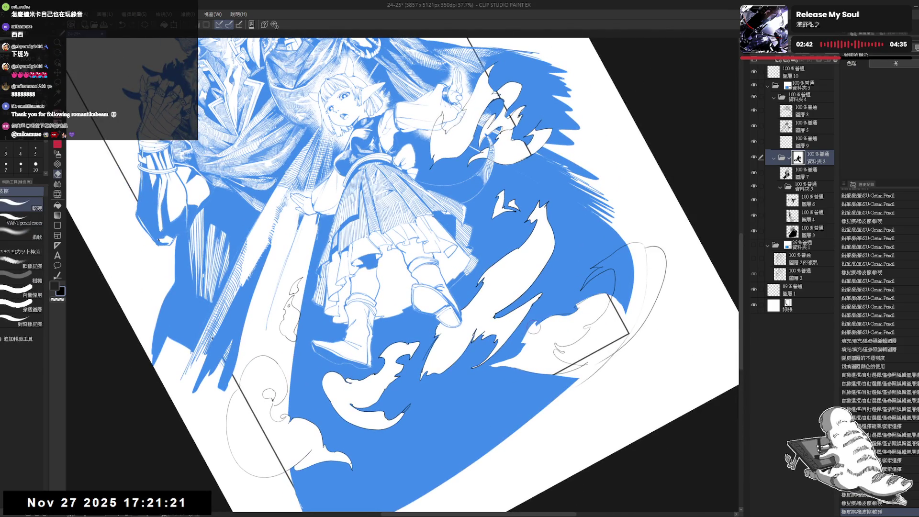
left_click(530, 333)
left_click_drag(531, 333, 557, 312)
scroll(558, 312, "down", 2)
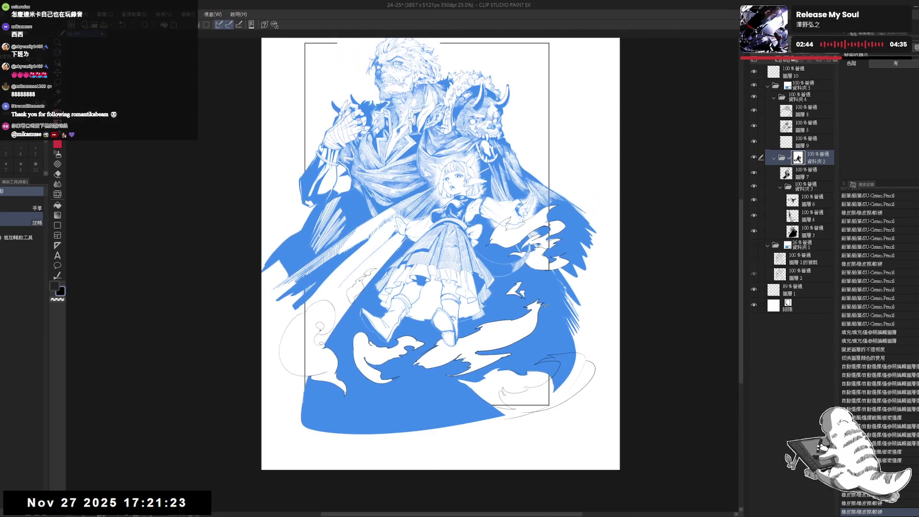
Straighten the view, select folder 資料夾 5 and switch off its blue layer colour.
left_click_drag(490, 411, 443, 398)
key("p")
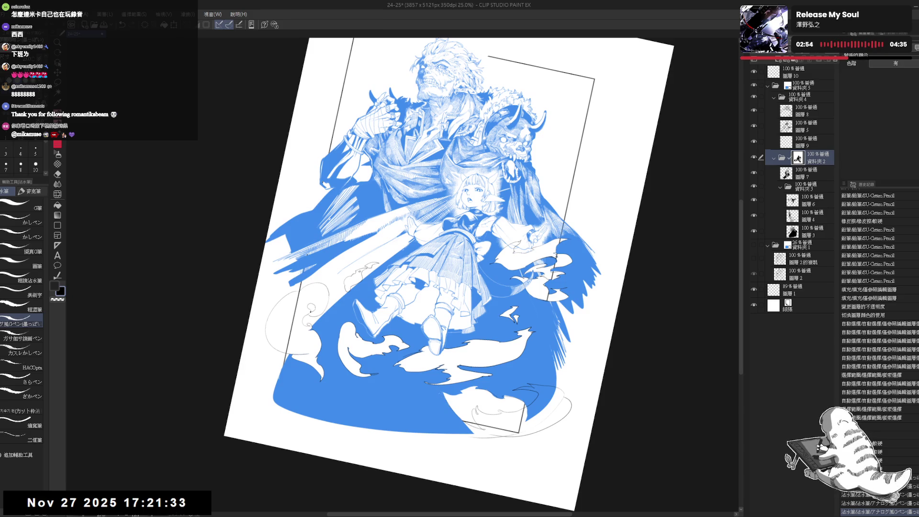
key("ctrl+0")
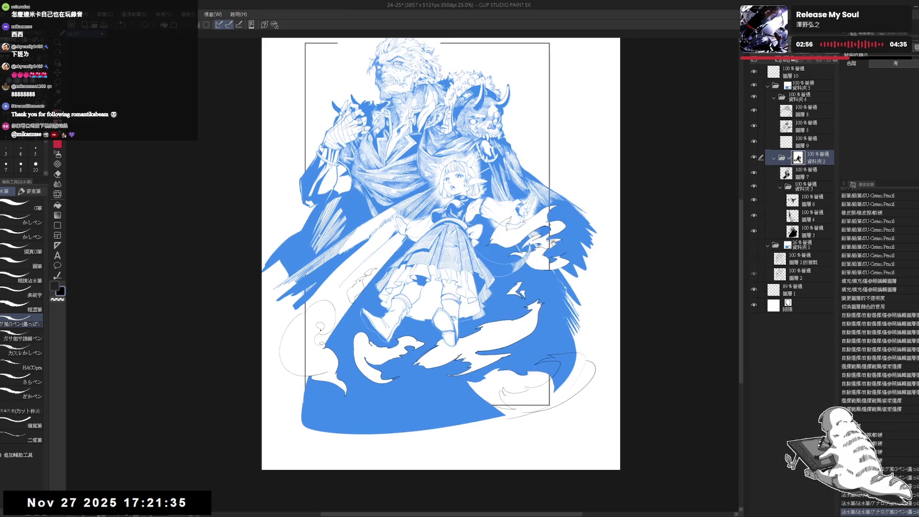
scroll(558, 233, "down", 2)
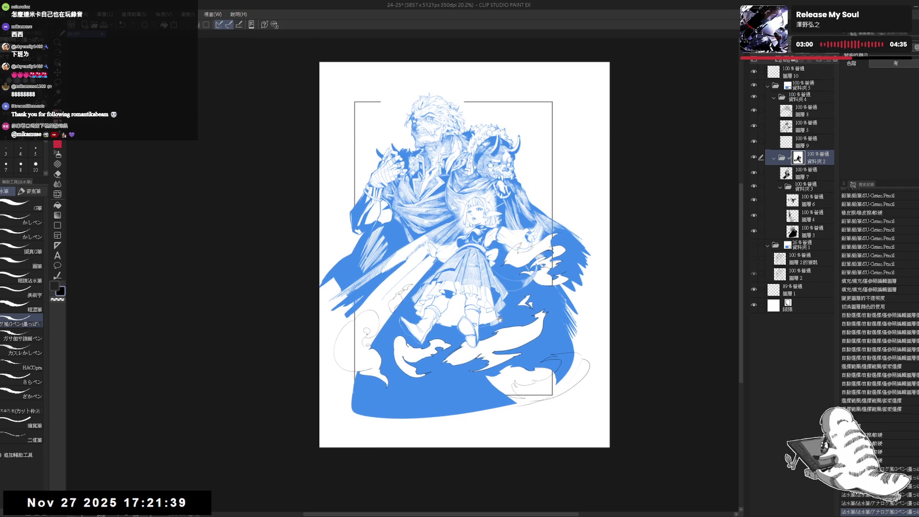
scroll(549, 293, "up", 2)
scroll(550, 292, "up", 2)
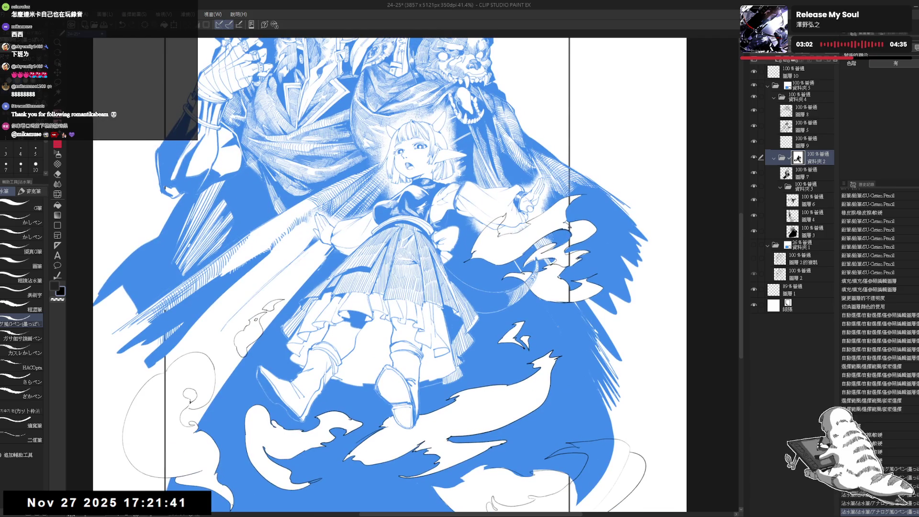
left_click_drag(570, 332, 566, 324)
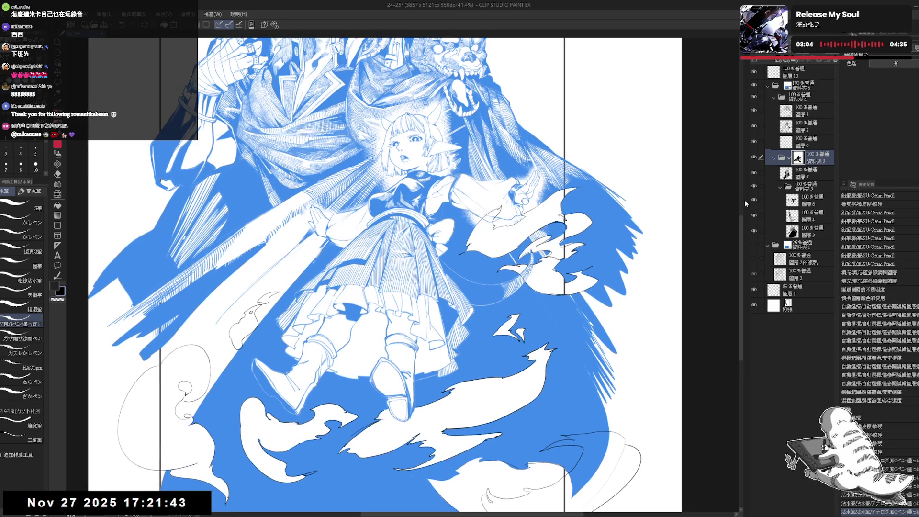
left_click(575, 393, "ctrl+shift")
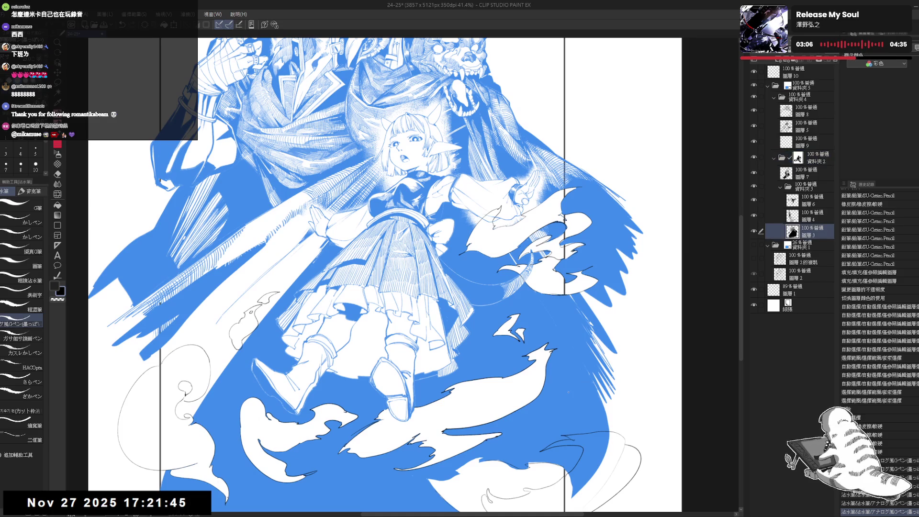
left_click(803, 90)
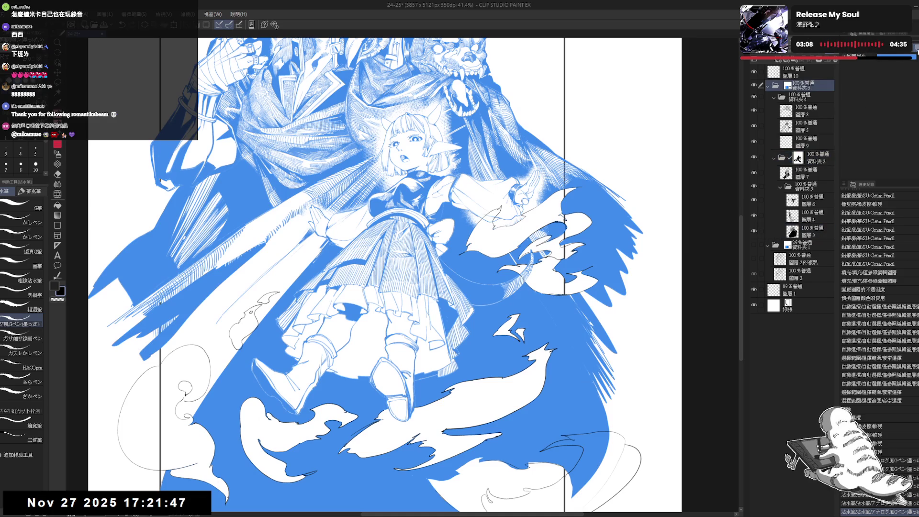
left_click(915, 48)
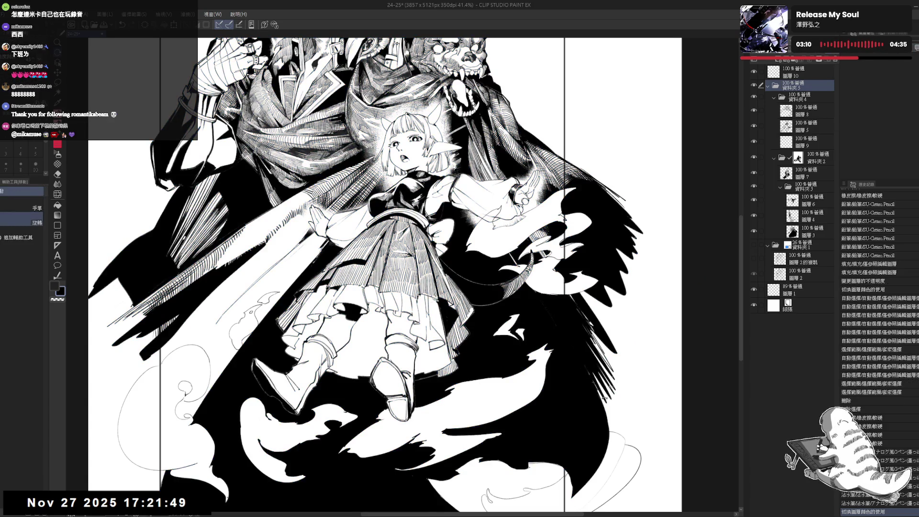
On 圖層 3, lasso the cape gap right of the girl and fill it black.
key("m")
key("ctrl+@")
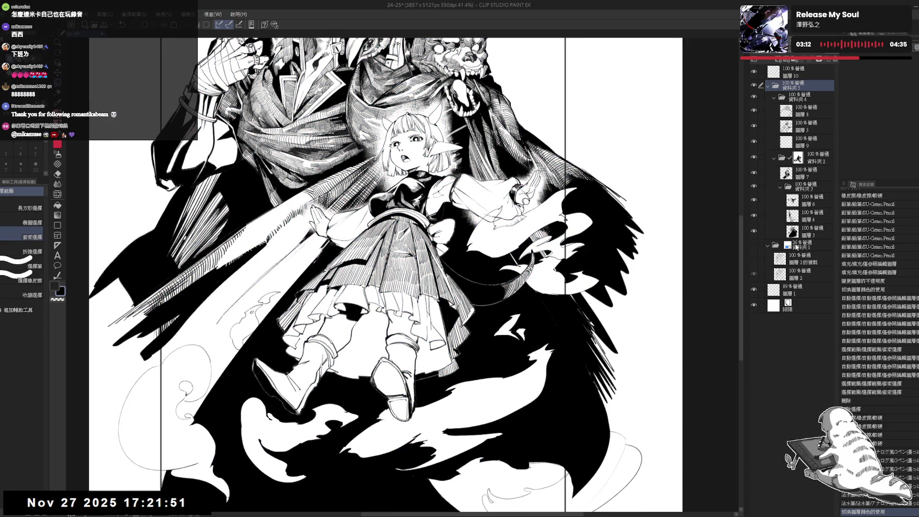
left_click(611, 305, "ctrl+shift")
mouse_move(553, 297)
left_mouse_down()
mouse_move(586, 357)
mouse_move(559, 298)
left_mouse_up()
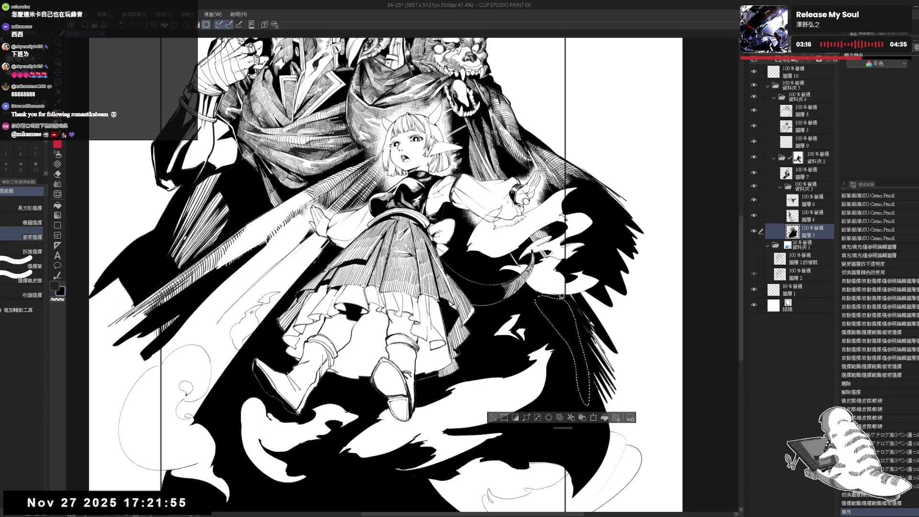
key("alt+Delete")
key("ctrl+d")
scroll(559, 298, "down", 1)
scroll(550, 302, "down", 1)
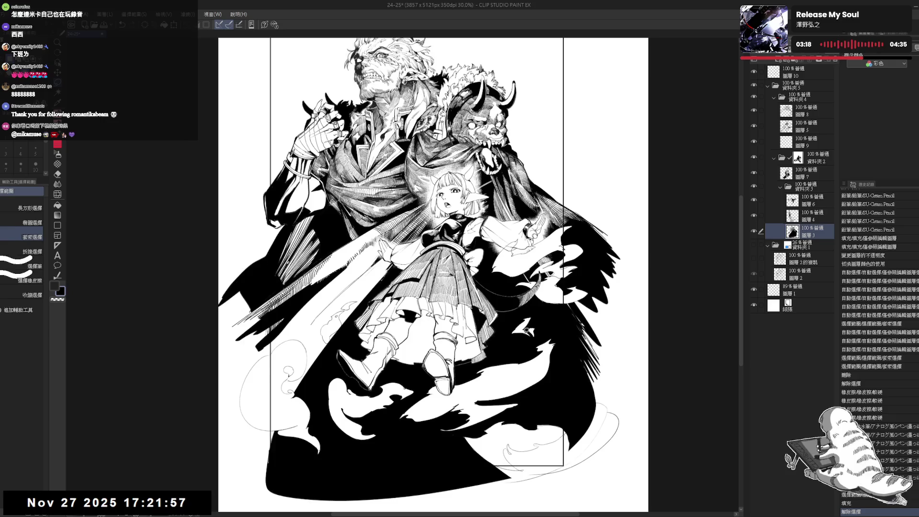
left_click_drag(428, 326, 431, 331)
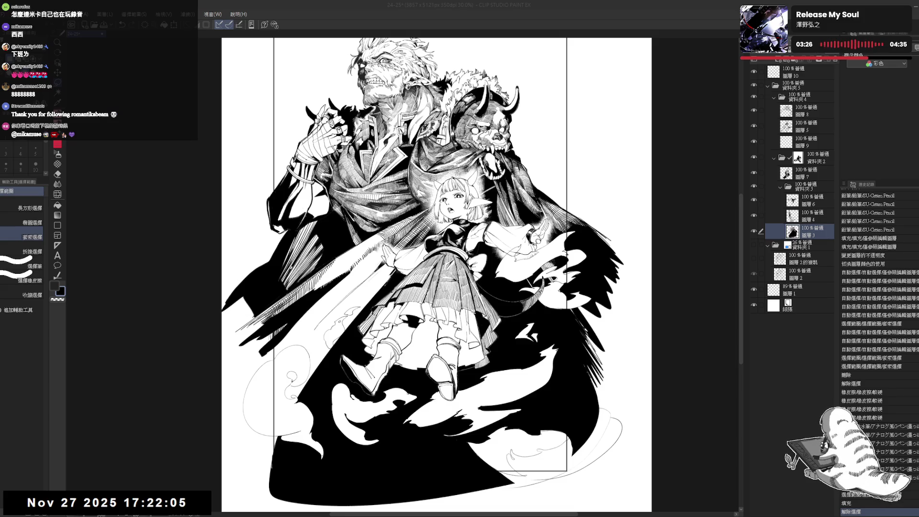
Preview 圖層 3 in blue layer colour, then revert it to black.
left_click(844, 150)
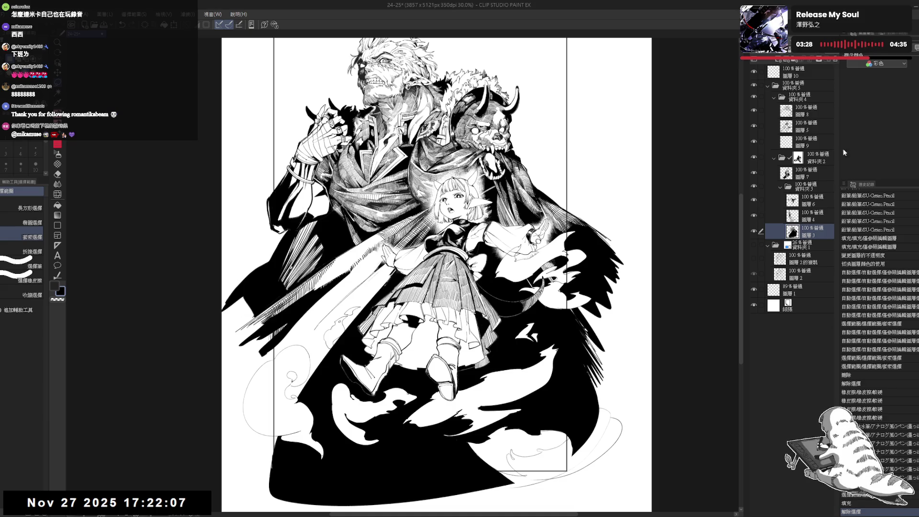
left_click(855, 101)
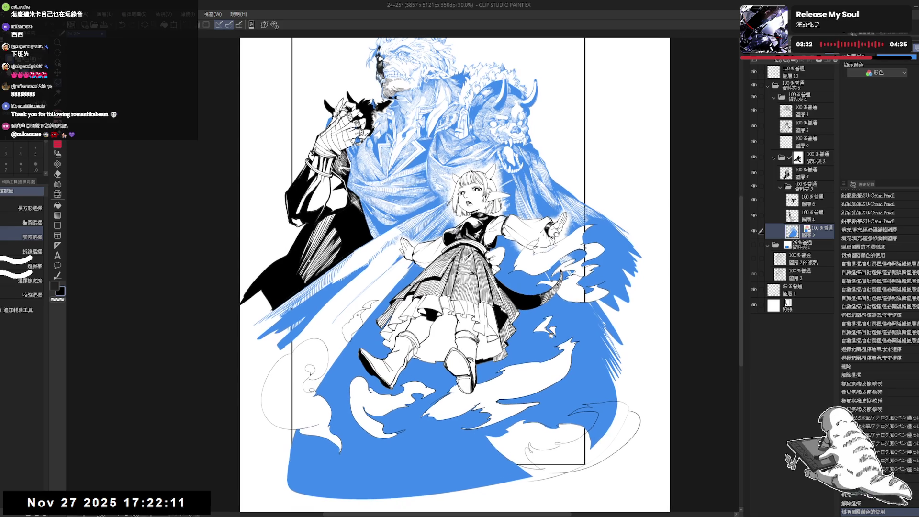
key("ctrl+z")
scroll(682, 240, "up", 4)
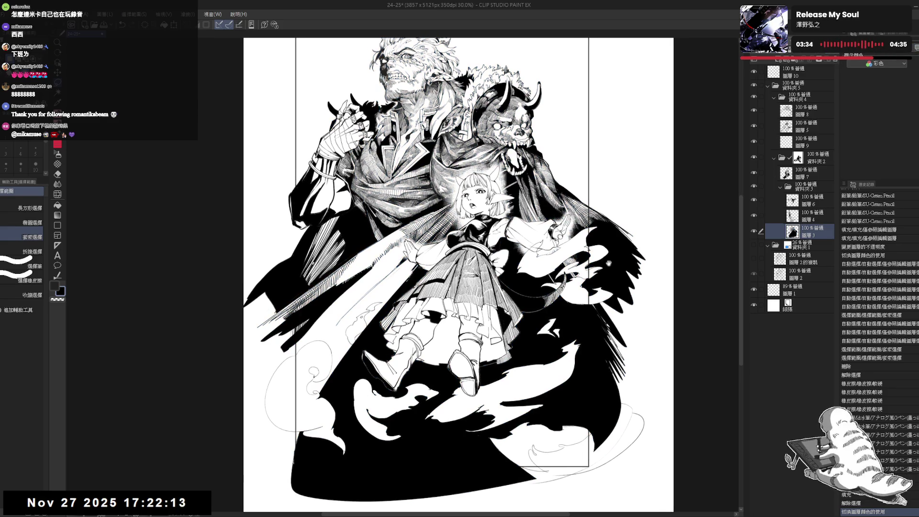
scroll(557, 307, "down", 2)
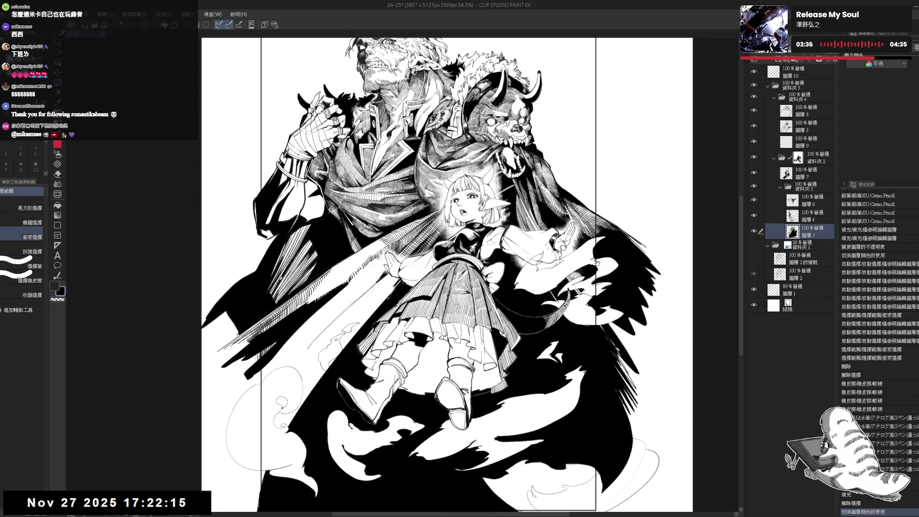
Check 圖層 5, then select folder 資料夾 2 and pick the Tone tool.
key("p")
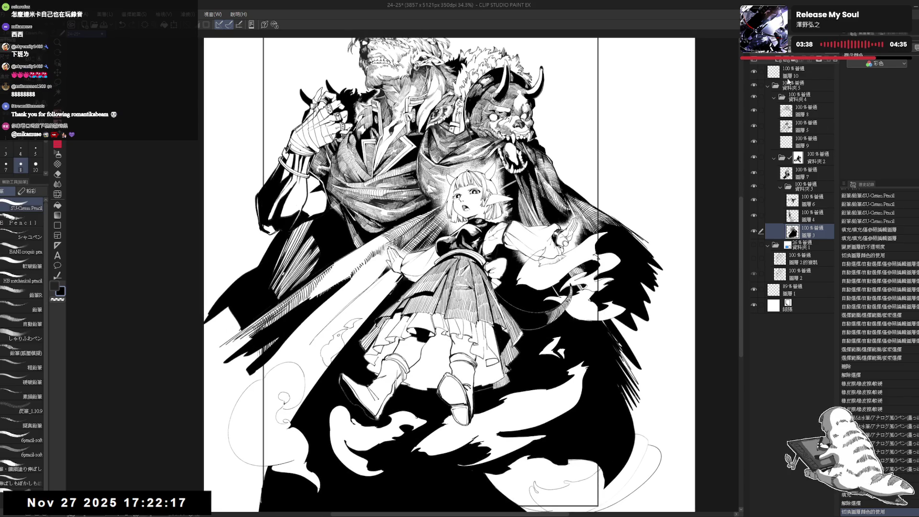
left_click_drag(625, 327, 618, 320)
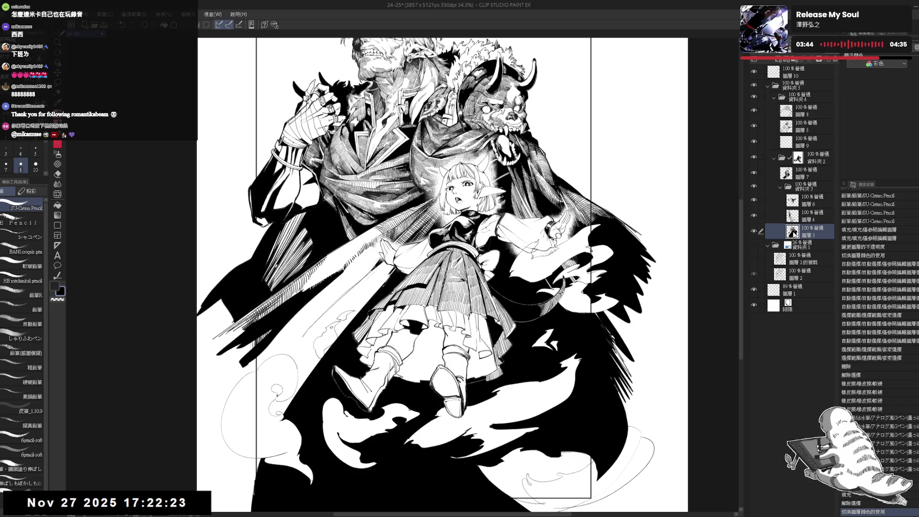
left_click(798, 159)
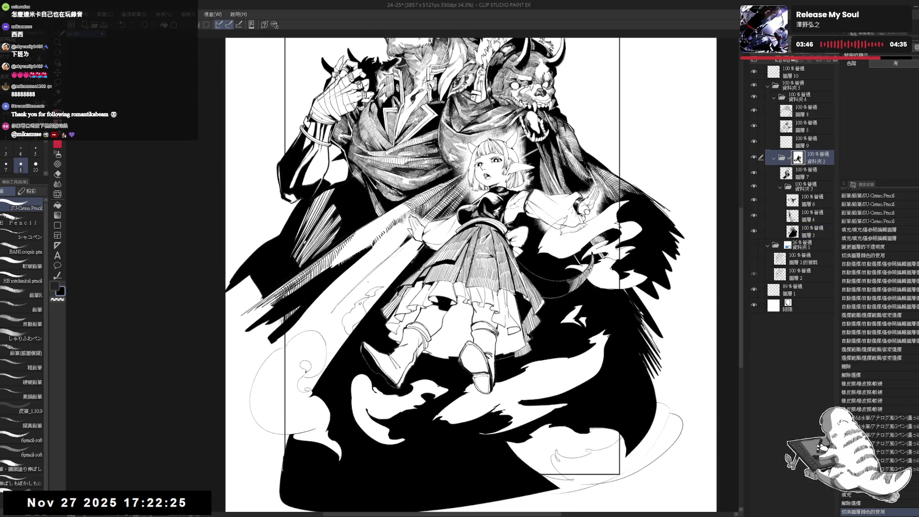
left_click_drag(407, 310, 409, 334)
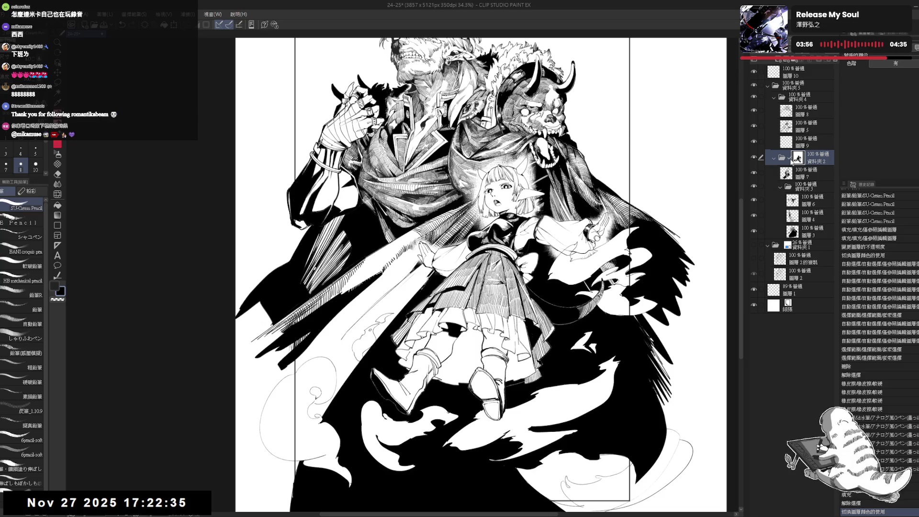
left_click(806, 126)
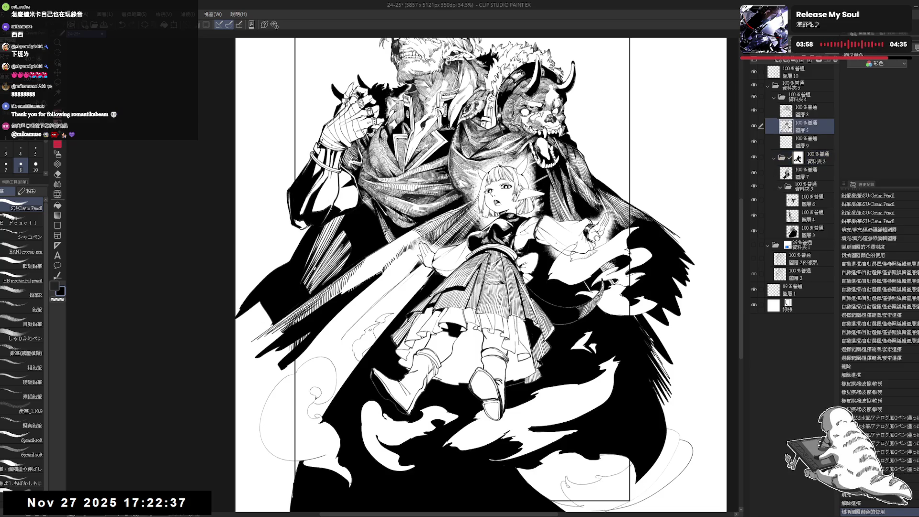
key("e")
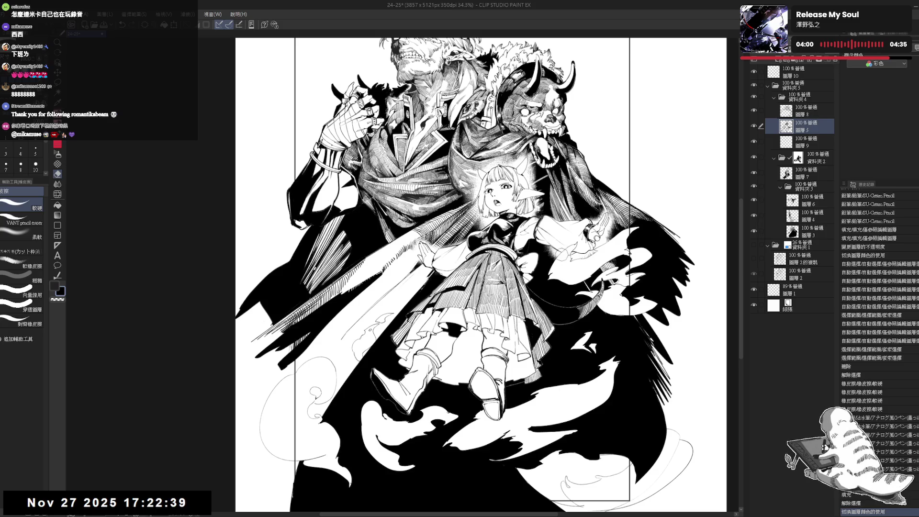
key("p")
scroll(465, 276, "down", 1)
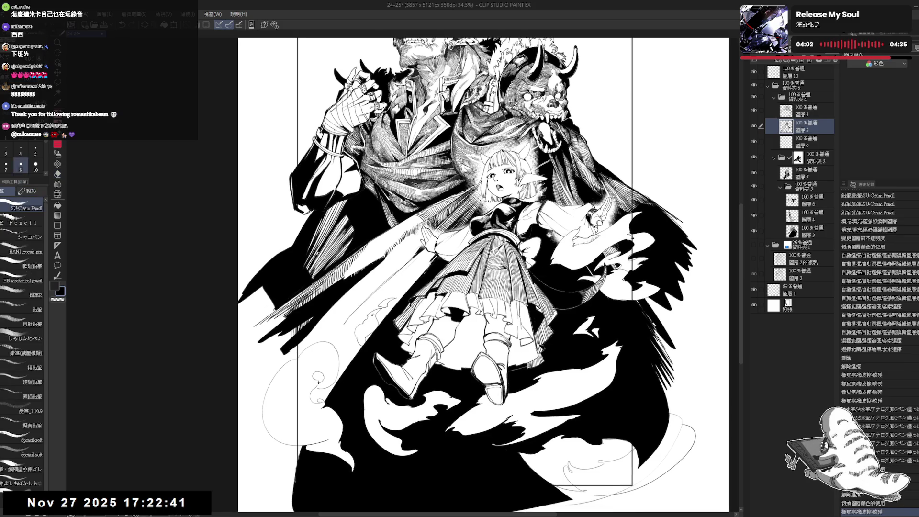
scroll(549, 234, "down", 1)
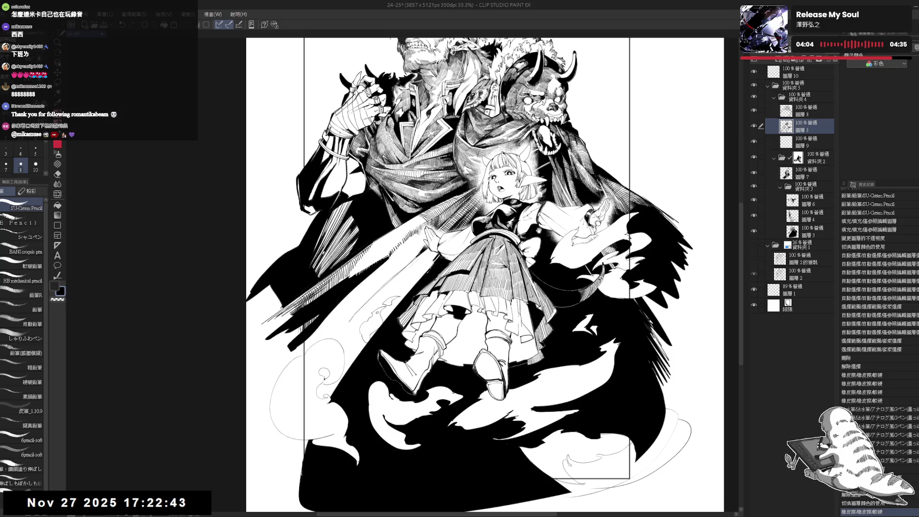
left_click_drag(562, 250, 570, 246)
left_click(812, 165)
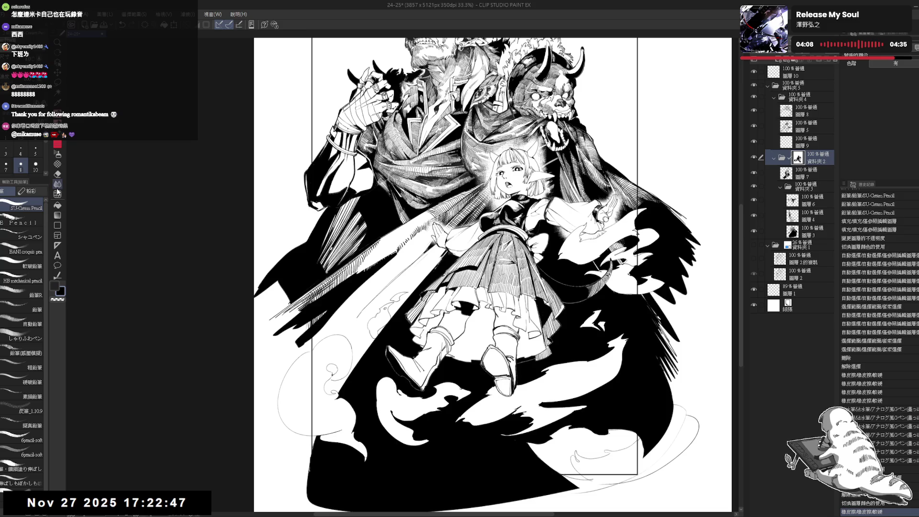
left_click(57, 164)
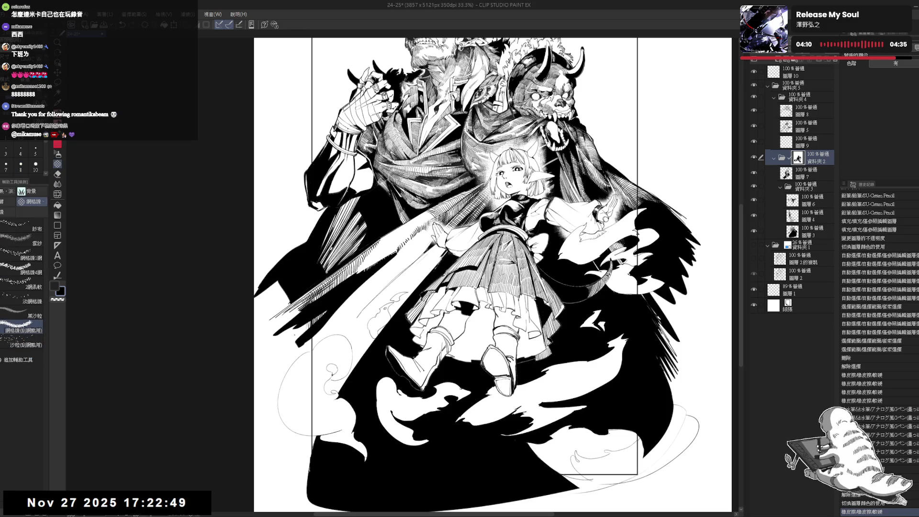
Paint small mesh tone texture strokes near the girl's legs.
left_click_drag(461, 298, 457, 281)
key("ctrl+minus")
key("ctrl+minus")
key("ctrl+minus")
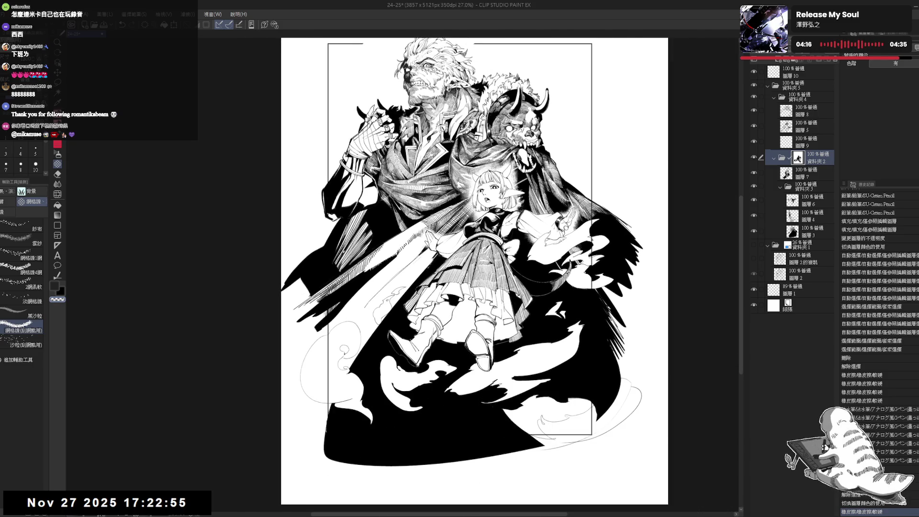
left_click_drag(441, 258, 437, 273)
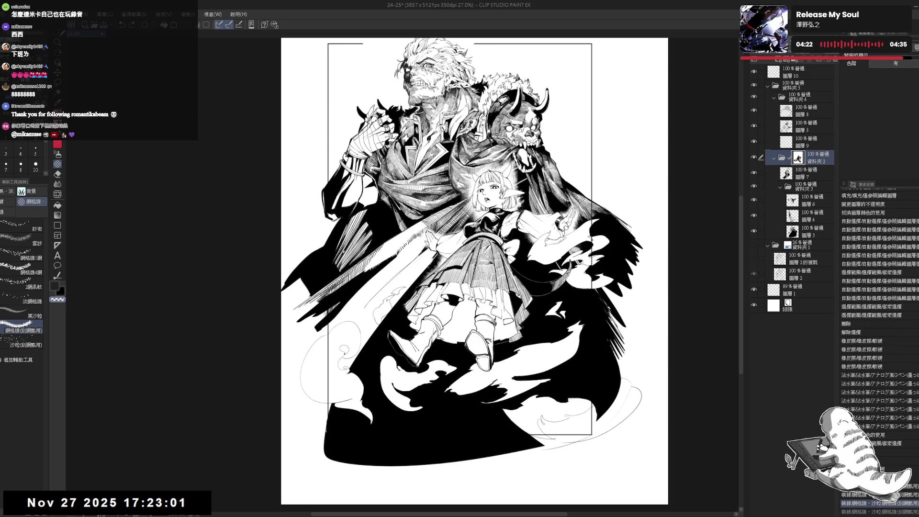
left_click_drag(406, 308, 417, 336)
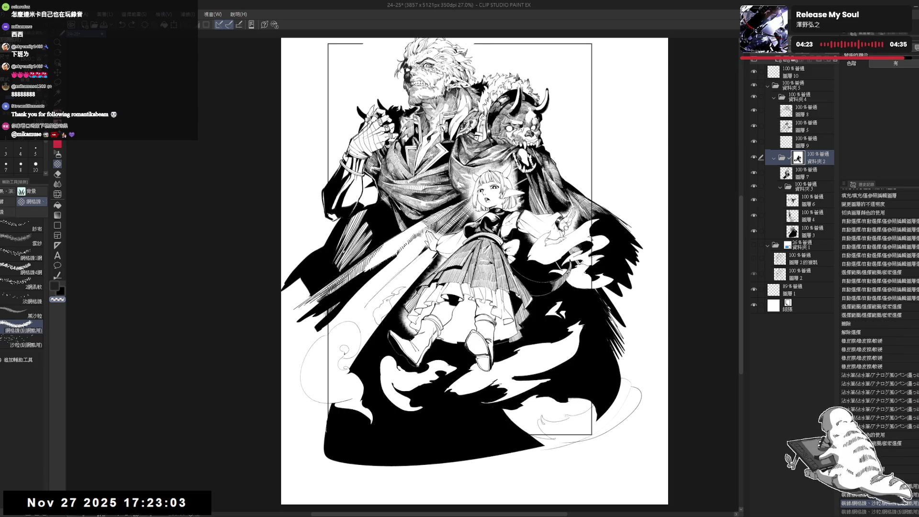
Try a short stroke by the legs, undo it, and lighten the tone around the boots.
key("x")
left_click_drag(403, 310, 406, 336)
key("c")
key("ctrl+z")
key("ctrl+z")
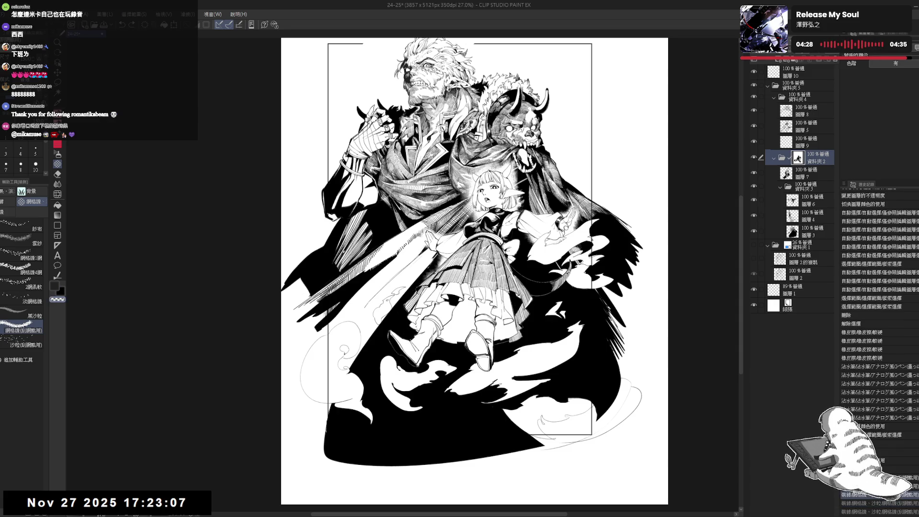
key("c")
key("c")
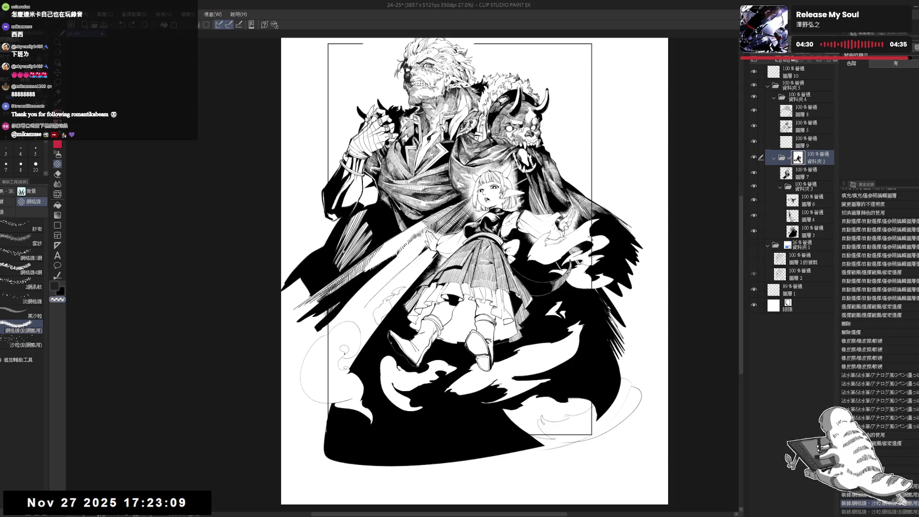
mouse_move(394, 329)
left_mouse_down()
mouse_move(407, 339)
mouse_move(389, 347)
mouse_move(408, 363)
mouse_move(419, 371)
mouse_move(438, 340)
mouse_move(430, 356)
left_mouse_up()
key("c")
key("c")
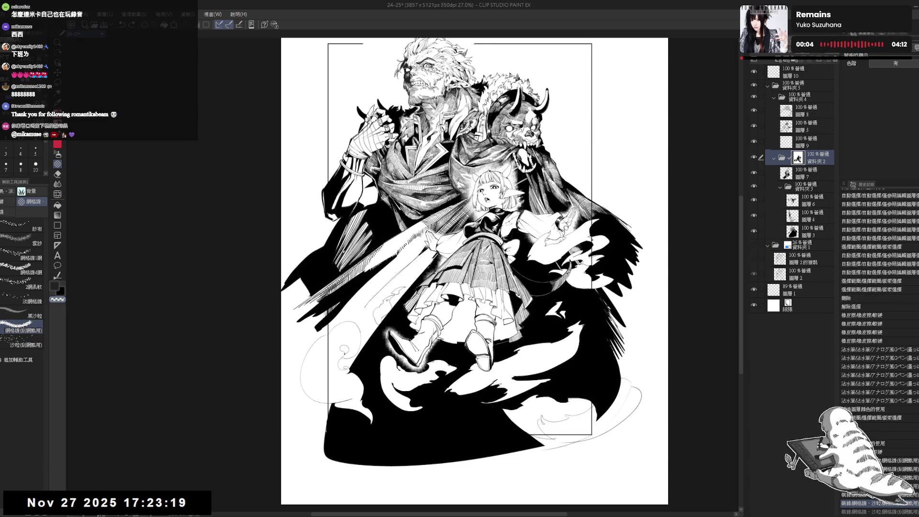
Brush 黑沙粒 black grain texture over the black cape area beside the boots.
left_click(19, 340)
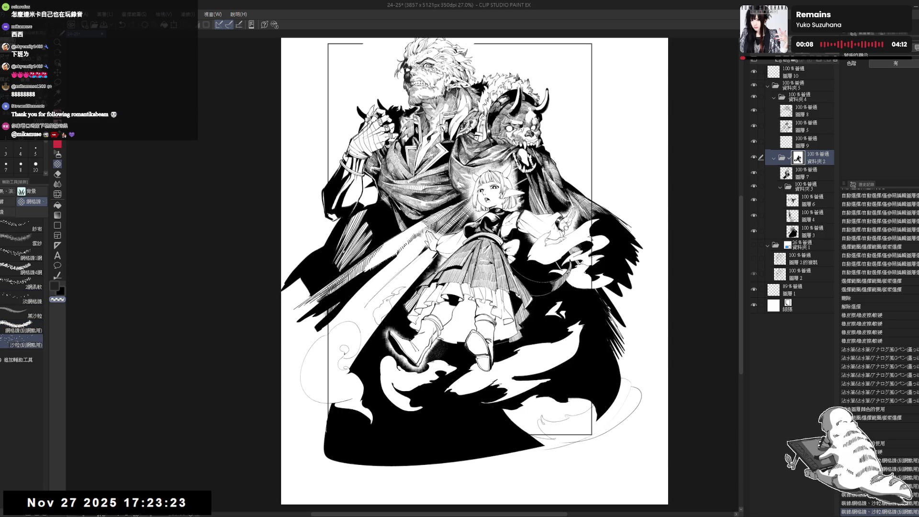
left_click_drag(428, 352, 431, 357)
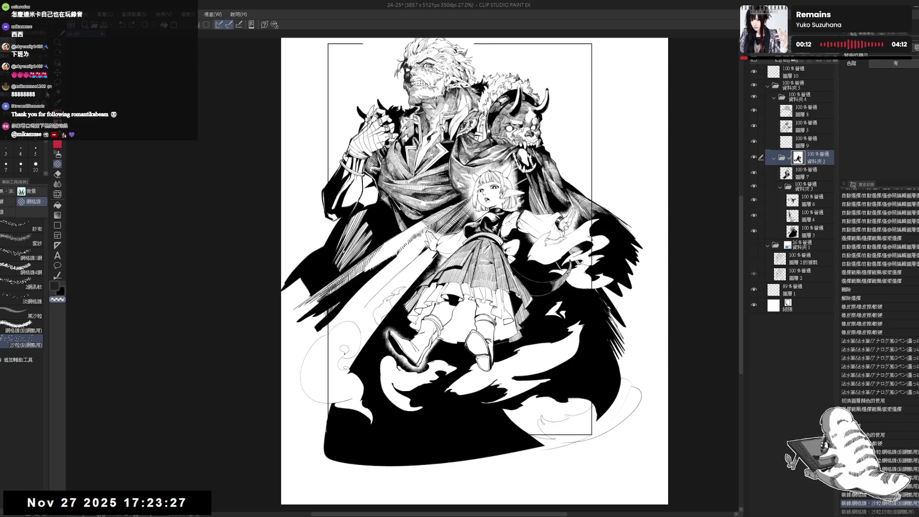
left_click(22, 312)
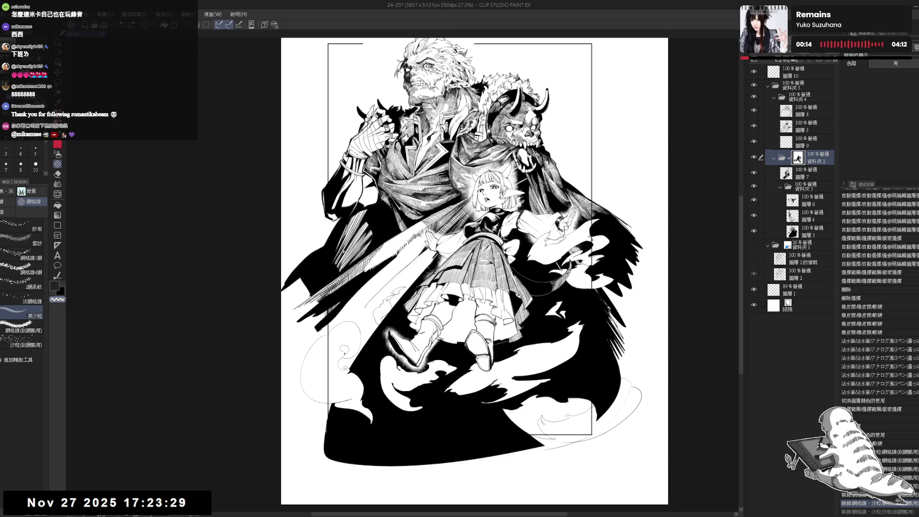
left_click_drag(431, 346, 434, 355)
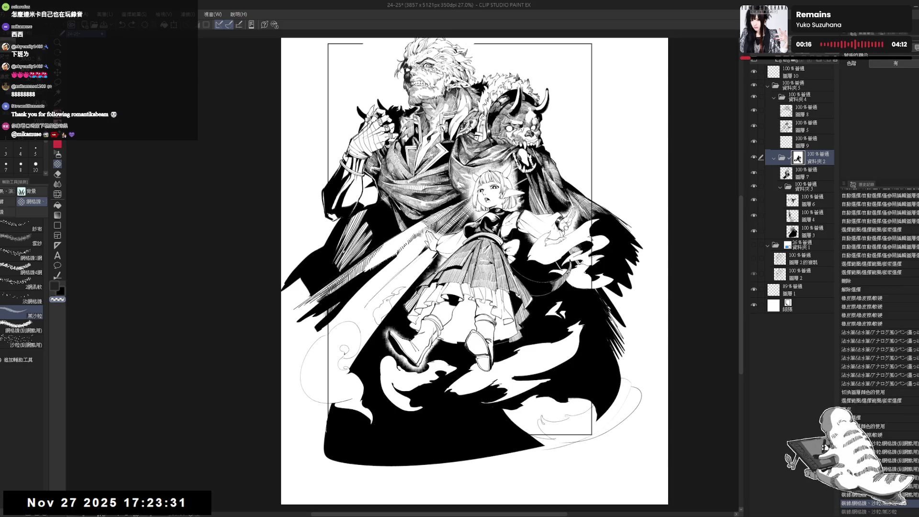
mouse_move(390, 330)
left_mouse_down()
mouse_move(402, 337)
mouse_move(403, 360)
mouse_move(390, 353)
left_mouse_up()
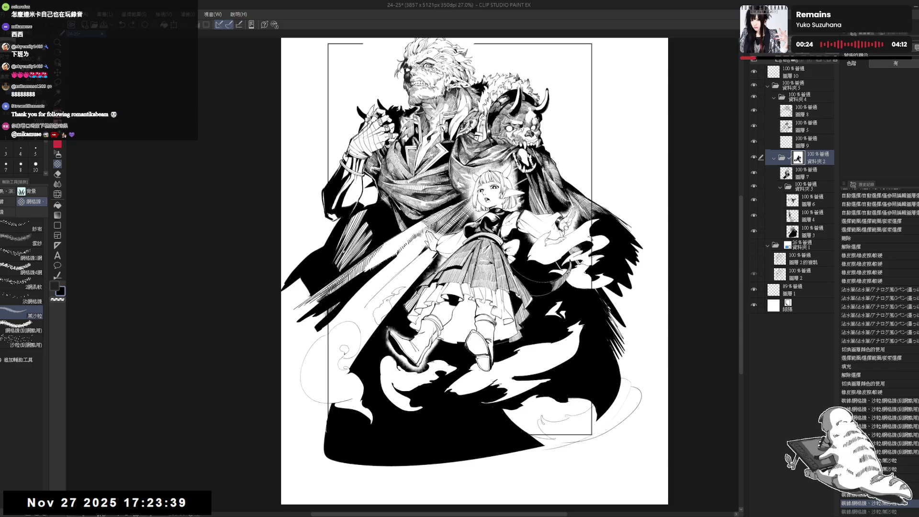
left_click_drag(388, 348, 406, 365)
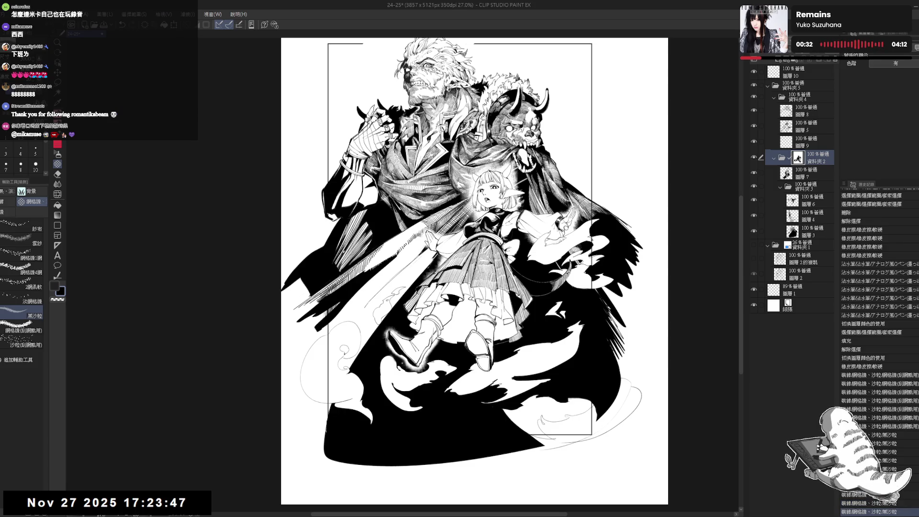
Check the mirrored composition, add a small grain mark, and erase stray grain by the boots.
key("h")
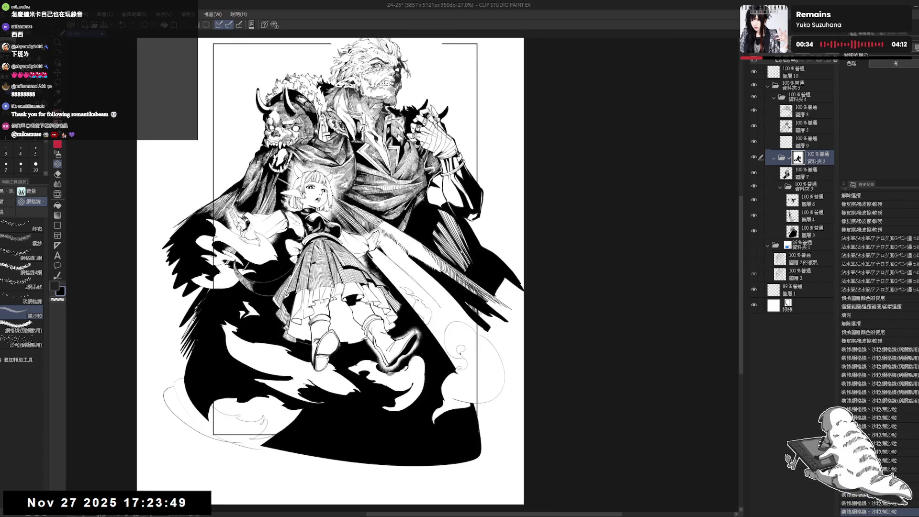
key("h")
left_click_drag(420, 366, 425, 370)
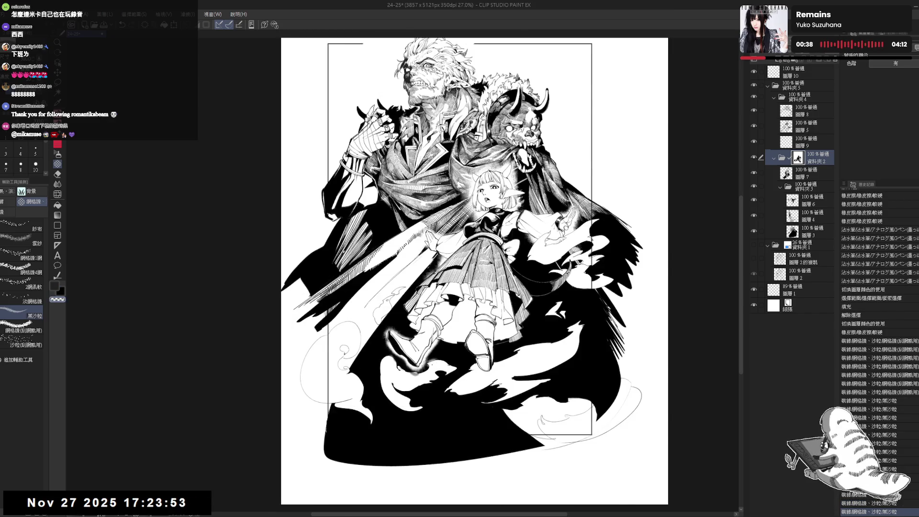
left_click(432, 363)
key("e")
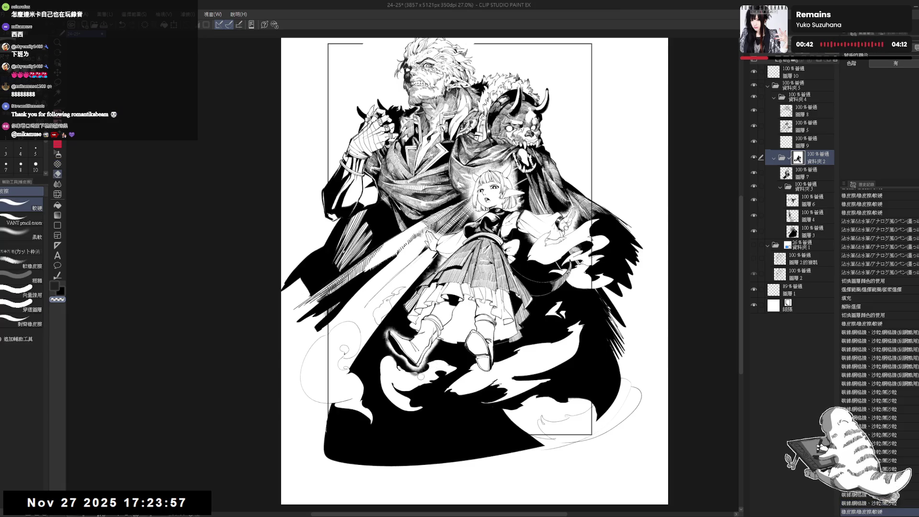
left_click_drag(421, 376, 393, 375)
Clear an area near the boots with a transparent-colour fill.
key("p")
key("-")
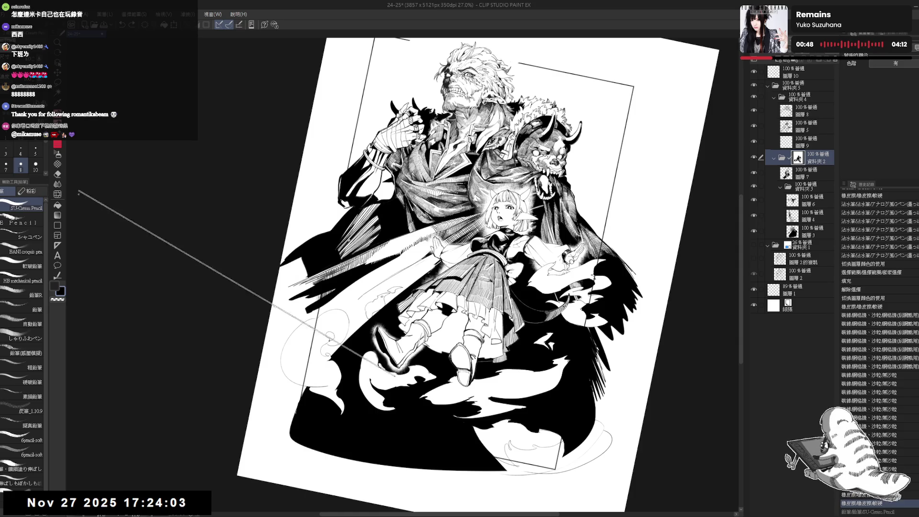
key("ctrl+0")
left_click(57, 194)
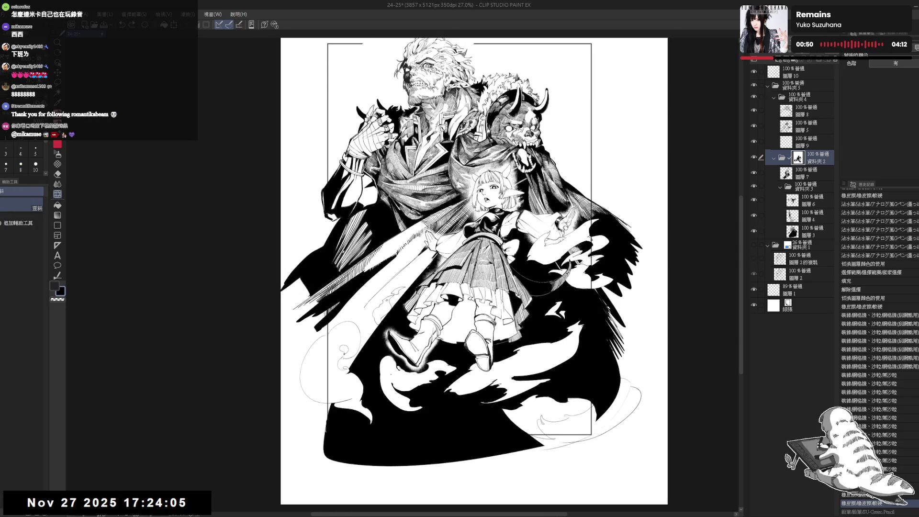
key("c")
mouse_move(407, 352)
left_mouse_down()
mouse_move(436, 373)
mouse_move(383, 381)
mouse_move(421, 350)
left_mouse_up()
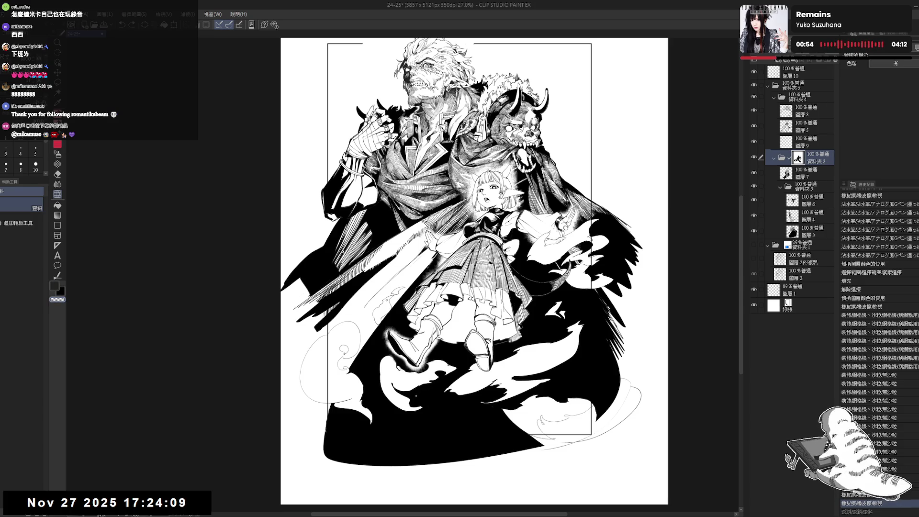
Place a decoration grain mark near the boots, comparing it with undo and redo.
key("p")
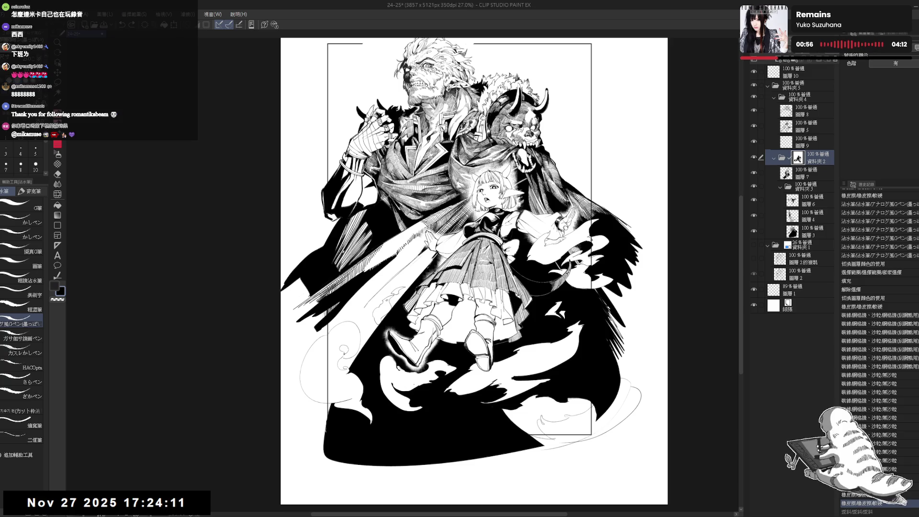
left_click(58, 165)
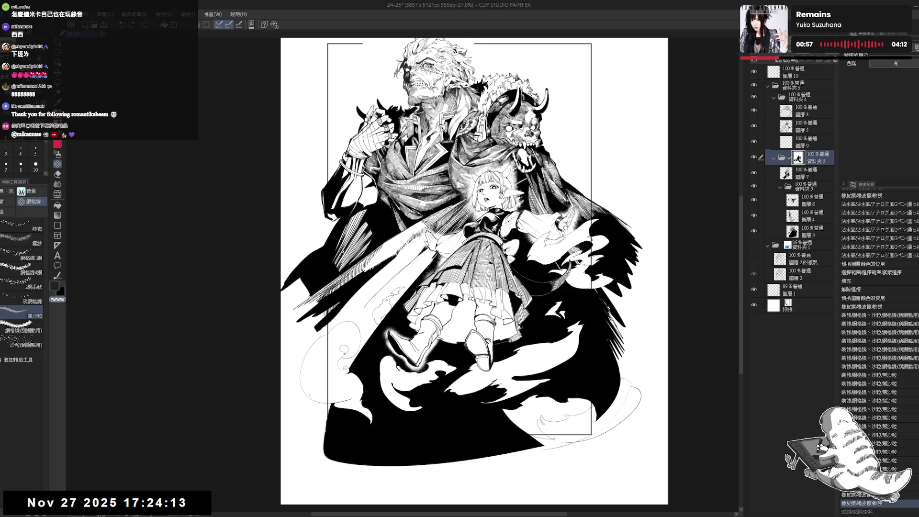
left_click(406, 366)
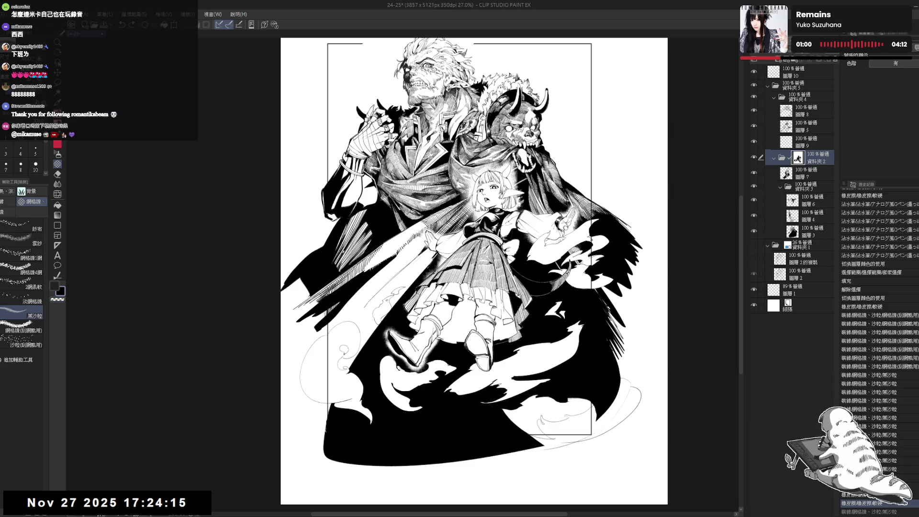
key("ctrl+z")
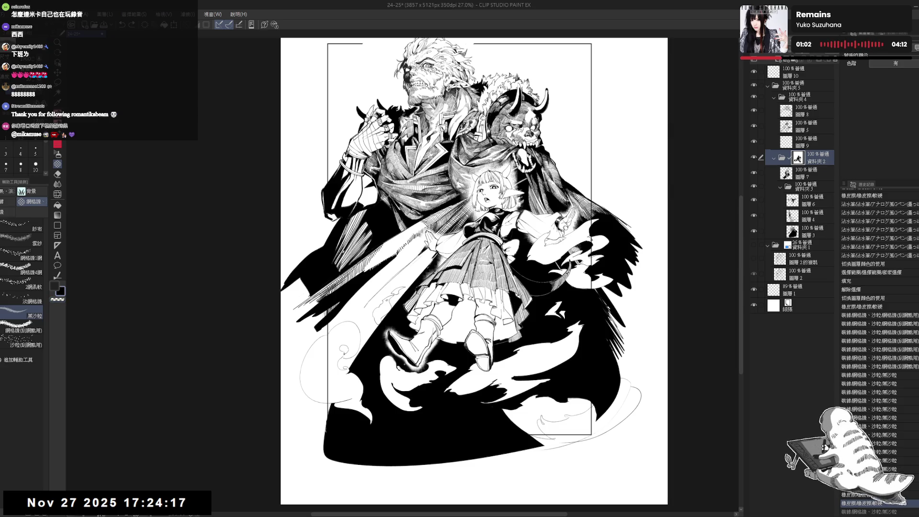
key("ctrl+y")
key("ctrl+z")
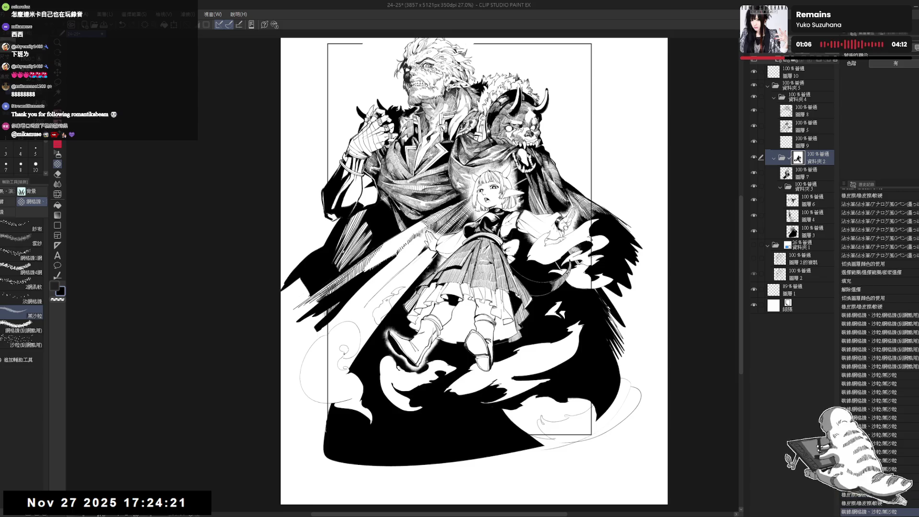
key("ctrl+y")
key("ctrl+y")
key("ctrl+y")
key("ctrl+y")
key("ctrl+y")
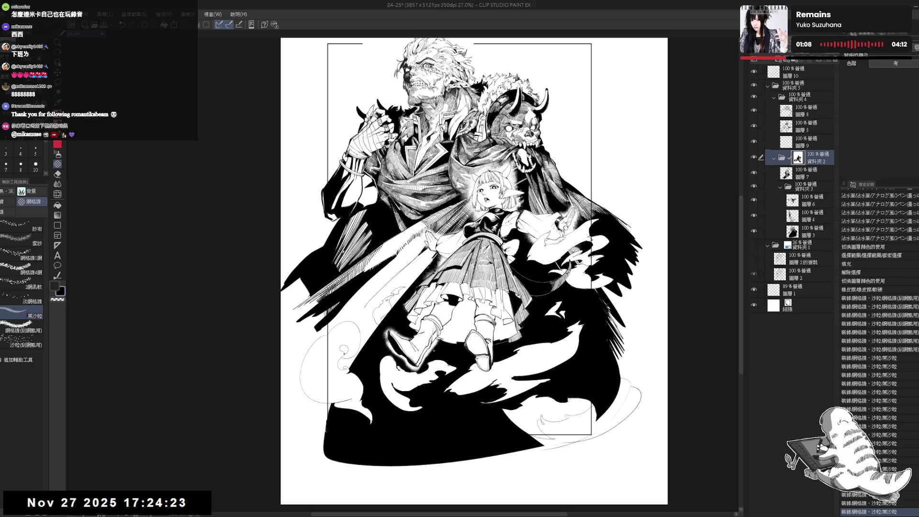
key("ctrl+y")
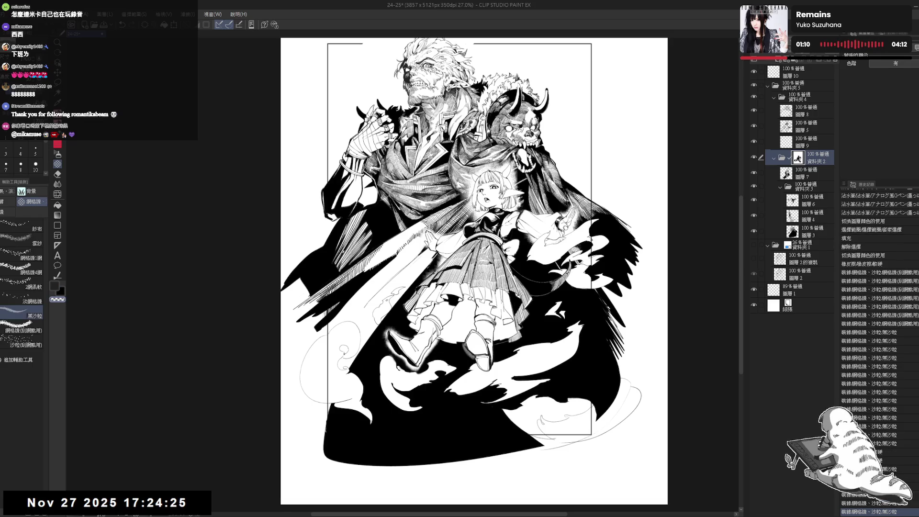
Try 網格線(刮網點用) scratch mesh strokes beside the boots, then undo the trial strokes.
left_click(22, 329)
mouse_move(464, 347)
left_mouse_down()
mouse_move(476, 364)
mouse_move(498, 361)
mouse_move(473, 362)
mouse_move(468, 350)
mouse_move(499, 355)
left_mouse_up()
key("x")
key("ctrl+z")
key("ctrl+minus")
key("ctrl+minus")
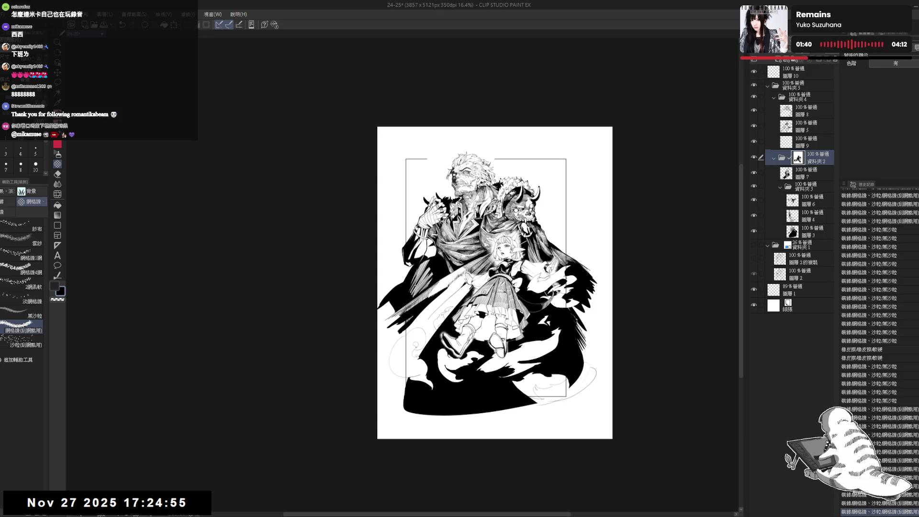
Redo the last texture step and lighten a small spot beside the girl.
scroll(494, 282, "up", 2)
left_click_drag(479, 268, 410, 375)
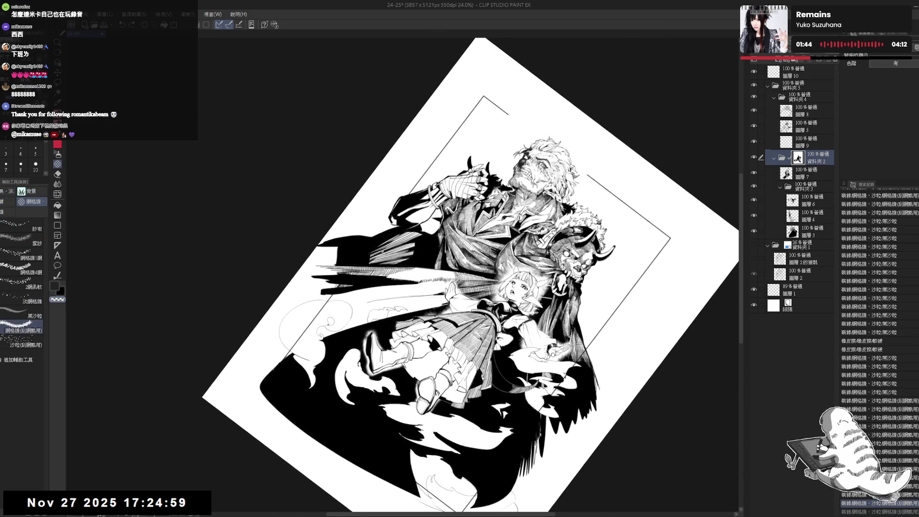
key("ctrl+y")
key("ctrl+0")
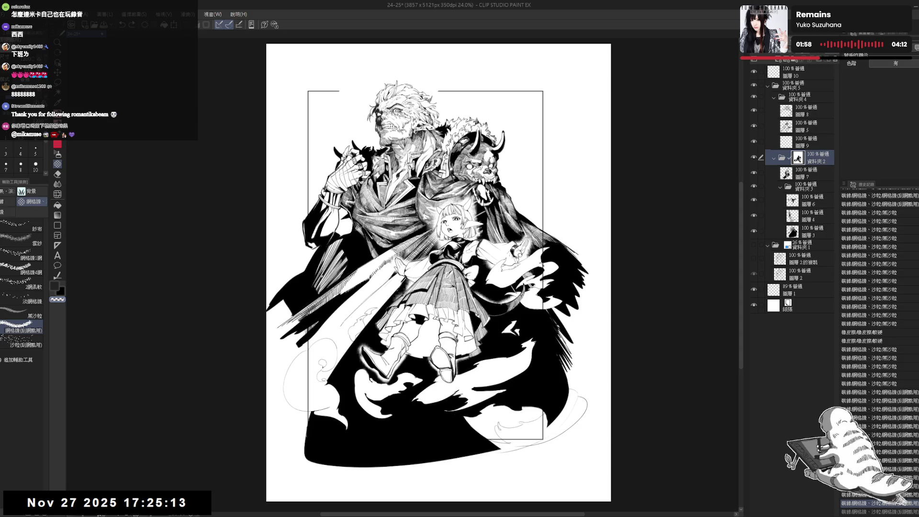
left_click(500, 303)
key("c")
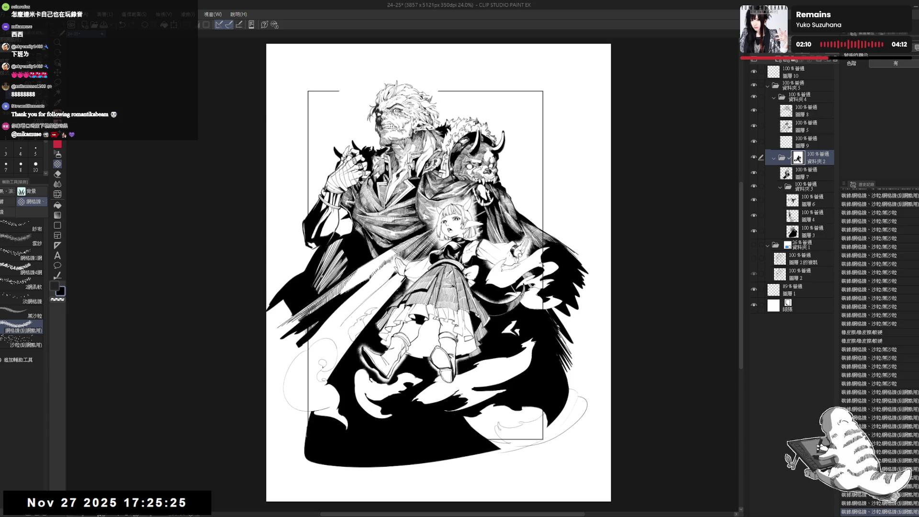
left_click_drag(478, 296, 486, 293)
Add small dark grain strokes to the tone beside the girl.
key("x")
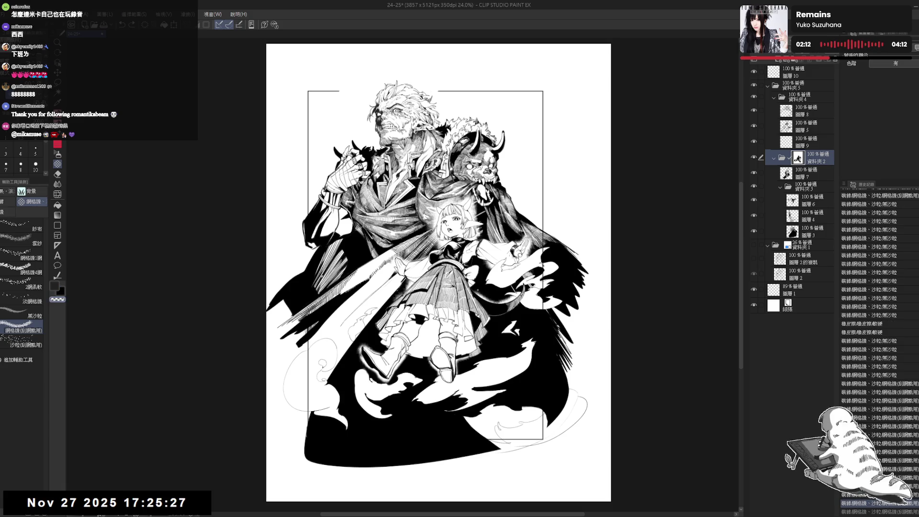
key("x")
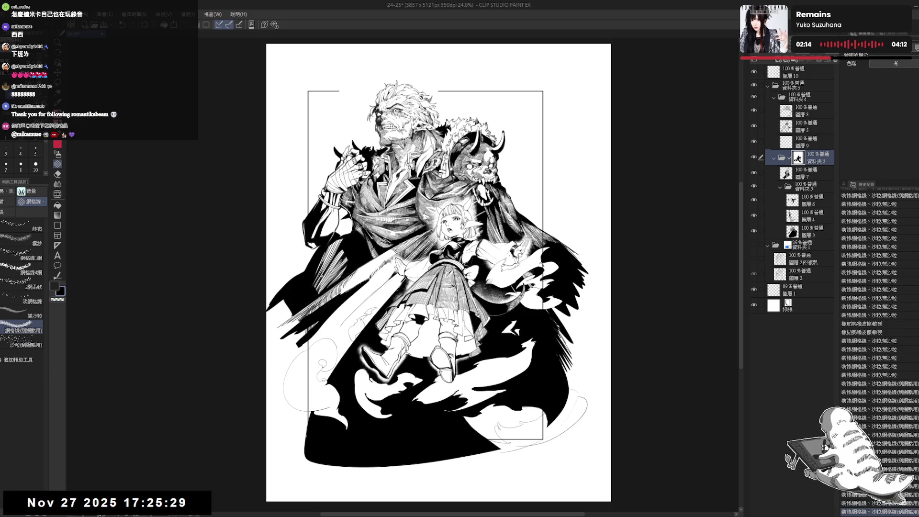
left_click_drag(479, 289, 487, 293)
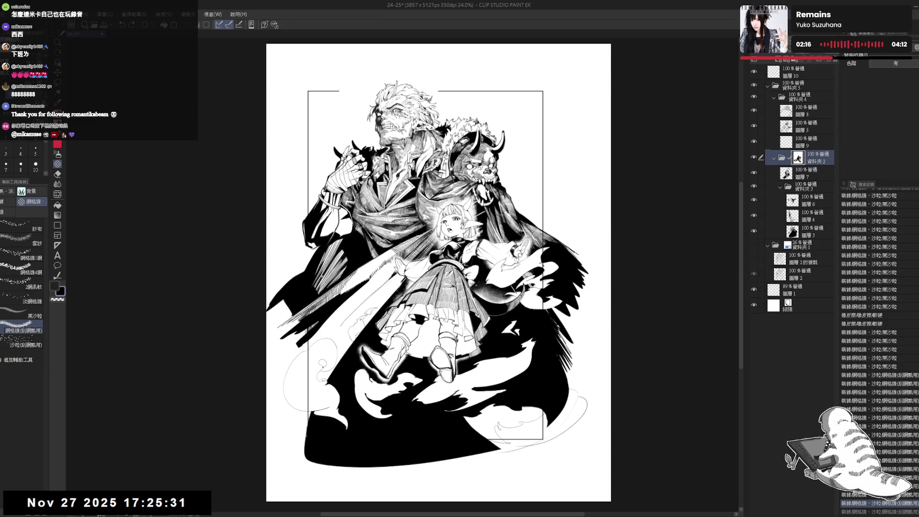
mouse_move(479, 288)
left_mouse_down()
mouse_move(500, 302)
mouse_move(495, 285)
left_mouse_up()
key("e")
key("b")
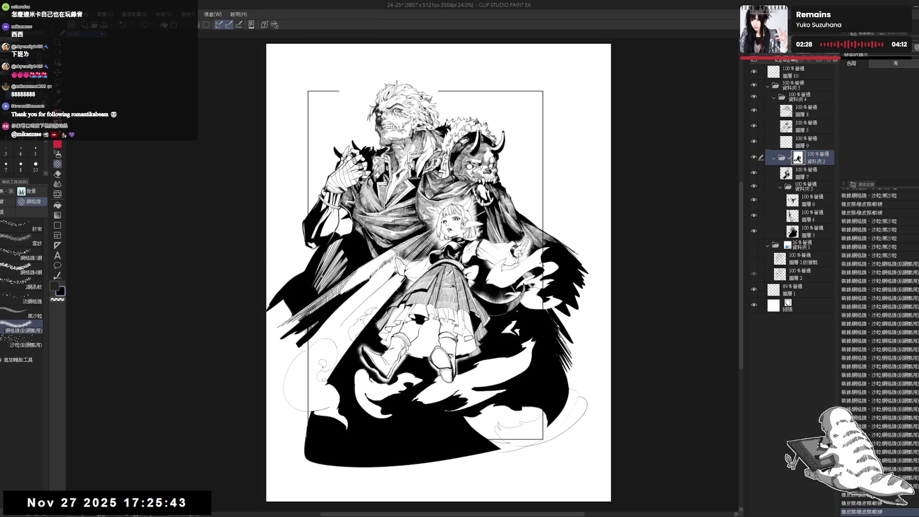
Add decoration texture strokes to the tone below the girl's boots.
key("asciicircum")
key("asciicircum")
key("asciicircum")
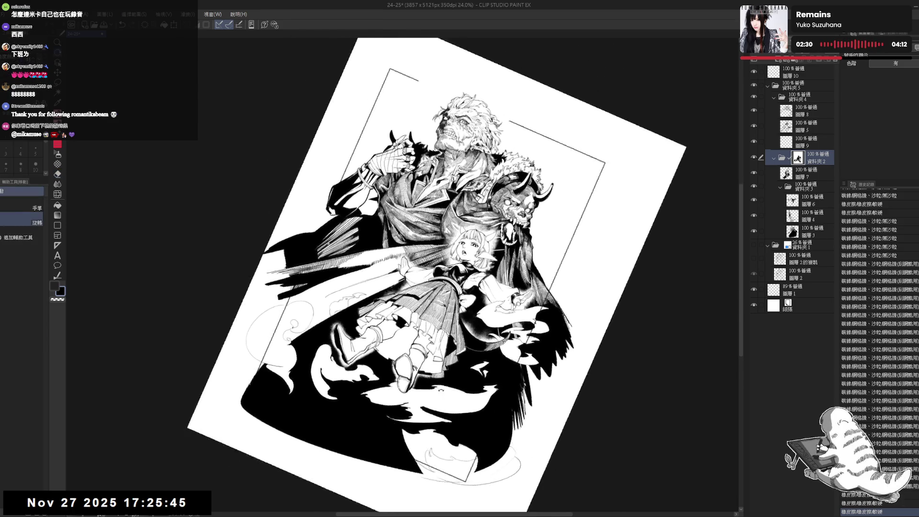
left_click_drag(448, 373, 532, 449)
key("c")
key("ctrl+0")
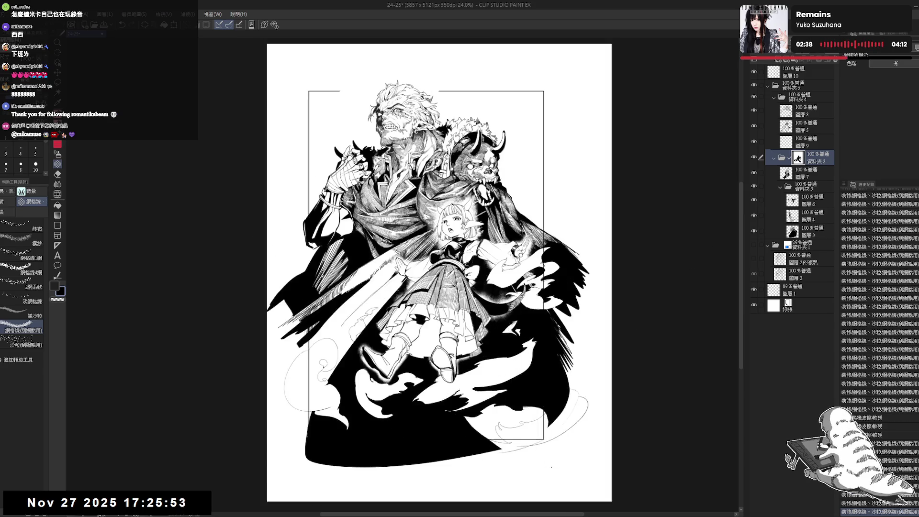
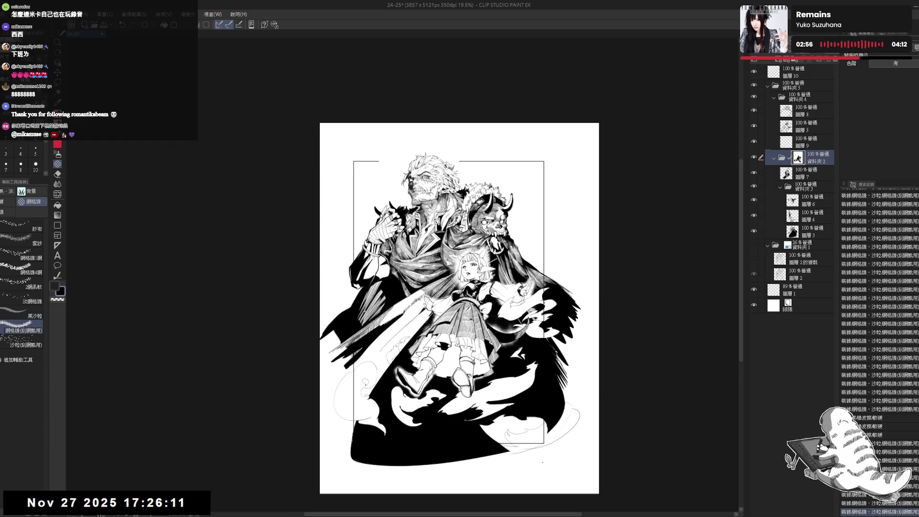
Add a small pencil stroke on layer 圖層3.
scroll(574, 433, "up", 1)
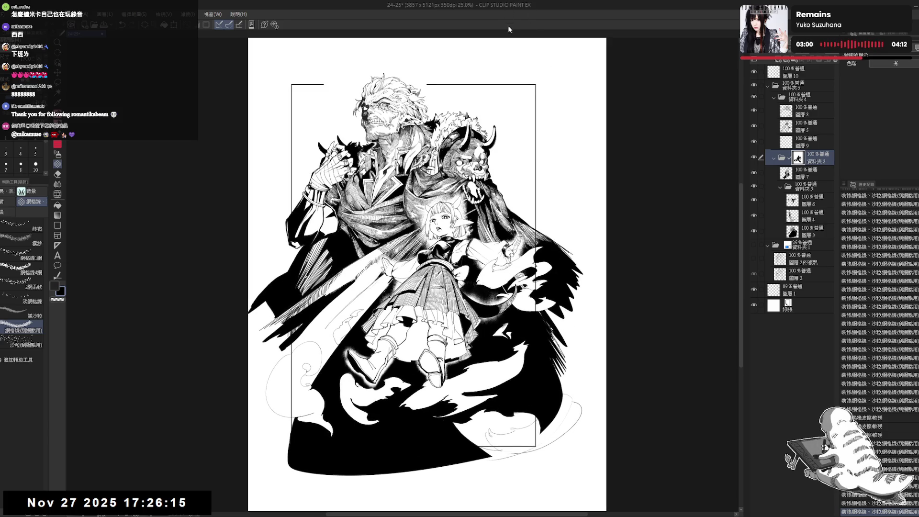
scroll(466, 273, "up", 3)
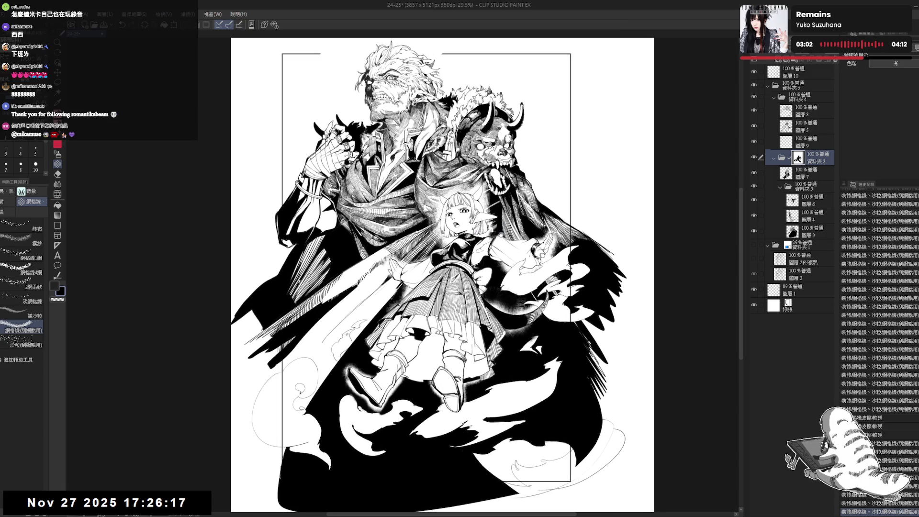
left_click_drag(506, 239, 507, 243)
left_click_drag(555, 188, 556, 196)
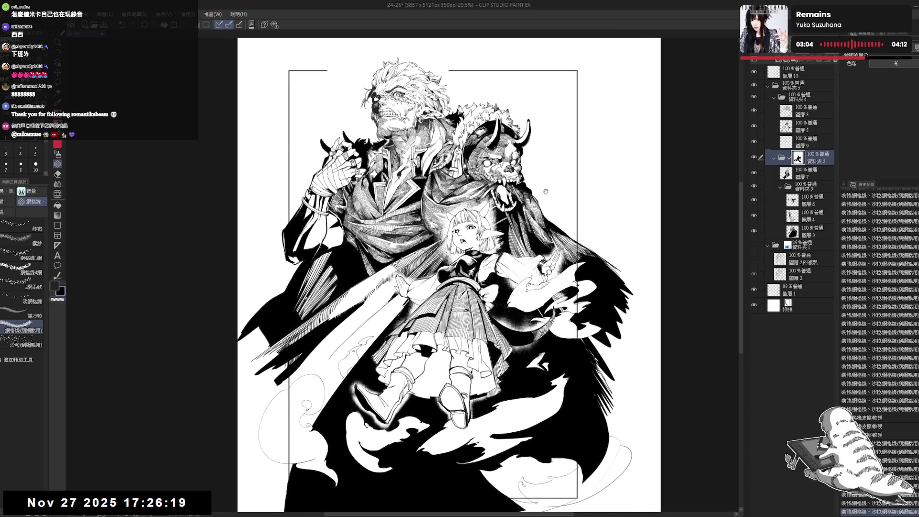
left_click_drag(582, 245, 577, 245)
key("p")
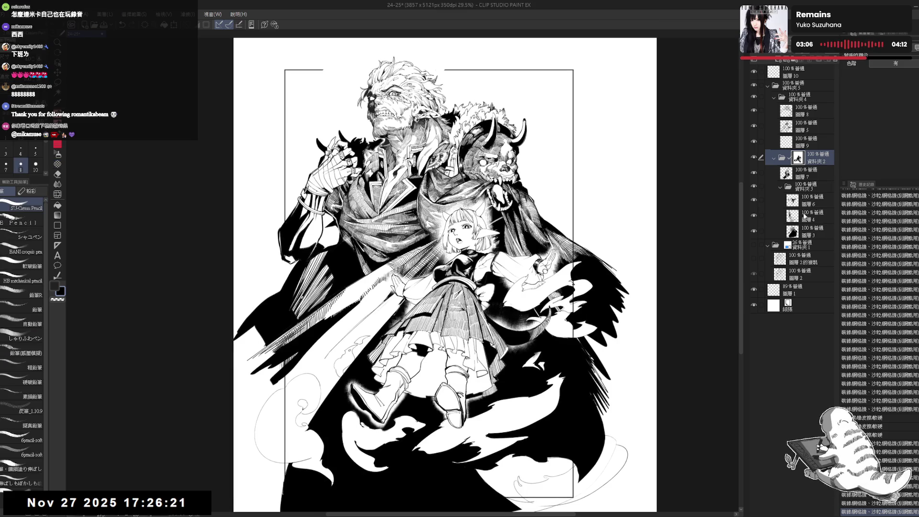
left_click(804, 232)
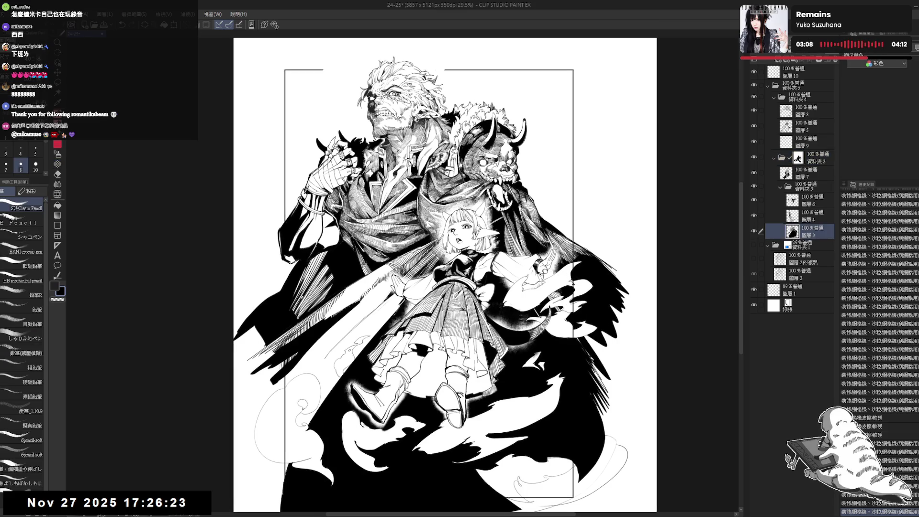
left_click_drag(574, 242, 576, 246)
Reset the canvas view to upright and select the folder 資料夾 2.
left_click_drag(498, 287, 522, 279)
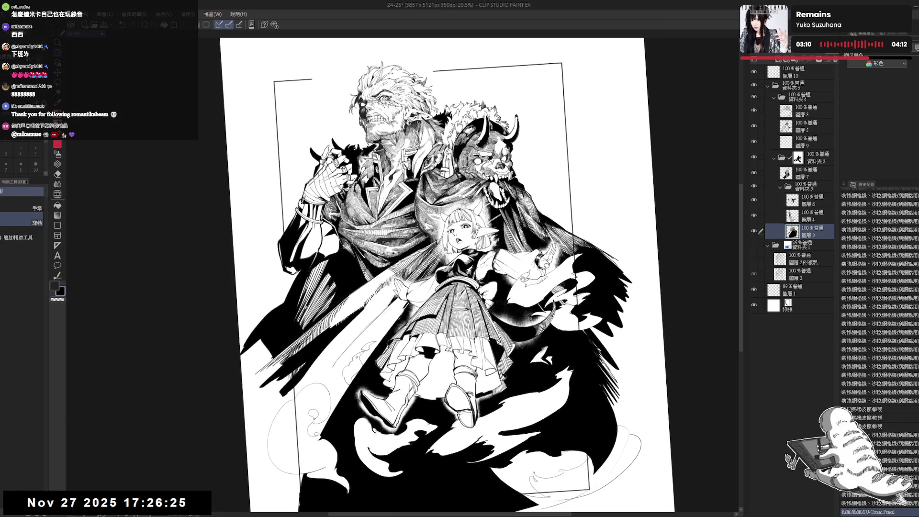
scroll(455, 273, "up", 3)
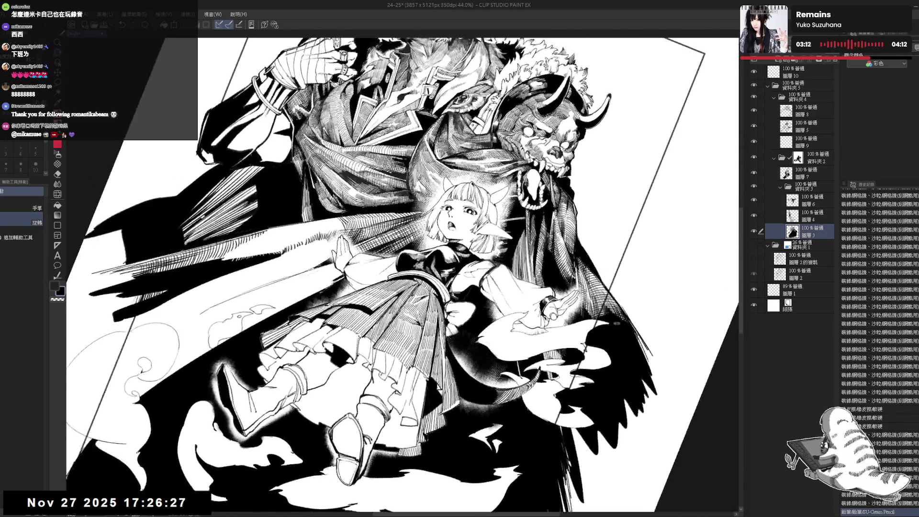
key("e")
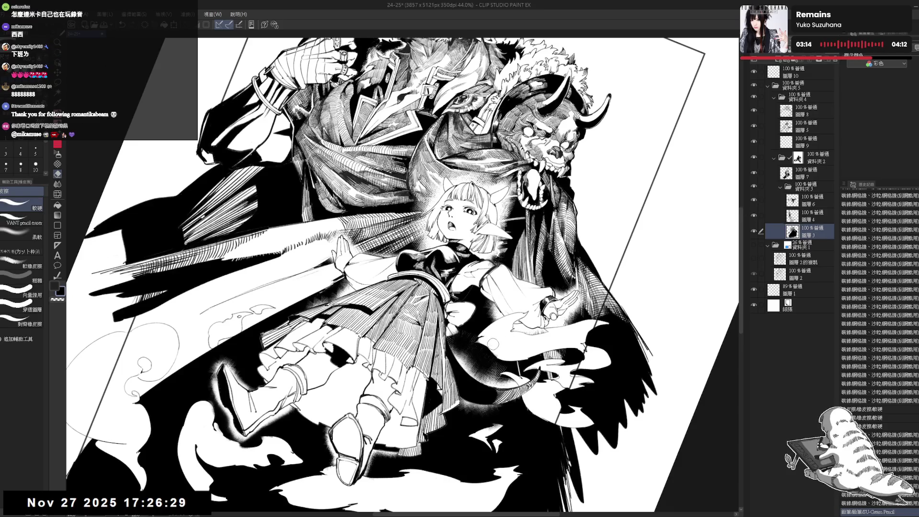
key("r")
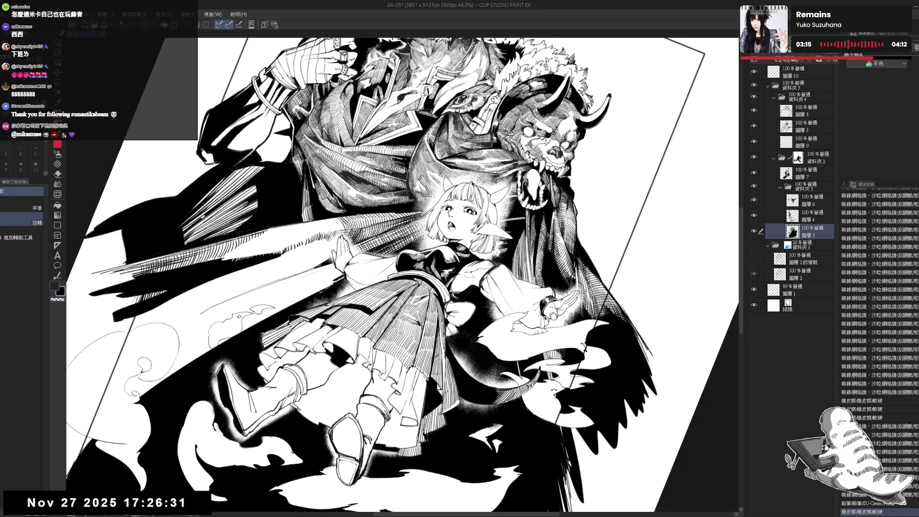
double_click(531, 254)
mouse_move(531, 252)
left_mouse_down()
mouse_move(525, 296)
mouse_move(526, 280)
mouse_move(535, 290)
left_mouse_up()
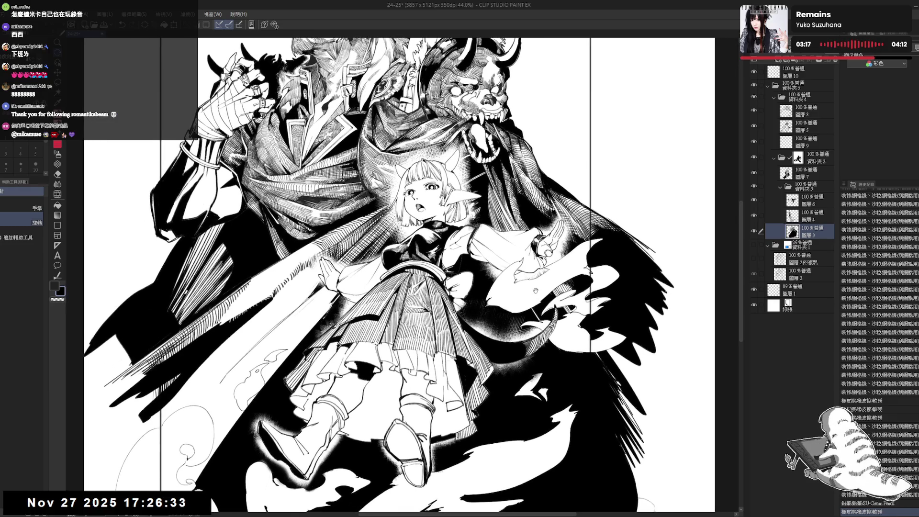
scroll(541, 269, "down", 1)
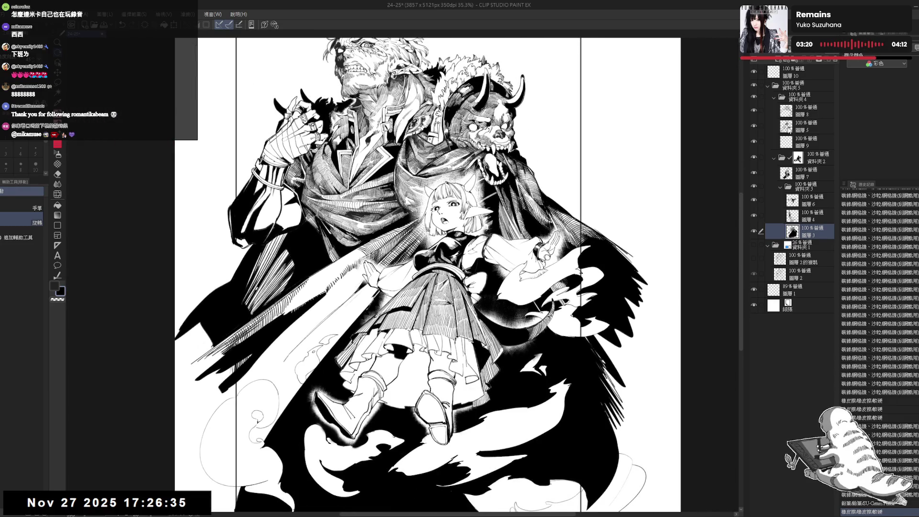
left_click(799, 161)
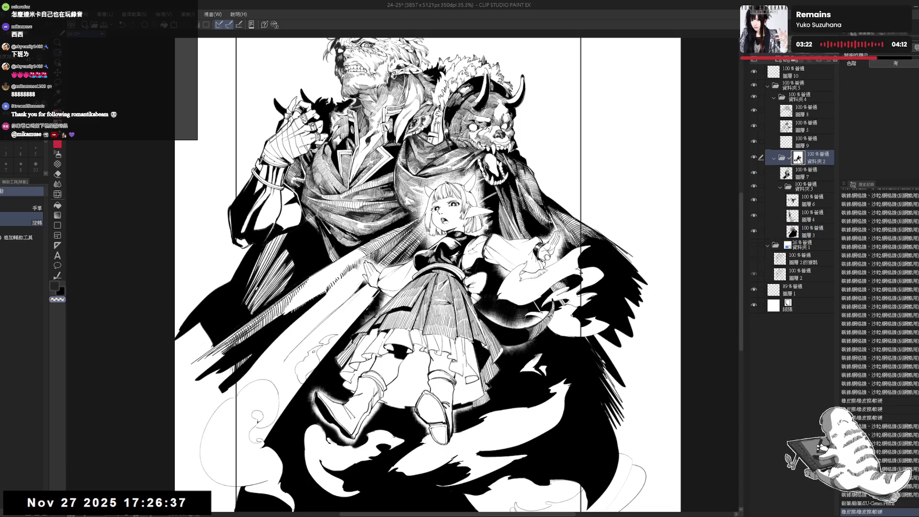
scroll(512, 287, "up", 1)
Choose the 黑沙粒 grain brush and test grain dabs on the shading, then undo them.
left_click(57, 164)
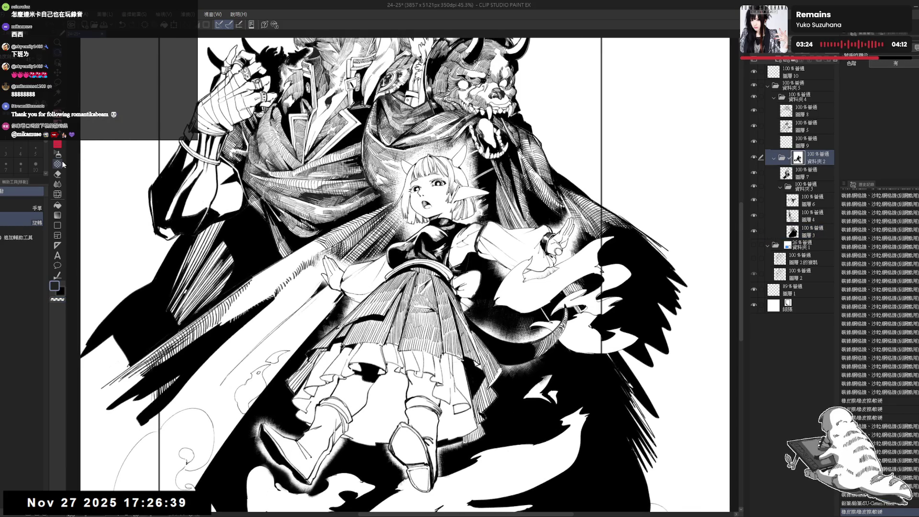
left_click(24, 311)
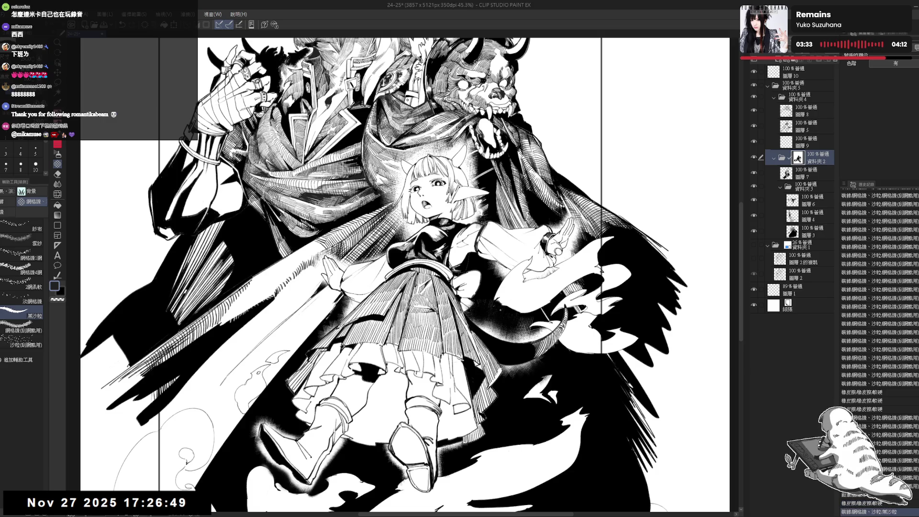
key("ctrl+z")
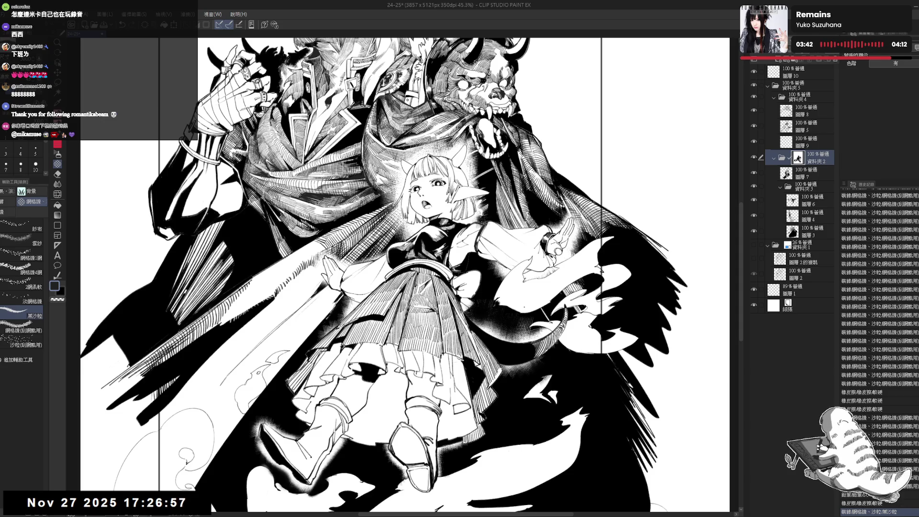
left_click(502, 304)
left_click(508, 306)
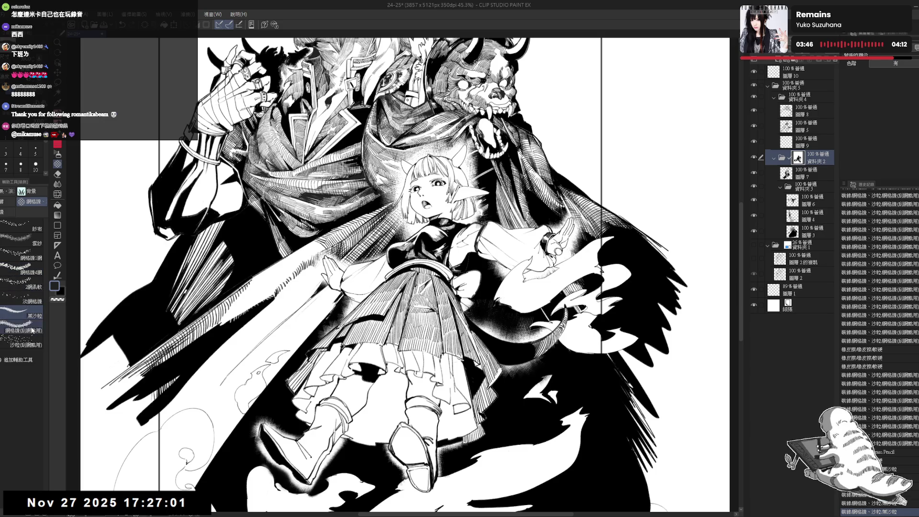
key("ctrl+z")
key("ctrl+z")
key("ctrl+z")
key("ctrl+z")
key("ctrl+z")
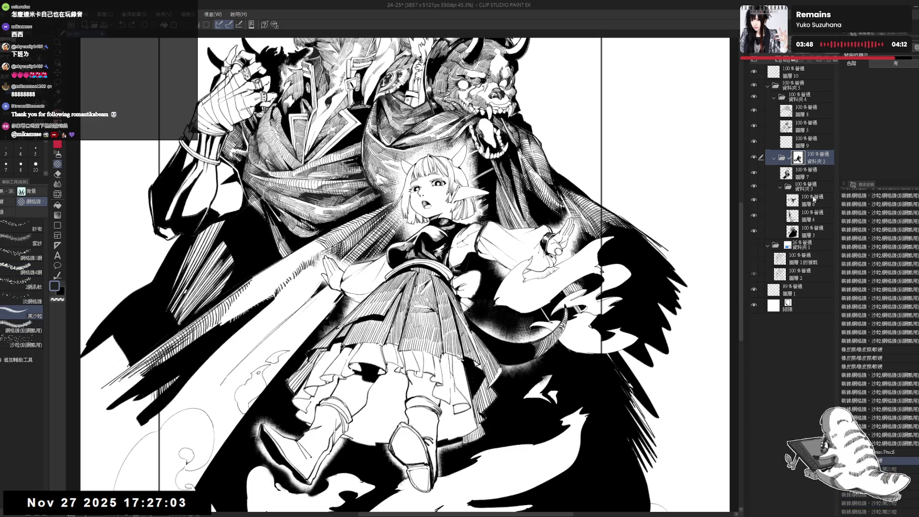
On 圖層 10, paint dark grain beside the girl's skirt, erasing stray texture.
left_click(803, 71)
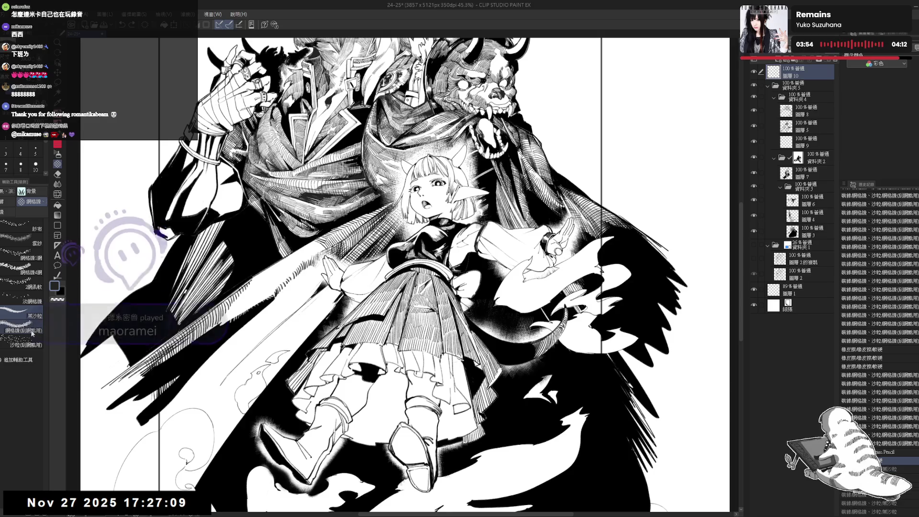
left_click_drag(495, 292, 508, 307)
key("ctrl+z")
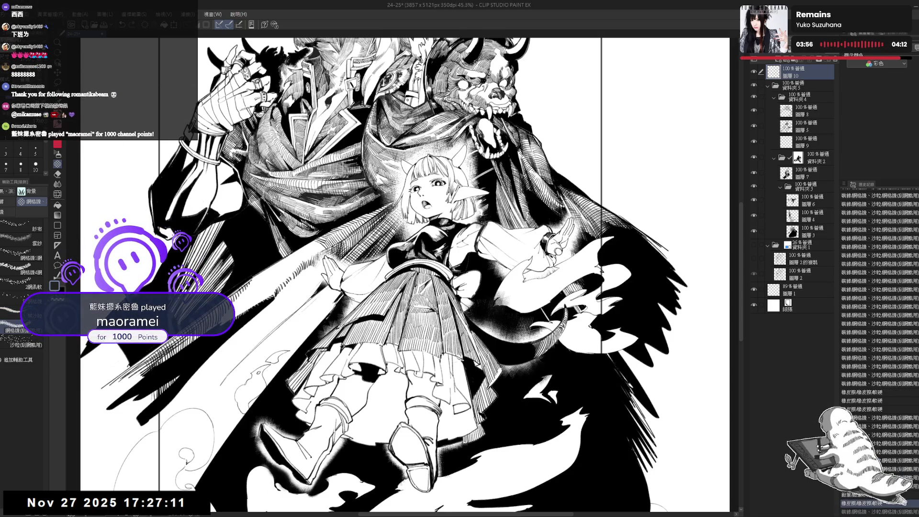
key("ctrl+z")
key("ctrl+z")
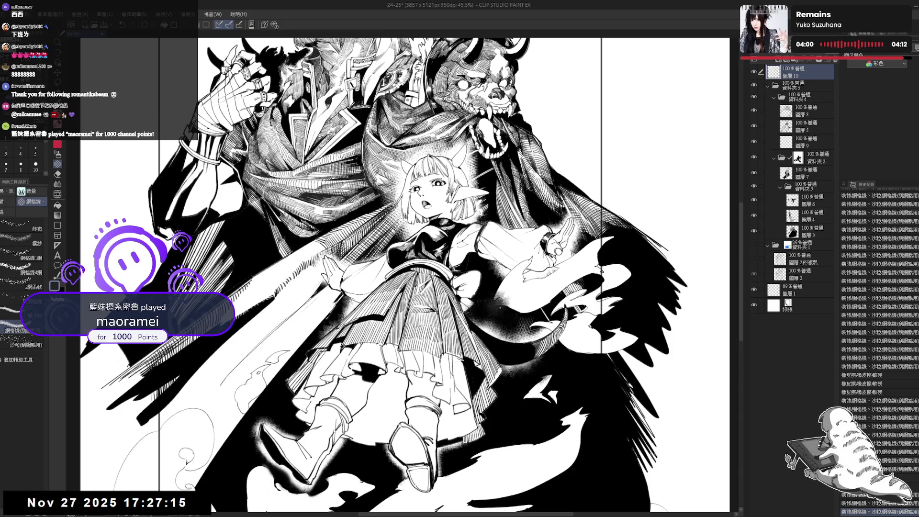
mouse_move(495, 292)
left_mouse_down()
mouse_move(527, 314)
mouse_move(521, 309)
left_mouse_up()
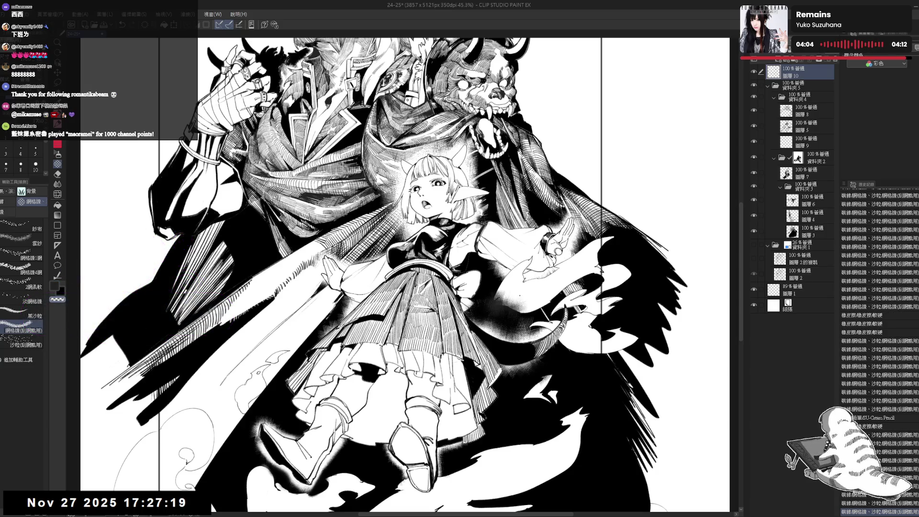
left_click_drag(431, 240, 422, 216)
key("x")
mouse_move(507, 274)
left_mouse_down()
mouse_move(528, 294)
mouse_move(512, 288)
left_mouse_up()
Add a 黑沙粒 sand patch and scratch tone lines with 網格線(刮網點用).
left_click(21, 314)
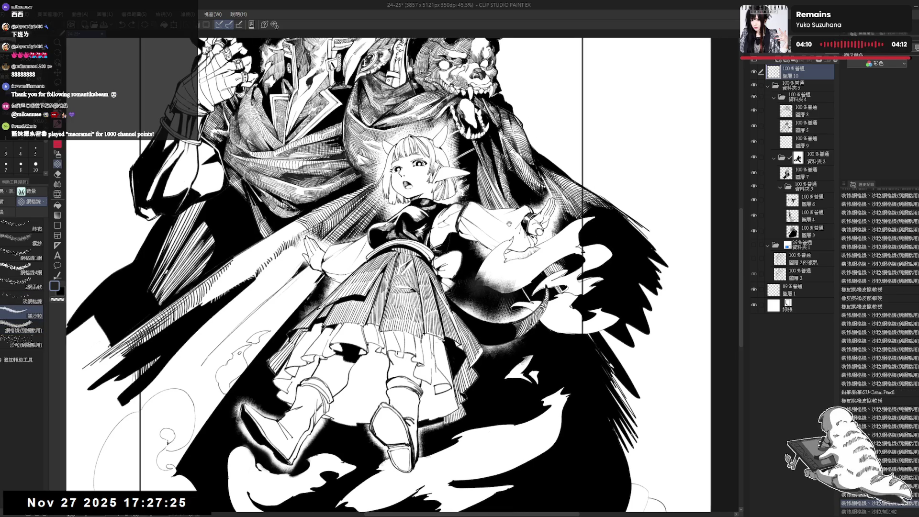
left_click_drag(518, 229, 509, 224)
left_click(21, 330)
mouse_move(507, 276)
left_mouse_down()
mouse_move(527, 293)
mouse_move(514, 284)
mouse_move(535, 292)
mouse_move(530, 284)
mouse_move(544, 283)
mouse_move(540, 275)
mouse_move(525, 277)
mouse_move(538, 280)
mouse_move(537, 316)
mouse_move(577, 273)
left_mouse_up()
key("x")
key("x")
key("x")
key("x")
key("x")
key("x")
key("x")
key("x")
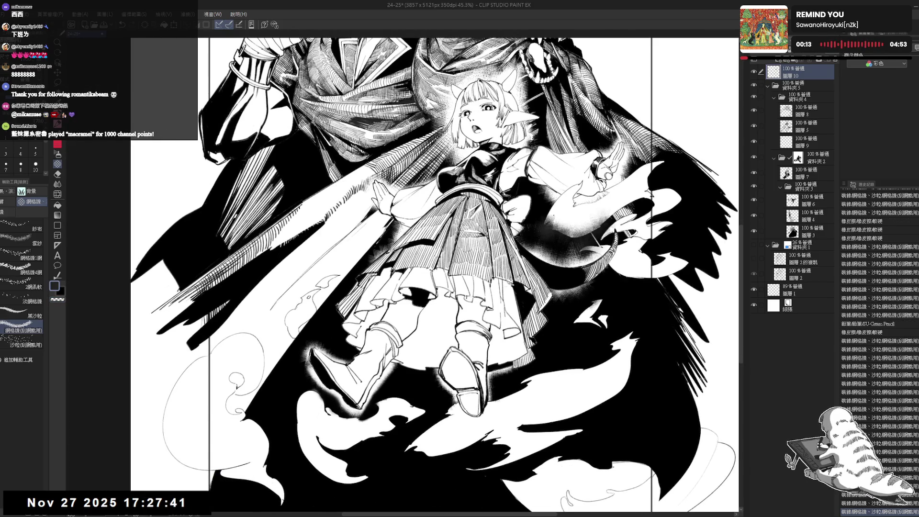
Check the composition mirrored, then dab small dark touch-ups on the artwork.
key("ctrl+minus")
key("ctrl+minus")
key("h")
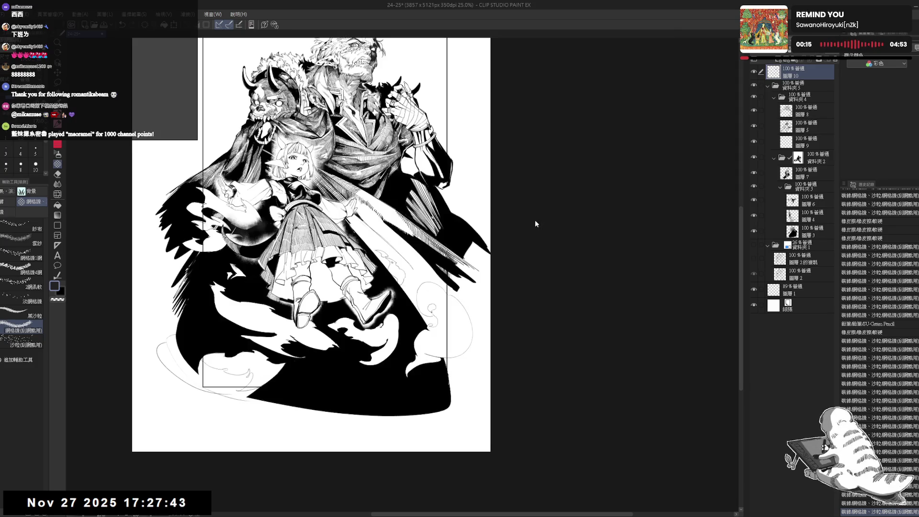
key("h")
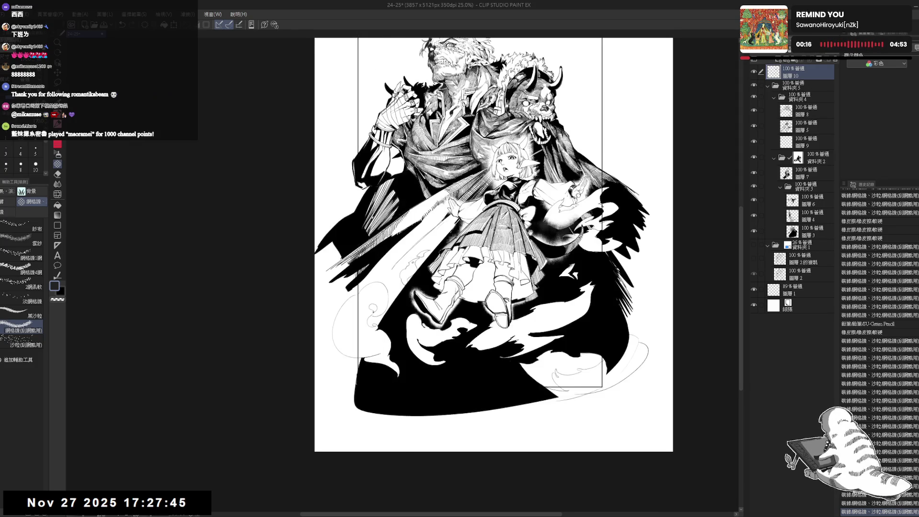
left_click_drag(528, 228, 533, 235)
left_click(530, 230)
left_click(532, 231)
left_click(533, 231)
left_click(533, 231)
key("c")
left_click(531, 230)
left_click(532, 231)
left_click(531, 230)
left_click(532, 231)
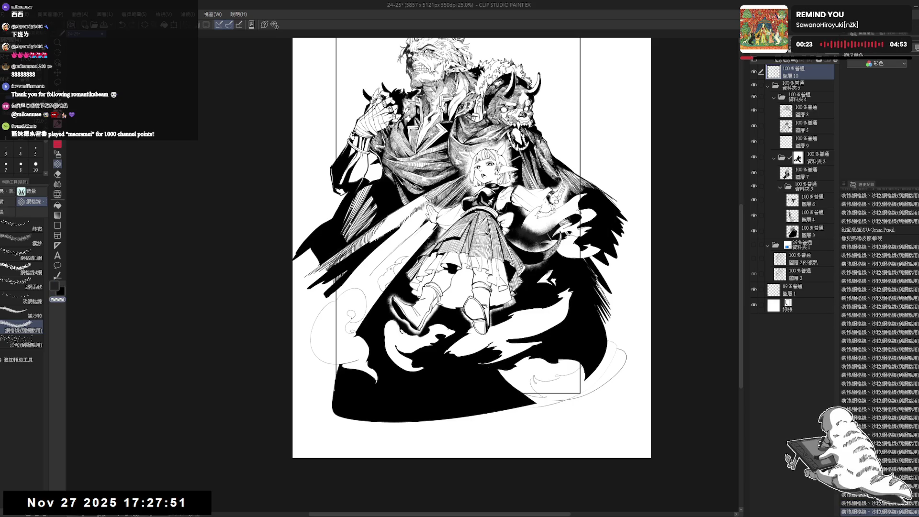
With the view rotated clockwise, ink small dark marks beside the girl.
key("ctrl+minus")
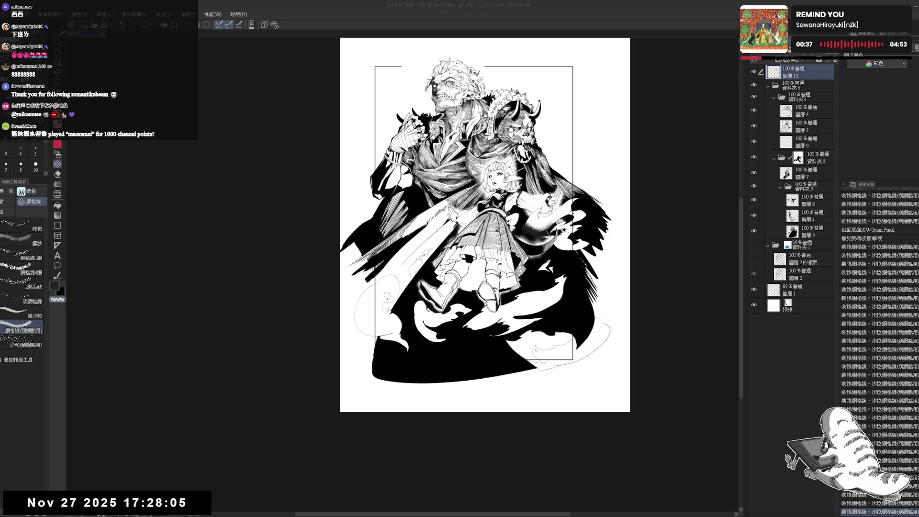
scroll(527, 259, "up", 4)
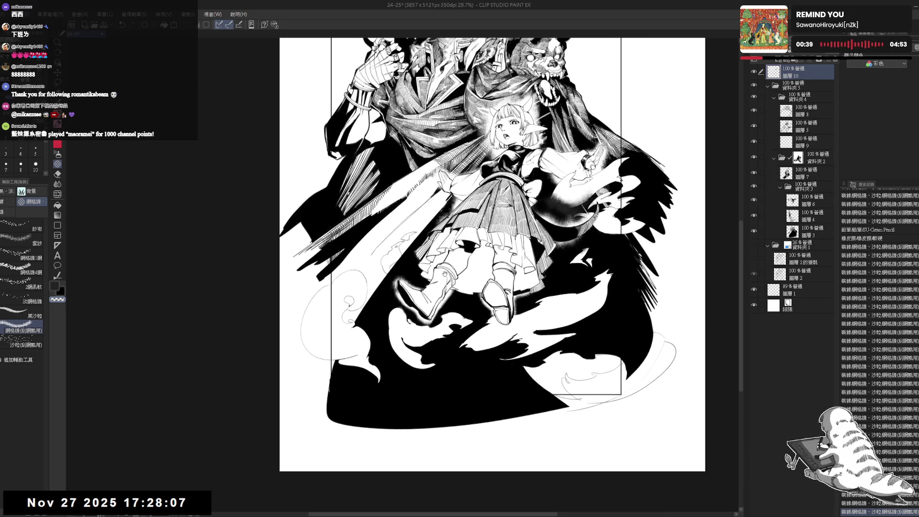
key("asciicircum")
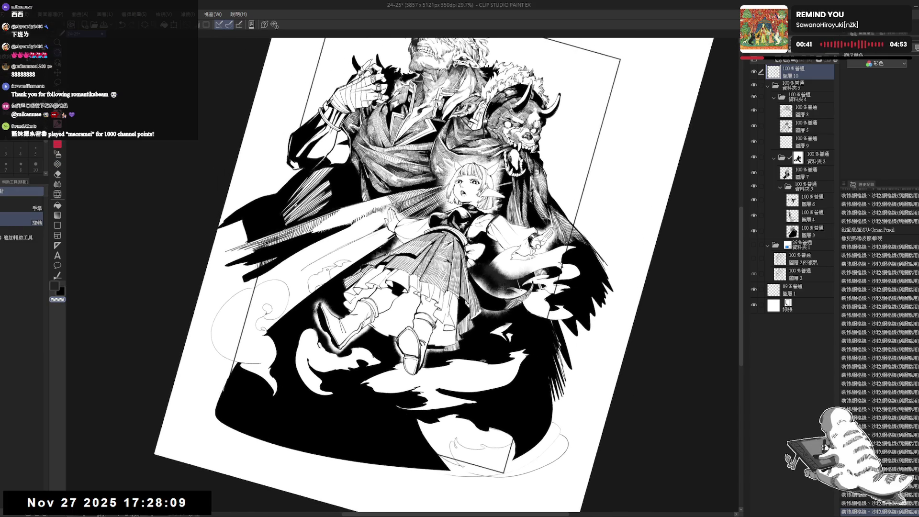
key("c")
scroll(498, 259, "up", 2)
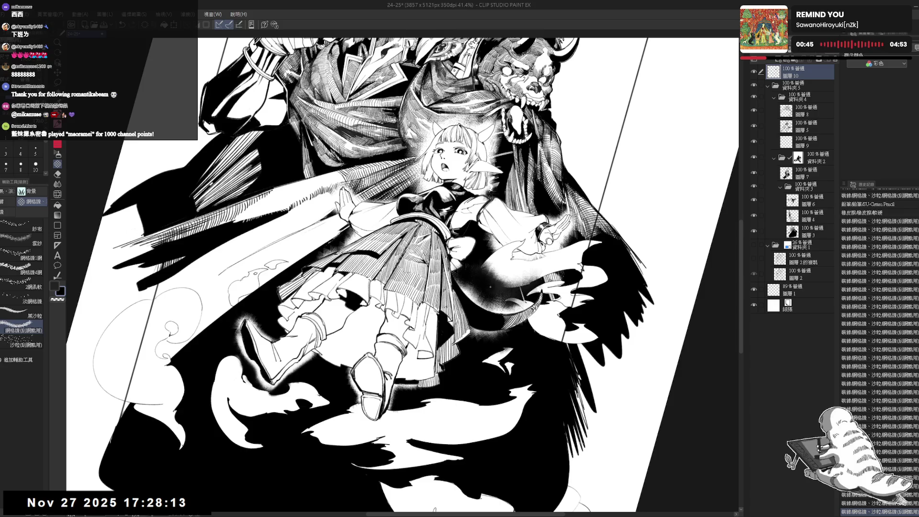
mouse_move(498, 301)
left_mouse_down()
mouse_move(536, 275)
mouse_move(490, 271)
left_mouse_up()
Return the view upright and make 圖層 3 the active layer.
key("c")
key("ctrl+at")
scroll(498, 234, "down", 3)
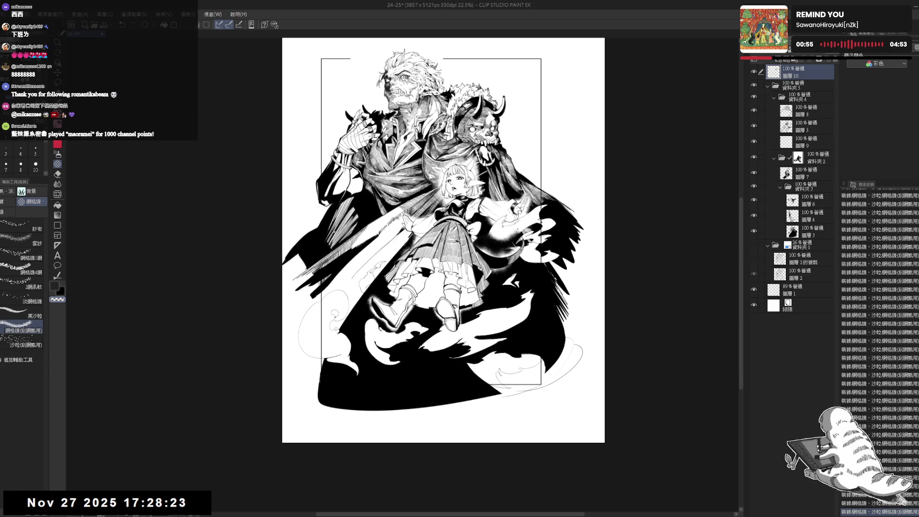
scroll(496, 239, "down", 2)
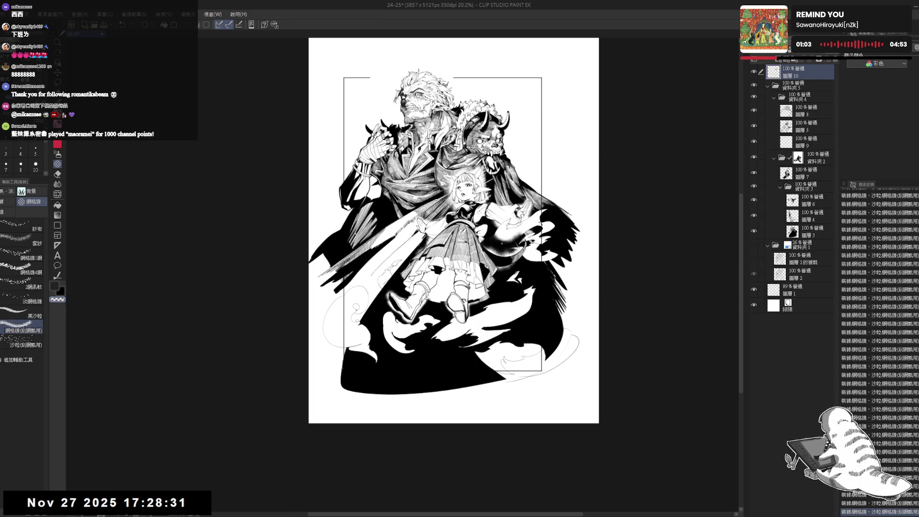
scroll(406, 252, "up", 2)
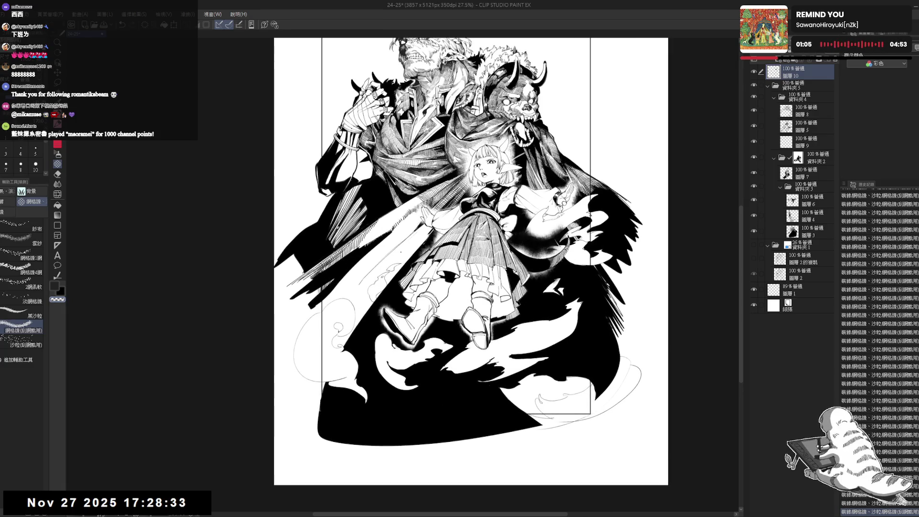
left_click(810, 231)
Tilt the view and sketch light pencil strokes left of the girl.
left_click_drag(399, 295, 426, 295)
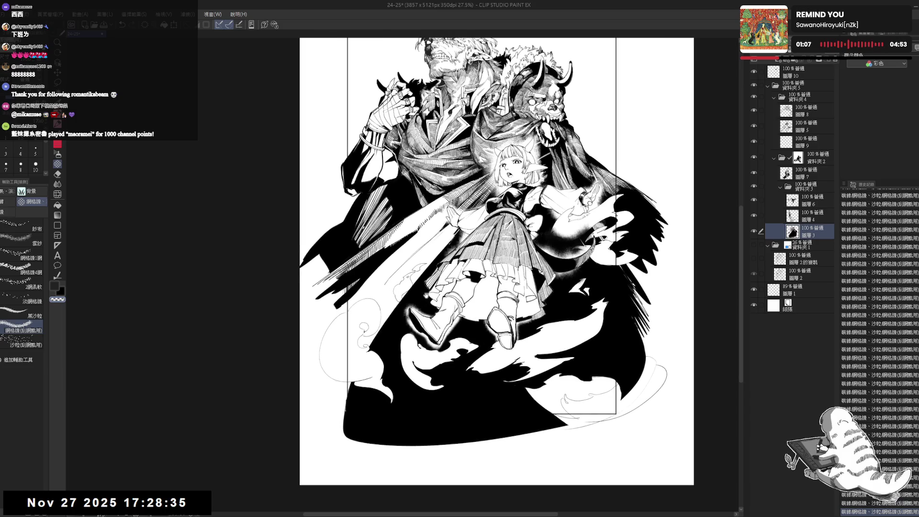
left_click_drag(503, 144, 407, 158)
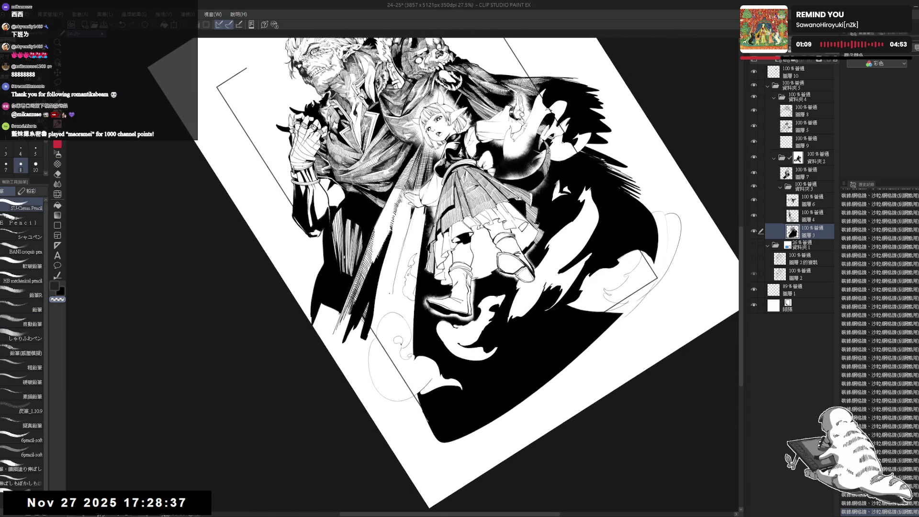
mouse_move(401, 246)
left_mouse_down()
mouse_move(402, 263)
mouse_move(431, 216)
mouse_move(388, 323)
left_mouse_up()
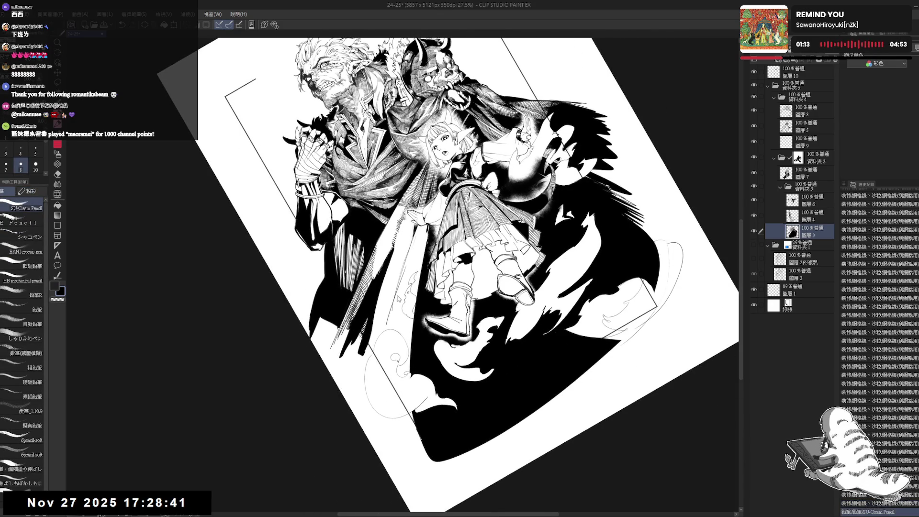
key("ctrl+z")
left_click_drag(399, 289, 390, 319)
mouse_move(422, 260)
left_mouse_down()
mouse_move(405, 284)
mouse_move(410, 330)
left_mouse_up()
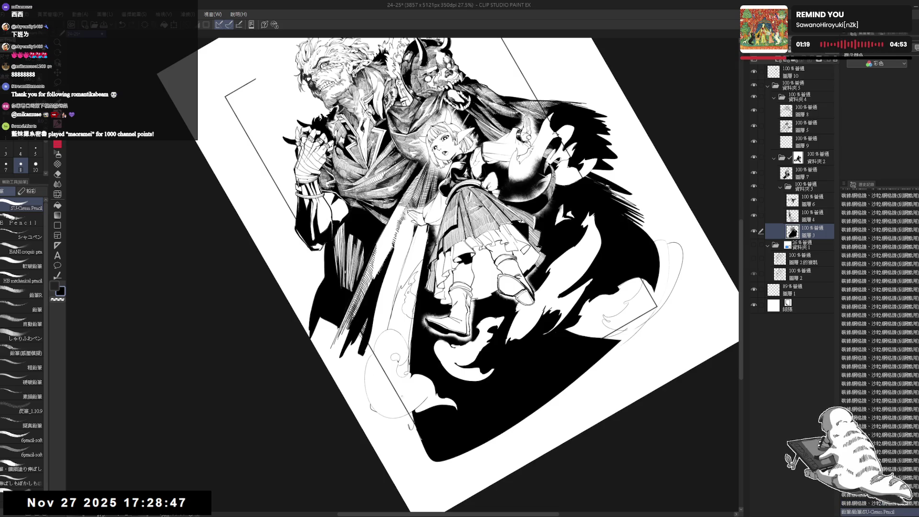
Fill the cloud swirl left of the figure with solid black.
key("g")
left_click(414, 340)
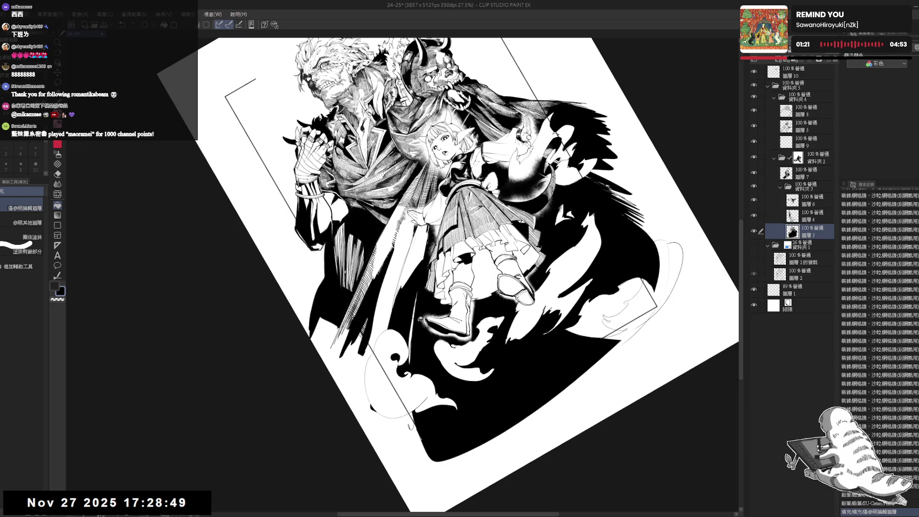
key("p")
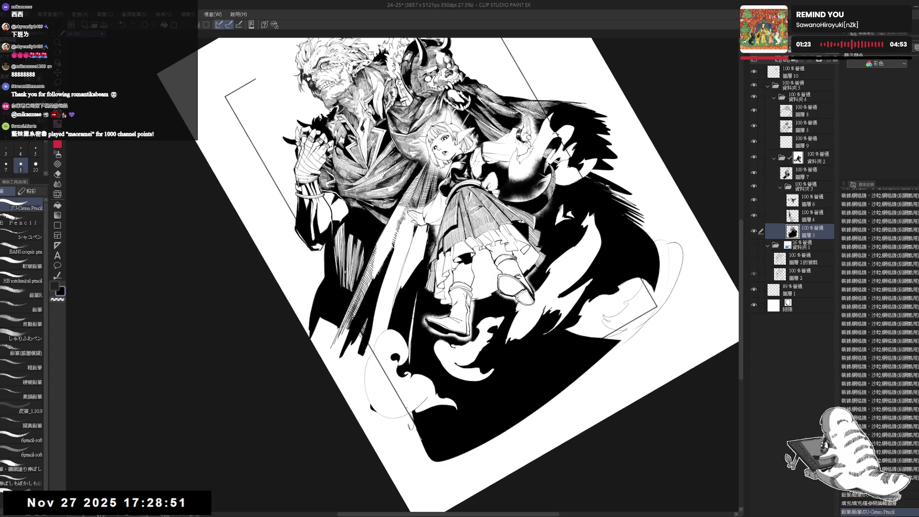
key("ctrl+at")
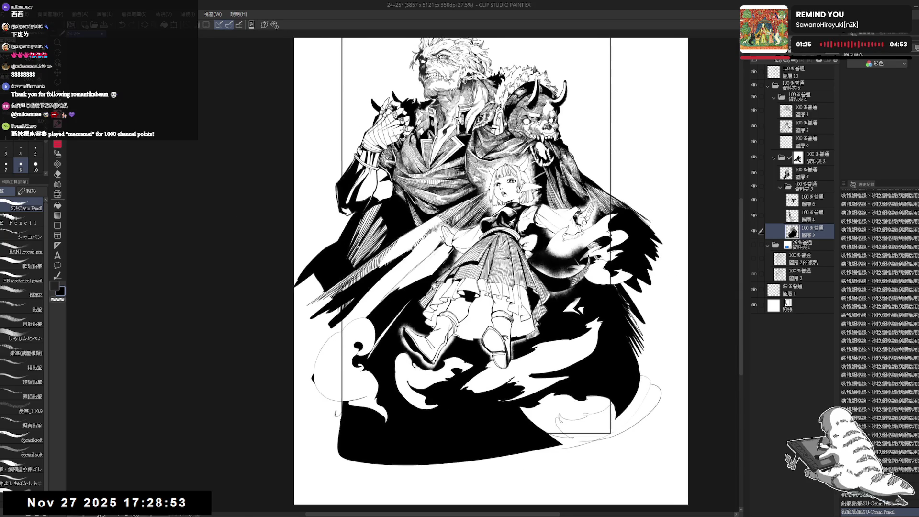
Auto-select the area near the legs referencing other layers, fill it, then clear it.
left_click(754, 234)
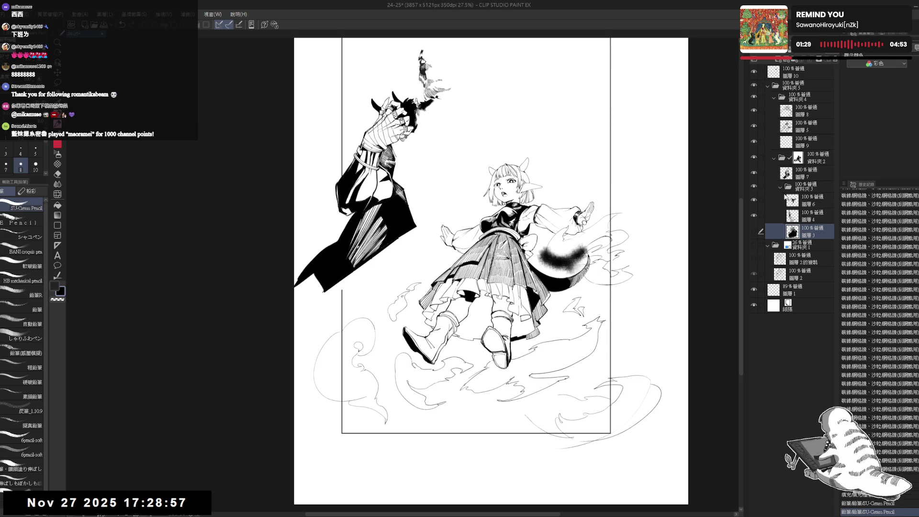
key("w")
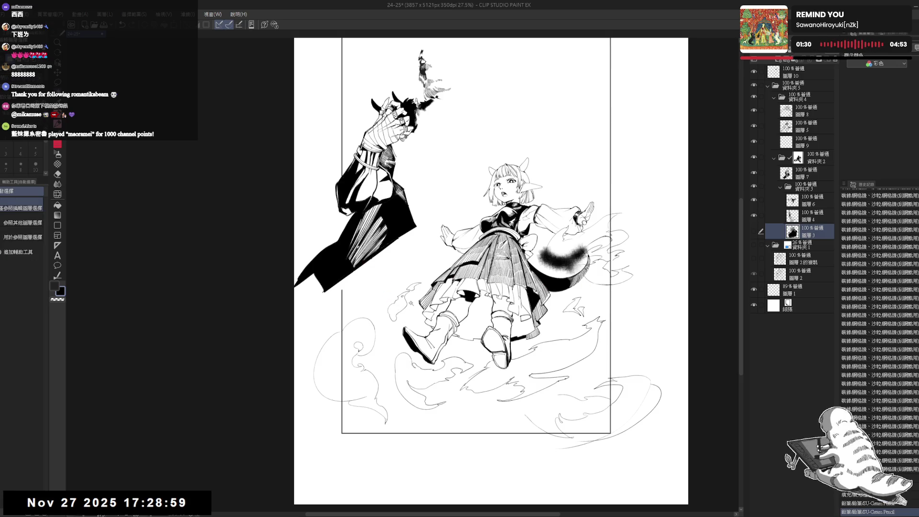
left_click(22, 223)
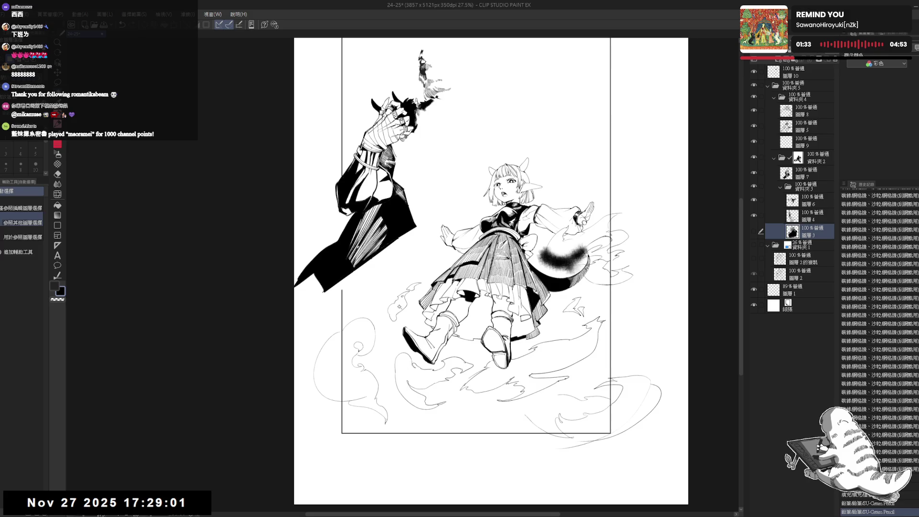
left_click(412, 313)
left_click(405, 298)
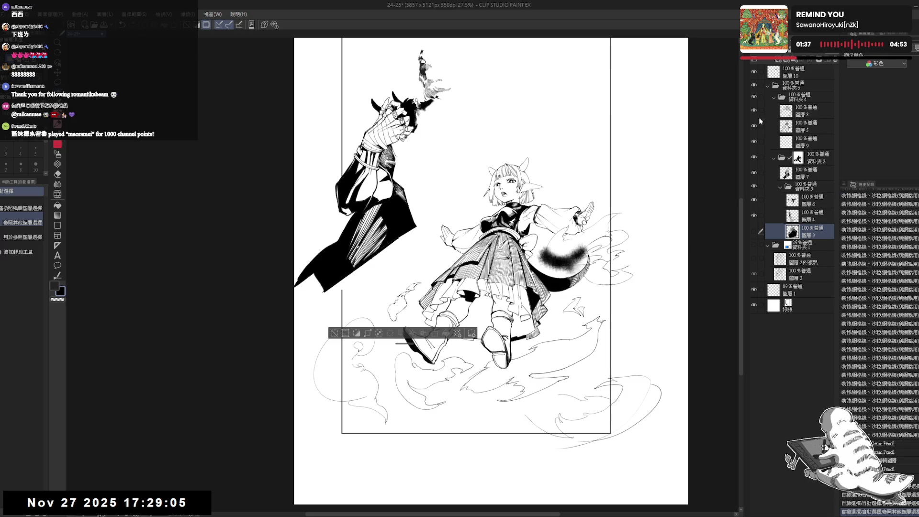
left_click(754, 232)
left_click(797, 160)
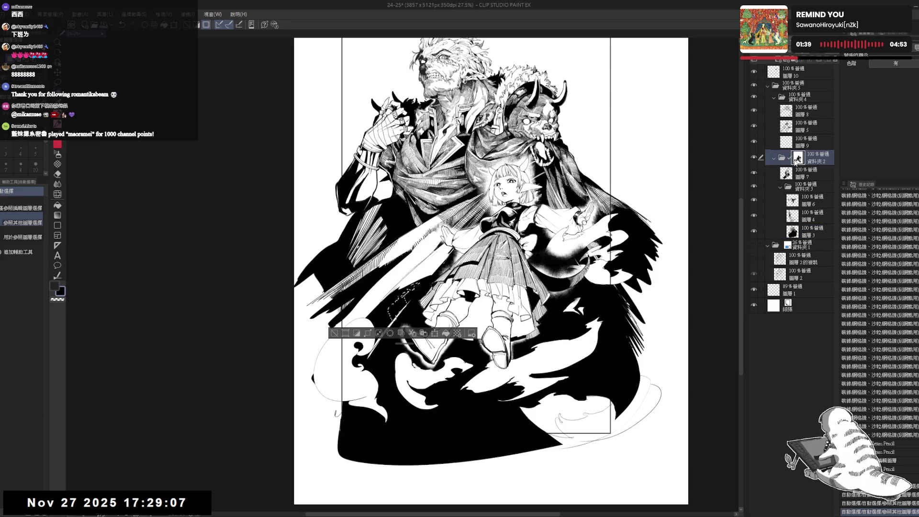
key("alt+BackSpace")
key("Delete")
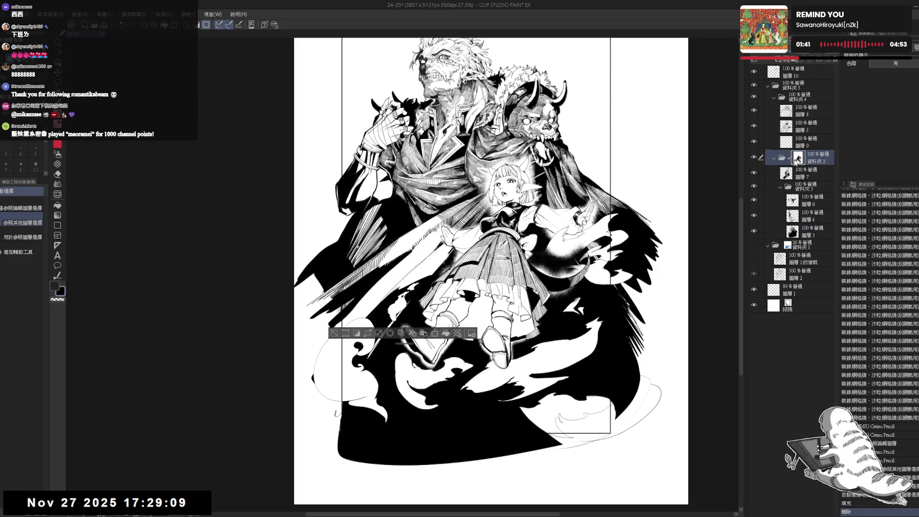
key("ctrl+d")
Return to 圖層 3 with the pencil, tilt the view about 24°, then reset it.
mouse_move(574, 168)
left_mouse_down()
mouse_move(550, 143)
mouse_move(478, 120)
left_mouse_up()
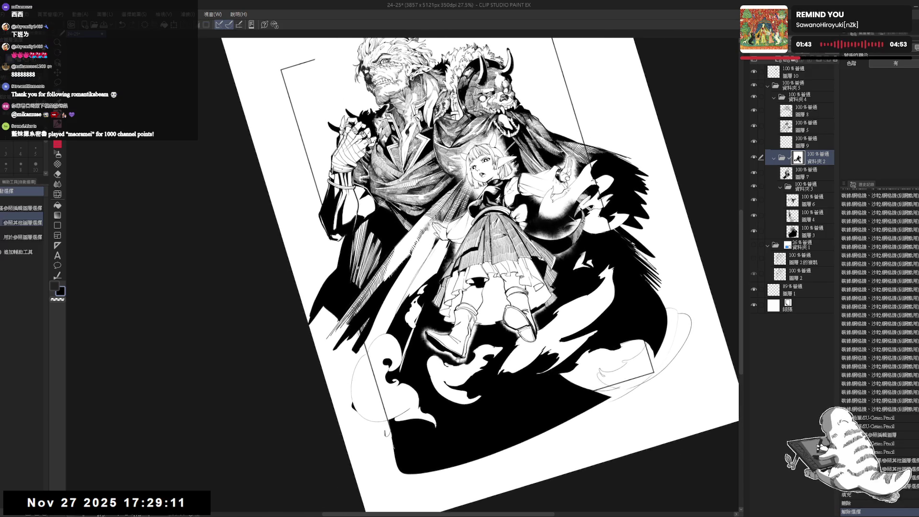
key("p")
key("ctrl+0")
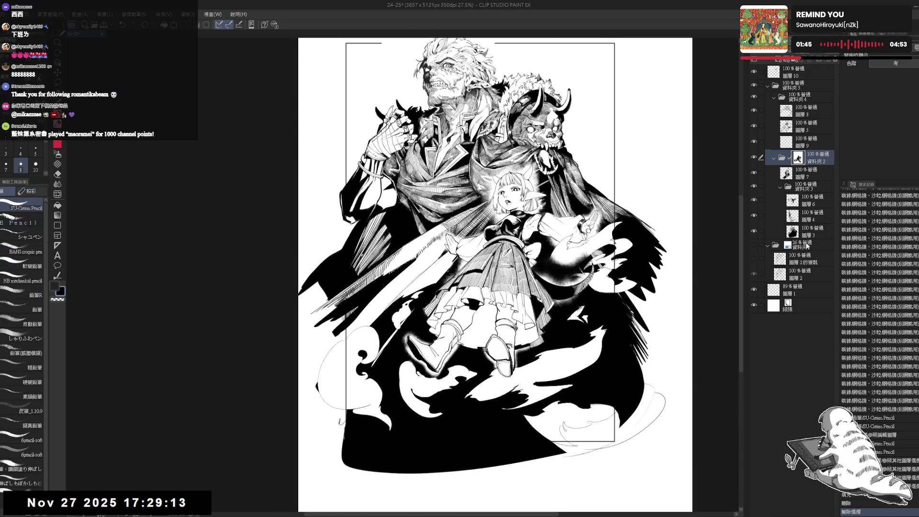
left_click(809, 231)
scroll(424, 328, "up", 1)
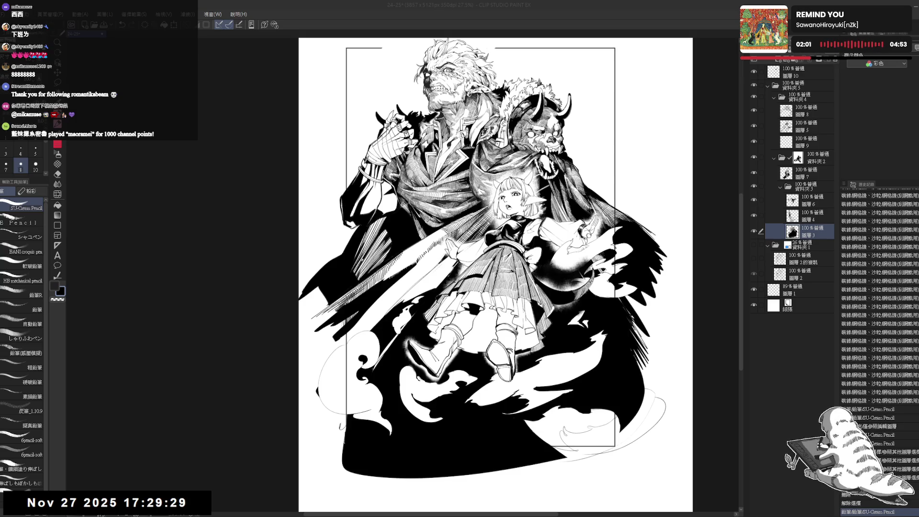
key("r")
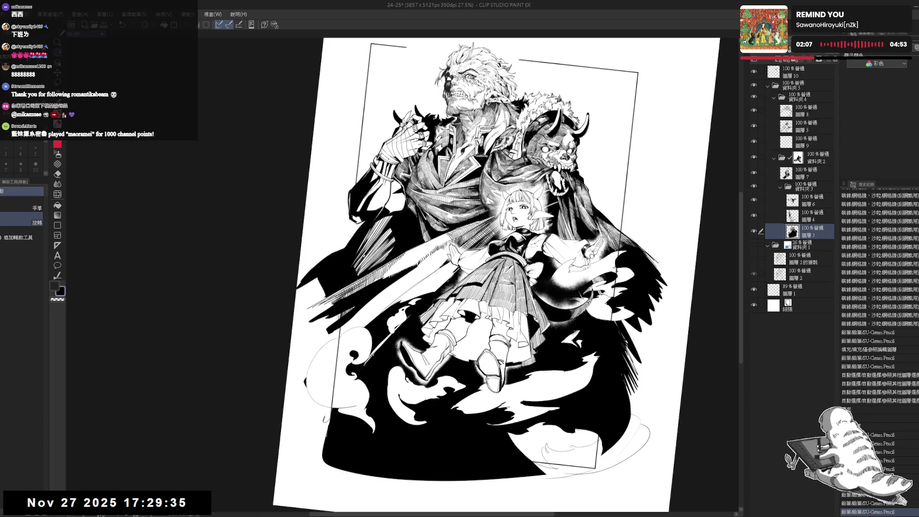
left_click_drag(376, 407, 439, 437)
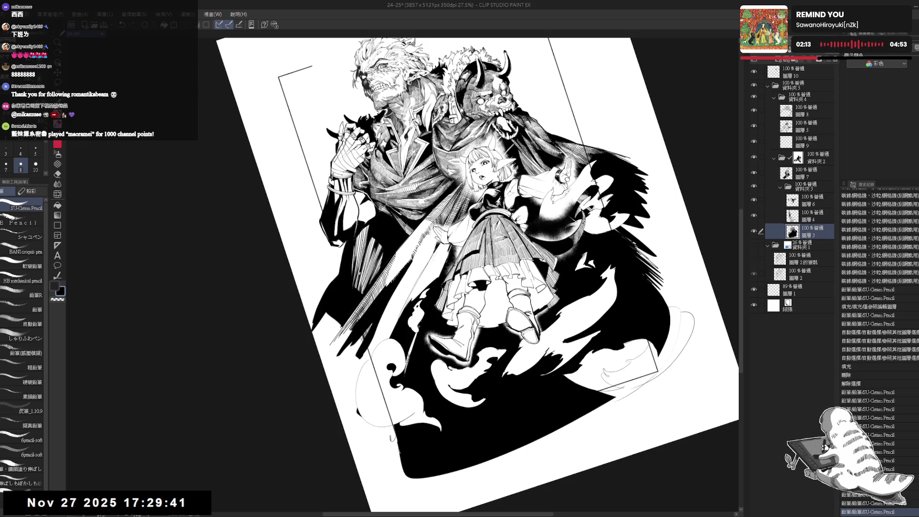
key("ctrl+at")
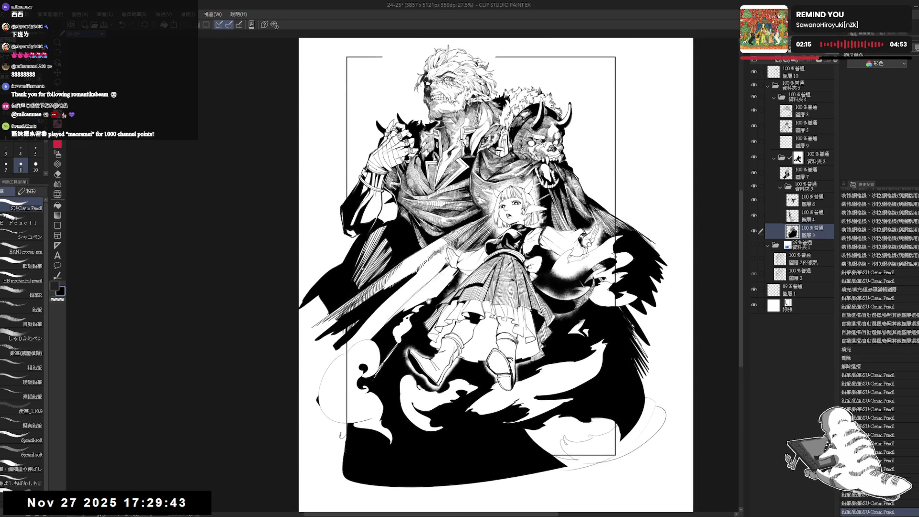
With the view tilted about 40° clockwise, draw a cluster of thin vertical hatching strokes.
key("r")
left_click_drag(440, 291, 425, 309)
left_click_drag(434, 237, 424, 287)
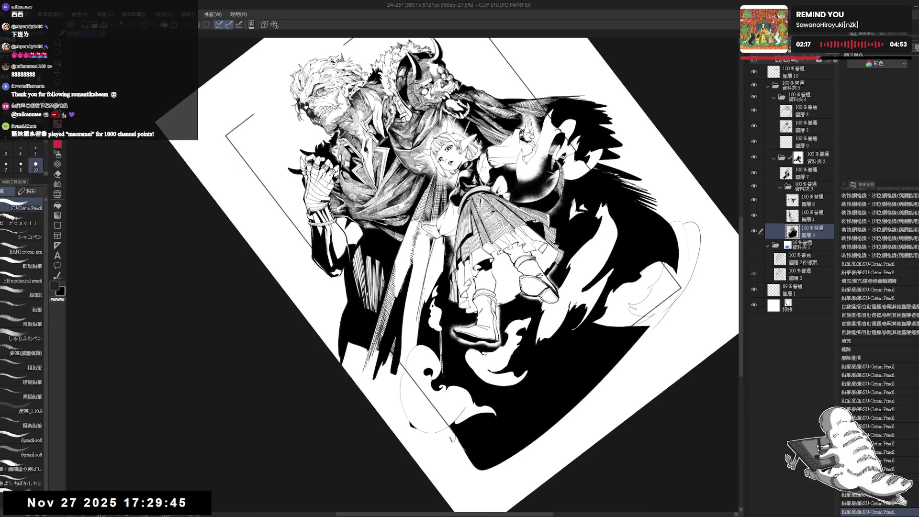
key("ctrl+z")
left_click_drag(435, 237, 422, 308)
left_click_drag(435, 236, 424, 300)
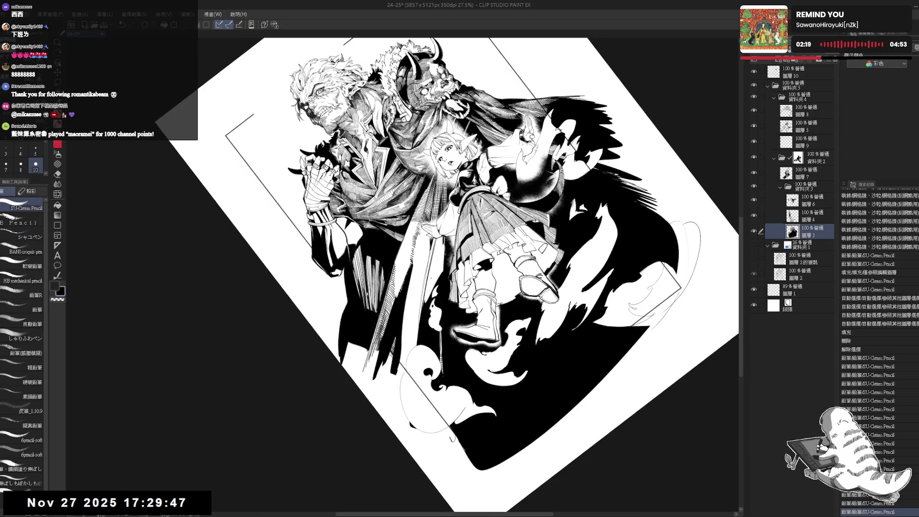
left_click_drag(437, 240, 424, 300)
left_click_drag(436, 237, 429, 285)
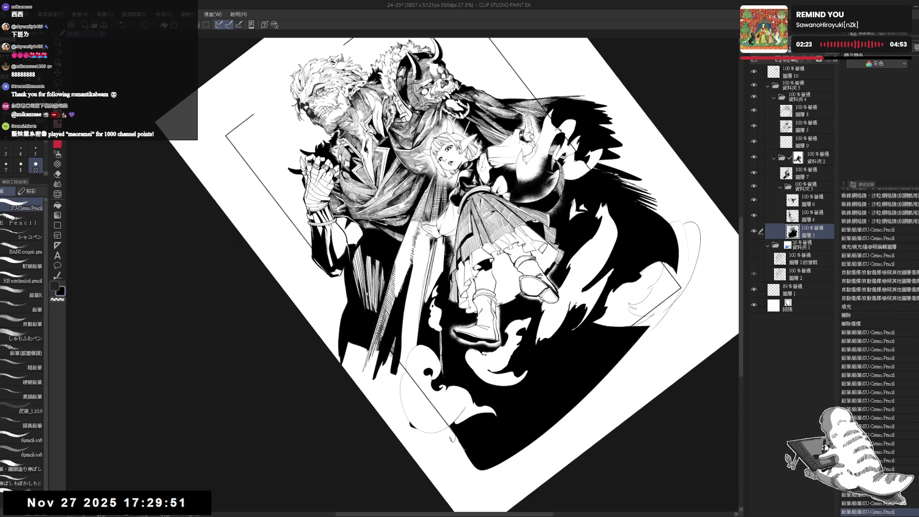
left_click_drag(436, 245, 429, 297)
mouse_move(437, 249)
left_mouse_down()
mouse_move(430, 292)
mouse_move(437, 278)
left_mouse_up()
mouse_move(443, 243)
left_mouse_down()
mouse_move(438, 275)
mouse_move(442, 264)
left_mouse_up()
left_click_drag(445, 241, 442, 268)
key("ctrl+0")
Add more short vertical hatching strokes with the view tilted about 45° clockwise.
scroll(438, 80, "down", 2)
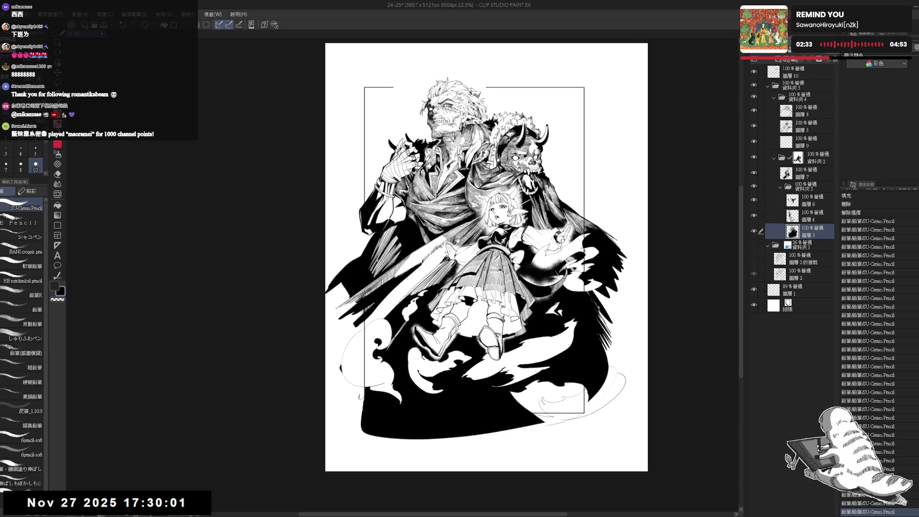
scroll(436, 231, "up", 2)
mouse_move(436, 231)
left_mouse_down()
mouse_move(460, 288)
mouse_move(425, 217)
mouse_move(417, 233)
mouse_move(435, 264)
left_mouse_up()
key("e")
key("p")
left_click_drag(436, 231, 435, 284)
key("ctrl+0")
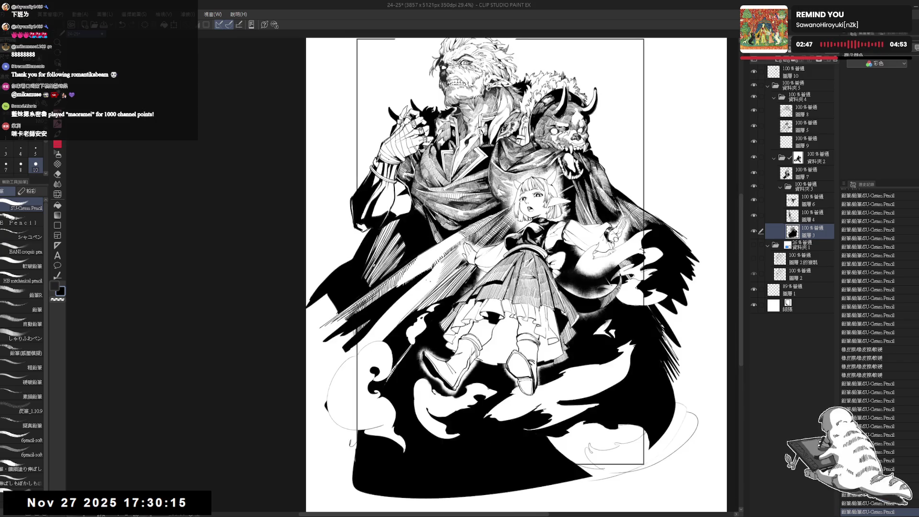
key("-")
left_click_drag(381, 380, 331, 288)
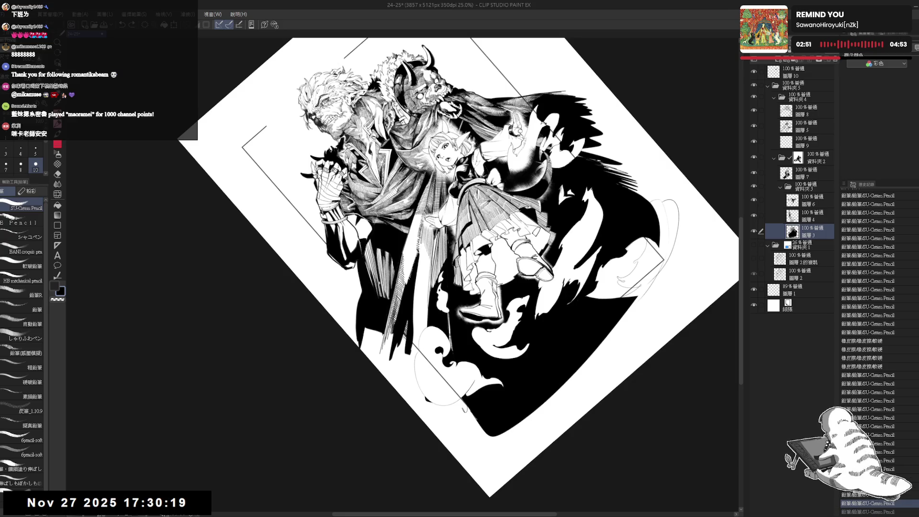
mouse_move(420, 241)
left_mouse_down()
mouse_move(421, 288)
mouse_move(429, 272)
mouse_move(414, 304)
left_mouse_up()
key("ctrl+z")
mouse_move(413, 273)
left_mouse_down()
mouse_move(413, 310)
mouse_move(417, 301)
mouse_move(421, 321)
mouse_move(425, 312)
left_mouse_up()
Tilt the view to about 20°, add another cluster of short vertical strokes, and reset rotation.
key("shift+space")
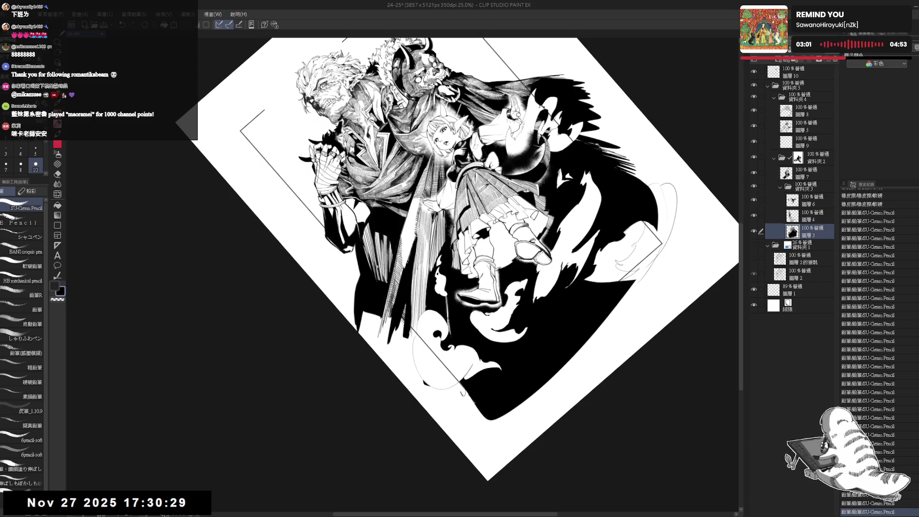
mouse_move(575, 192)
left_mouse_down()
mouse_move(550, 143)
mouse_move(604, 240)
left_mouse_up()
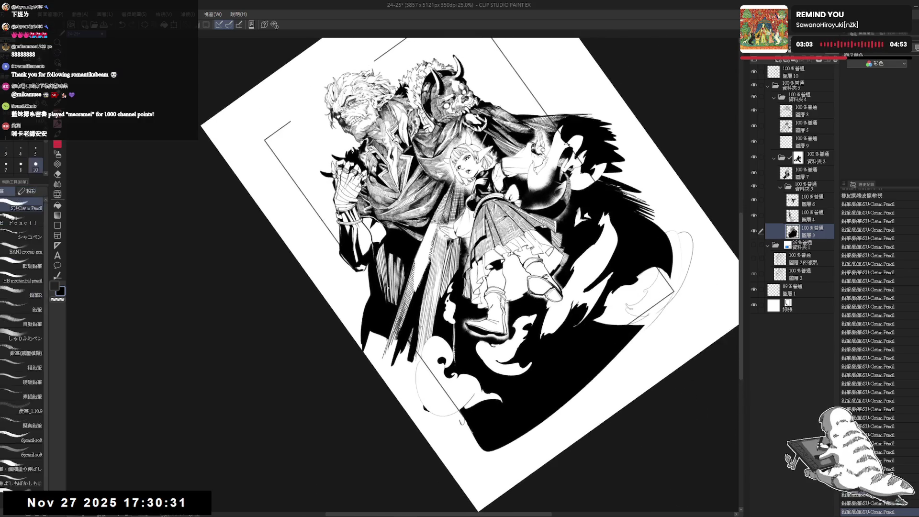
left_click_drag(419, 300, 420, 361)
left_click_drag(419, 318, 420, 356)
left_click_drag(419, 329, 420, 363)
mouse_move(421, 335)
left_mouse_down()
mouse_move(422, 362)
mouse_move(426, 350)
left_mouse_up()
left_click_drag(425, 329, 425, 346)
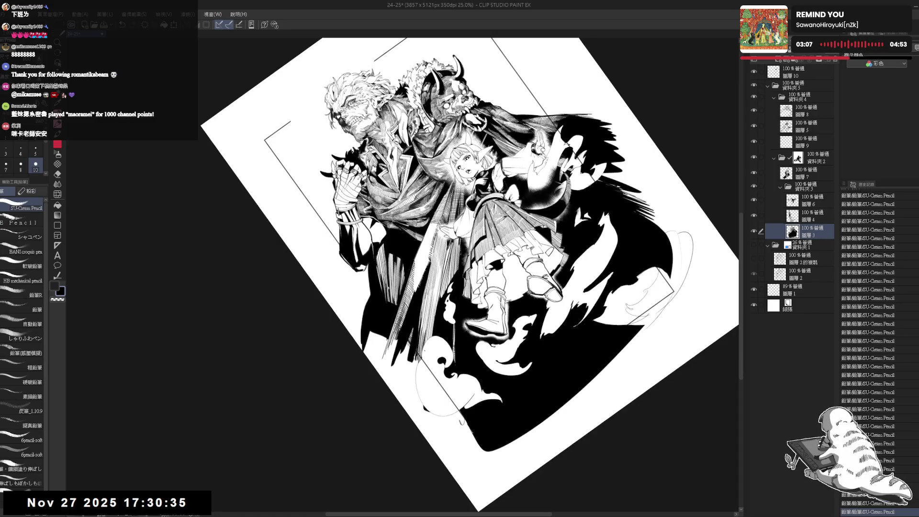
key("ctrl+@")
scroll(397, 296, "down", 1)
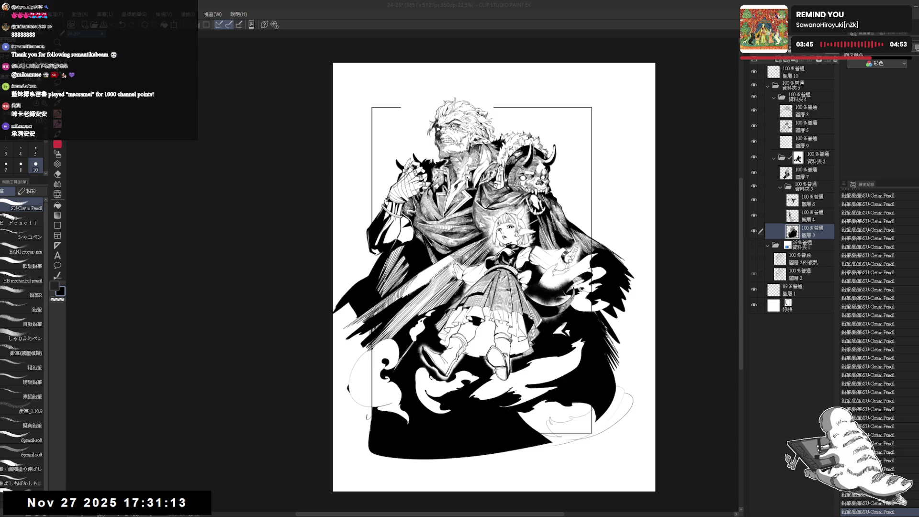
scroll(494, 277, "up", 2)
left_click_drag(353, 329, 352, 342)
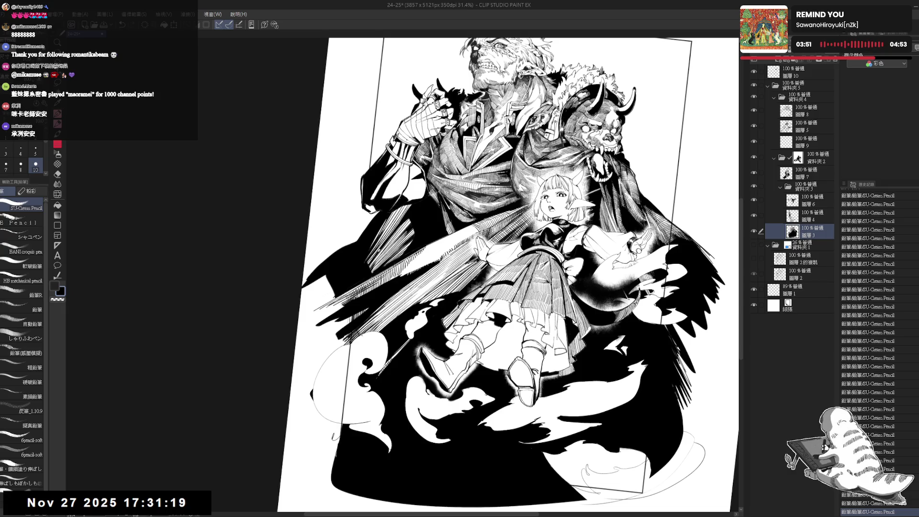
mouse_move(551, 344)
left_mouse_down()
mouse_move(567, 306)
mouse_move(569, 258)
mouse_move(522, 187)
left_mouse_up()
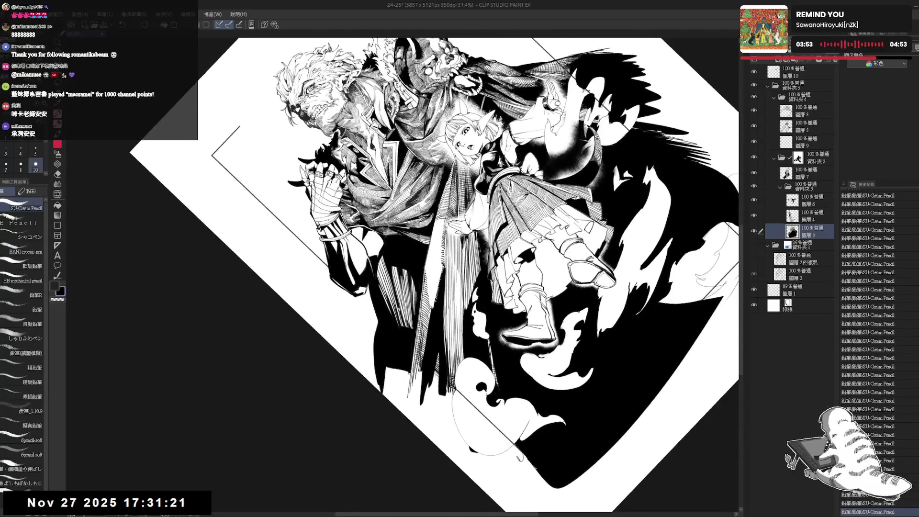
key("ctrl+z")
key("ctrl+y")
key("ctrl+z")
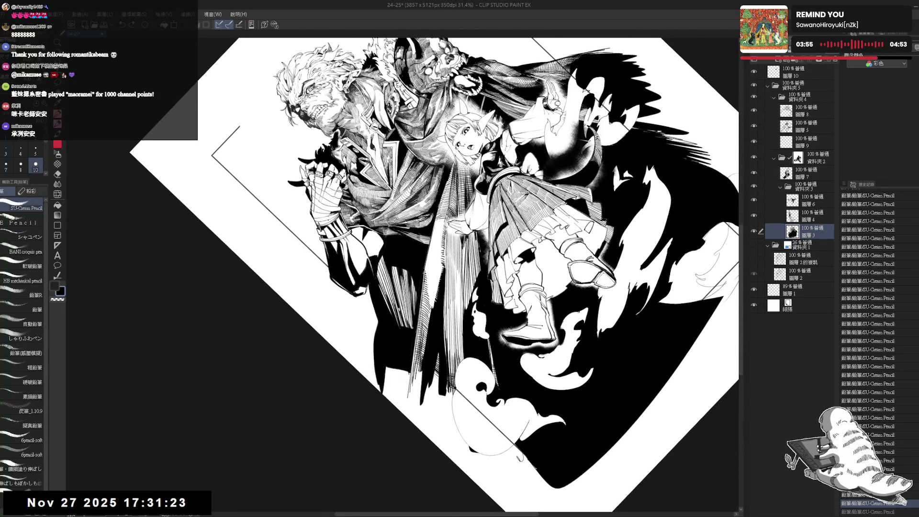
key("ctrl+y")
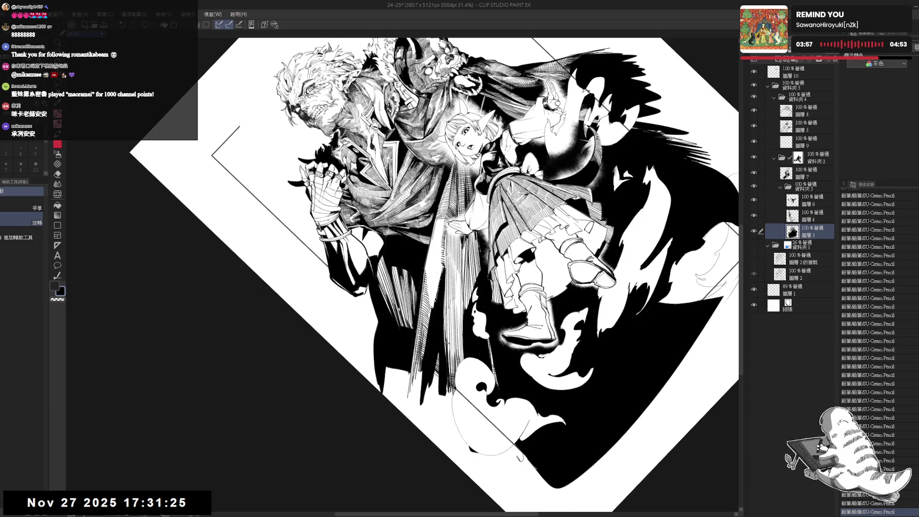
left_click_drag(526, 191, 584, 268)
key("ctrl+z")
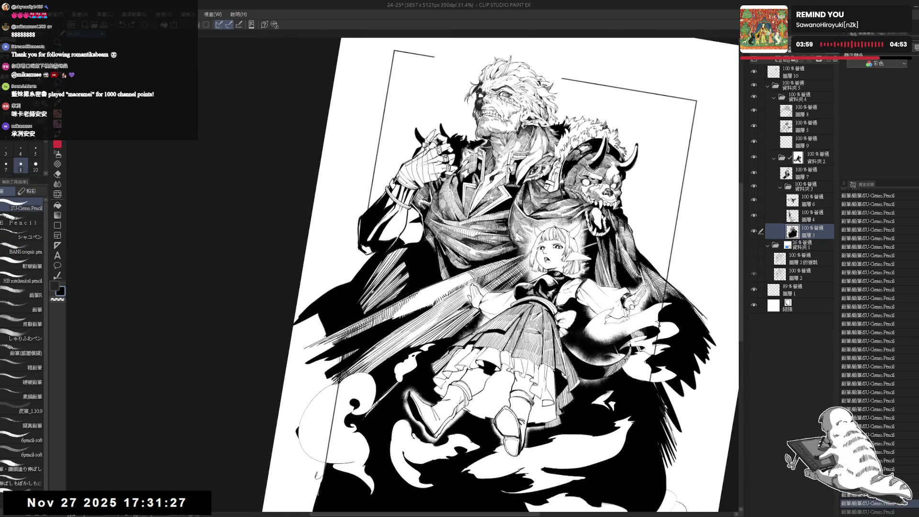
key("ctrl+y")
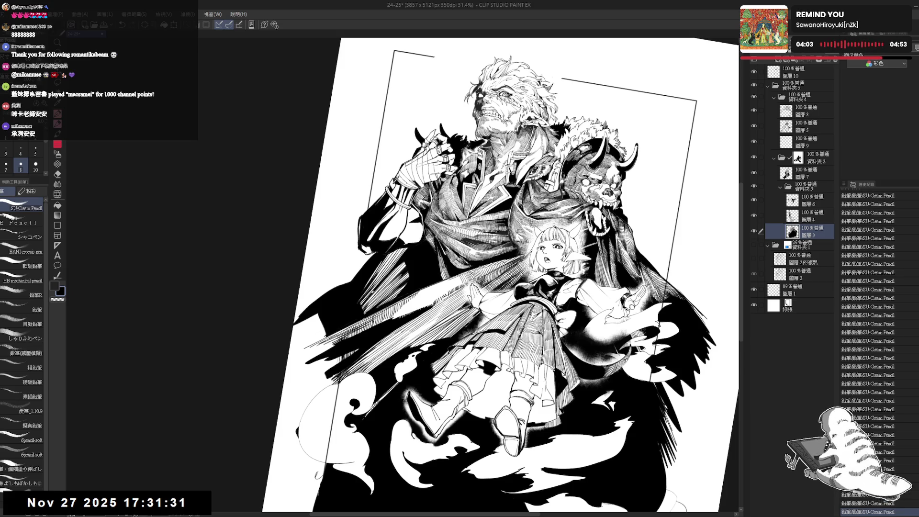
key("asciicircum")
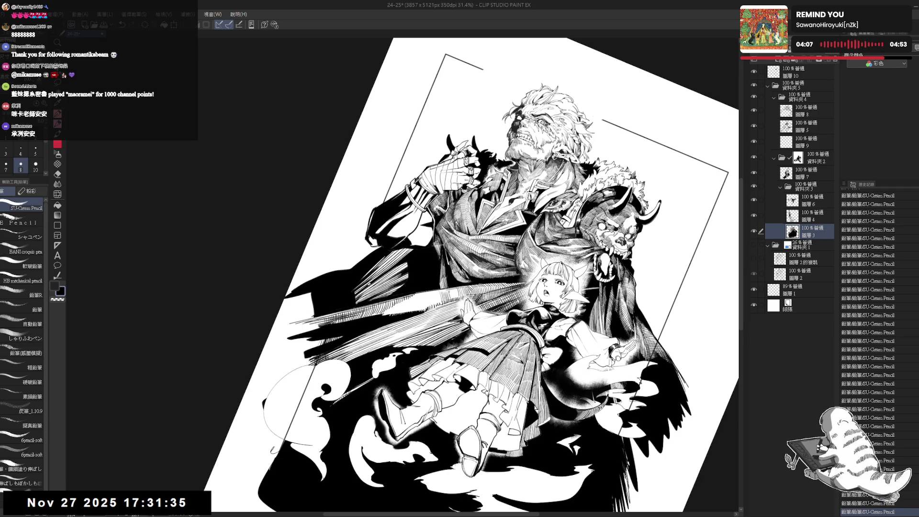
key("minus")
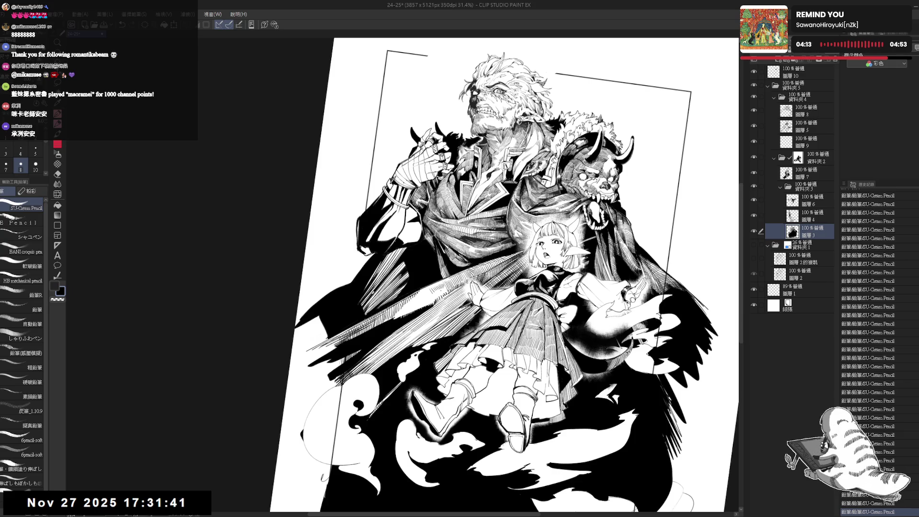
key("asciicircum")
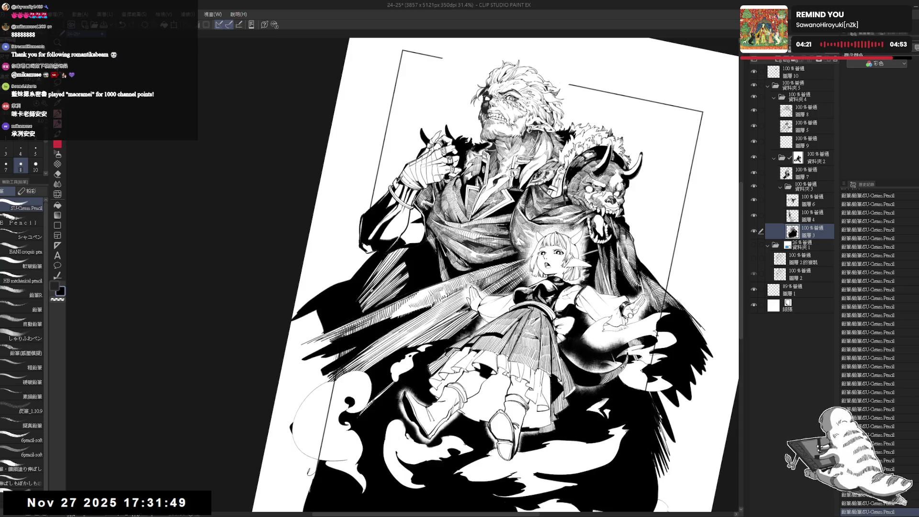
mouse_move(527, 240)
left_mouse_down()
mouse_move(498, 225)
mouse_move(469, 225)
mouse_move(450, 239)
left_mouse_up()
key("p")
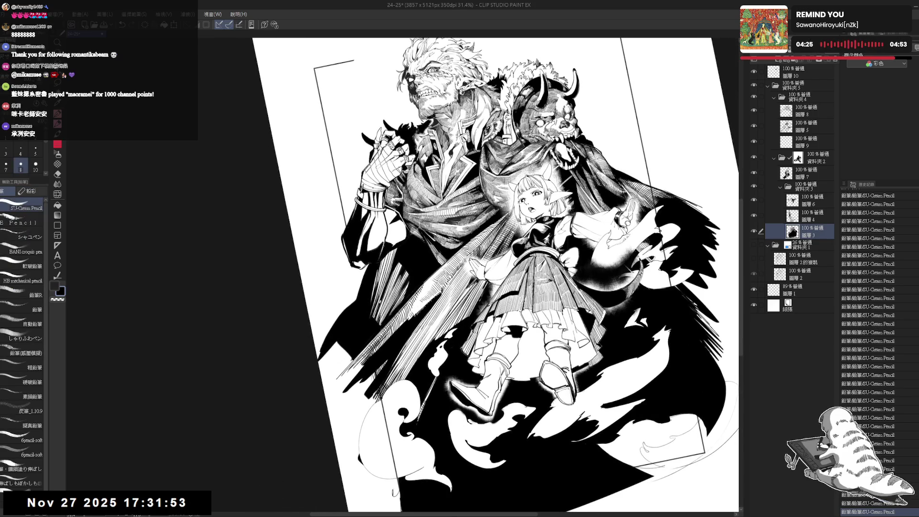
key("e")
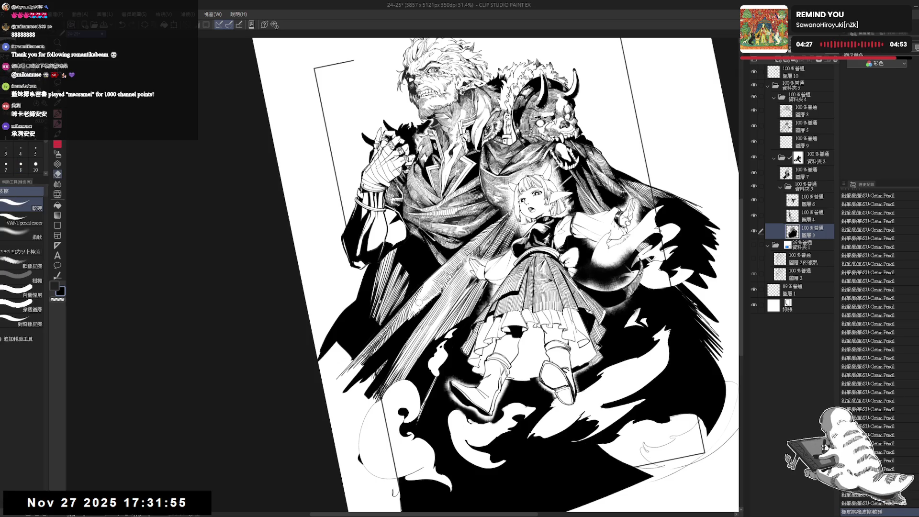
left_click_drag(422, 297, 460, 288)
key("p")
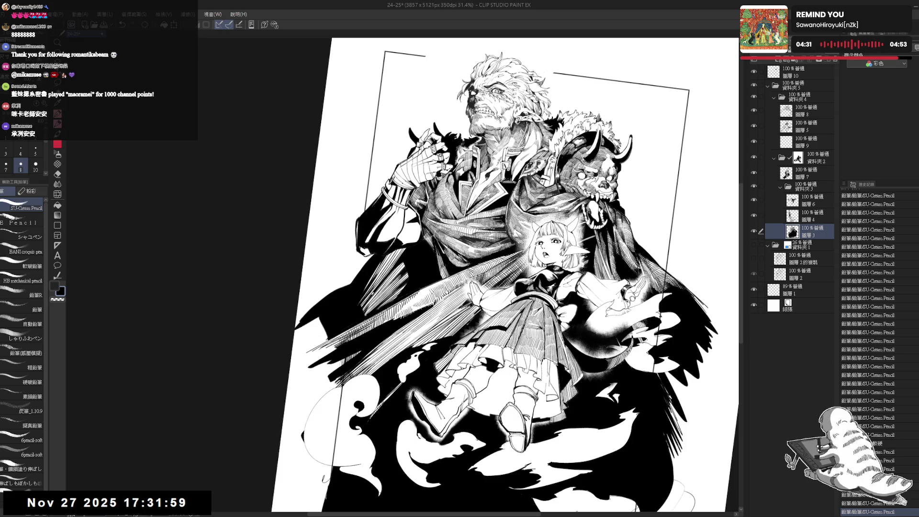
left_click_drag(527, 287, 459, 354)
key("p")
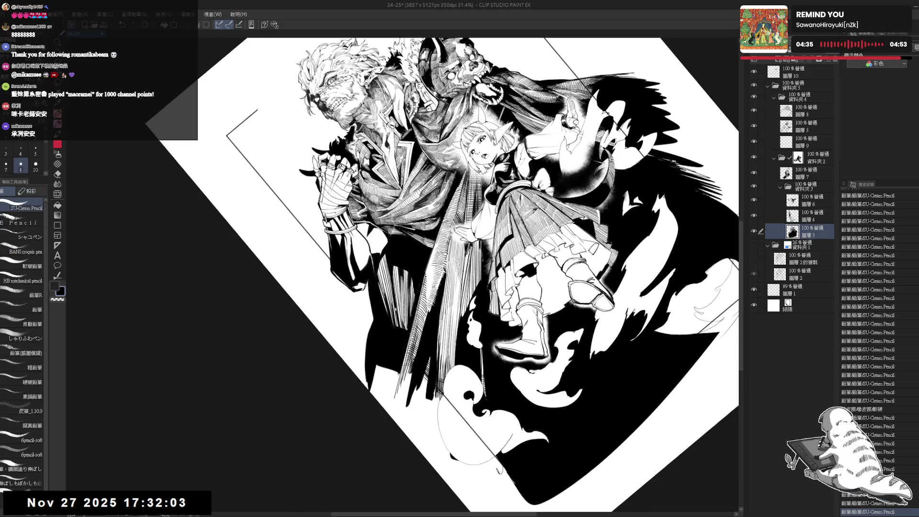
key("ctrl+0")
scroll(521, 277, "up", 1)
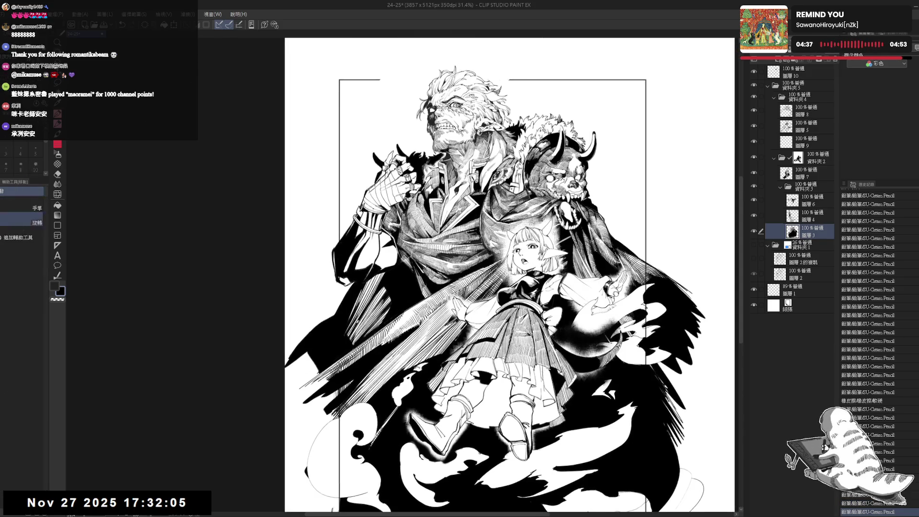
key("minus")
key("ctrl+z")
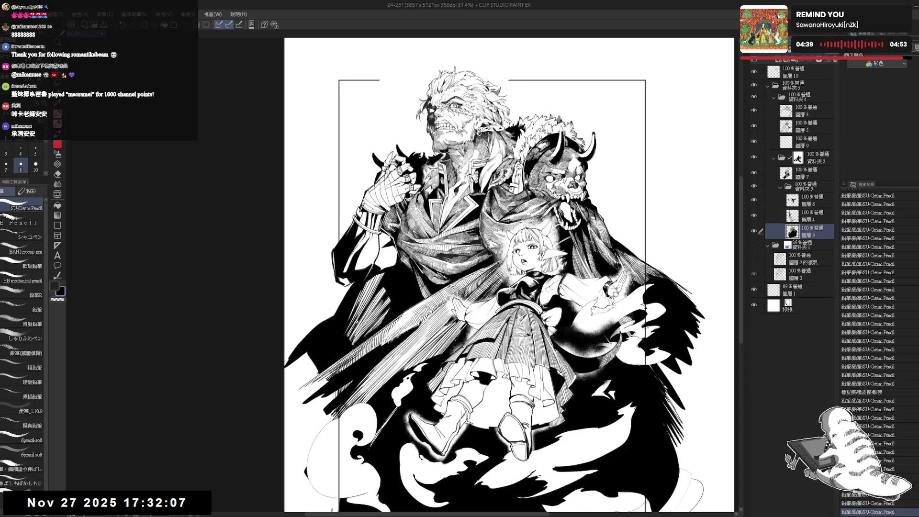
Zoom and pan around the lower drawing, resetting the page to upright.
scroll(464, 110, "down", 2)
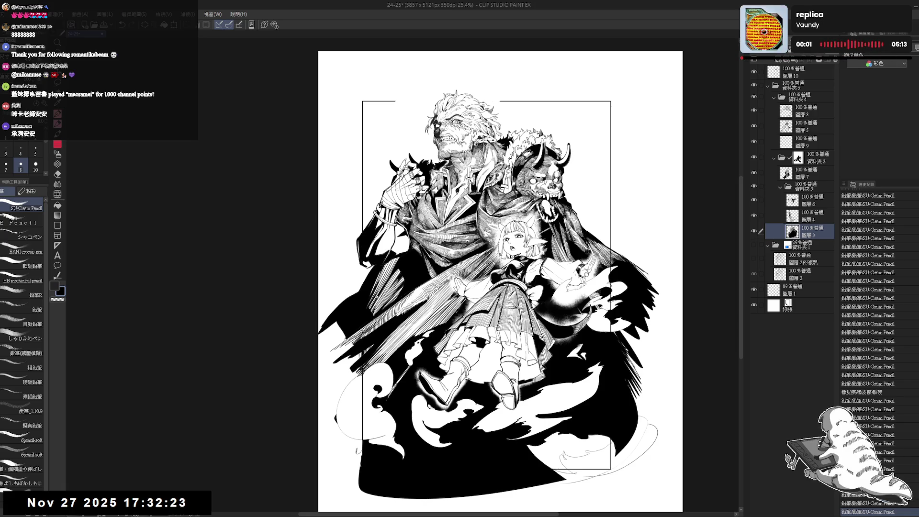
key("ctrl+plus")
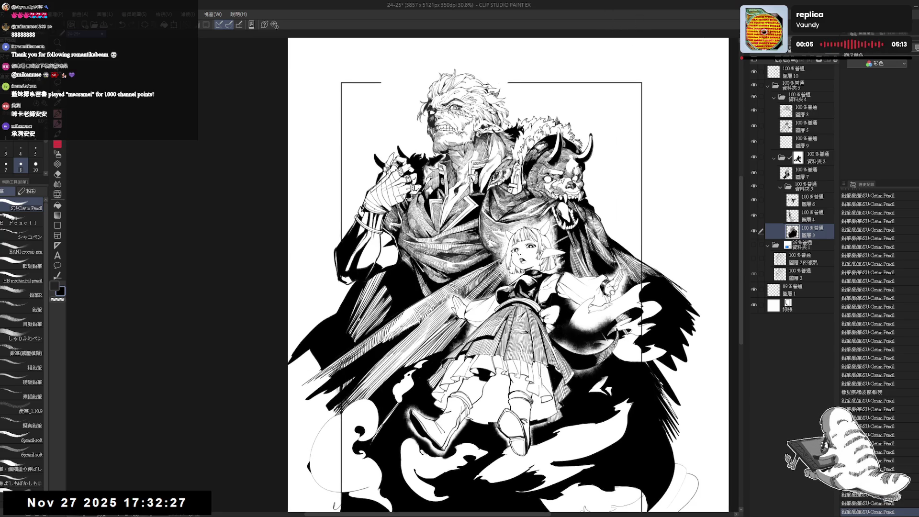
scroll(507, 275, "down", 2)
scroll(699, 248, "up", 1)
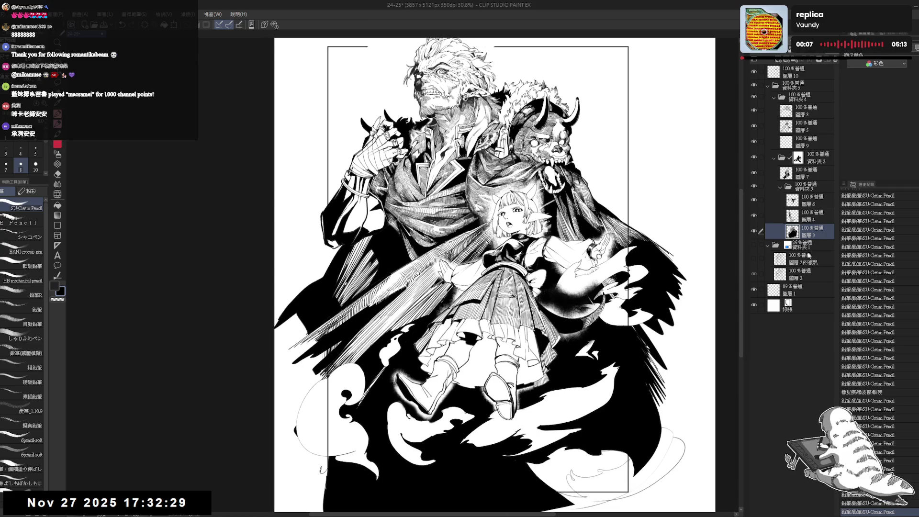
scroll(570, 357, "down", 1)
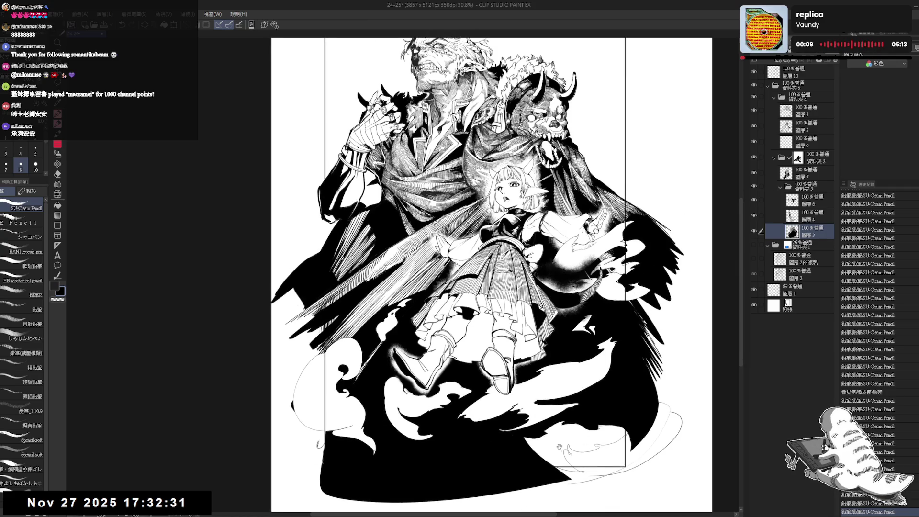
mouse_move(580, 357)
left_mouse_down()
mouse_move(569, 358)
mouse_move(607, 421)
left_mouse_up()
key("r")
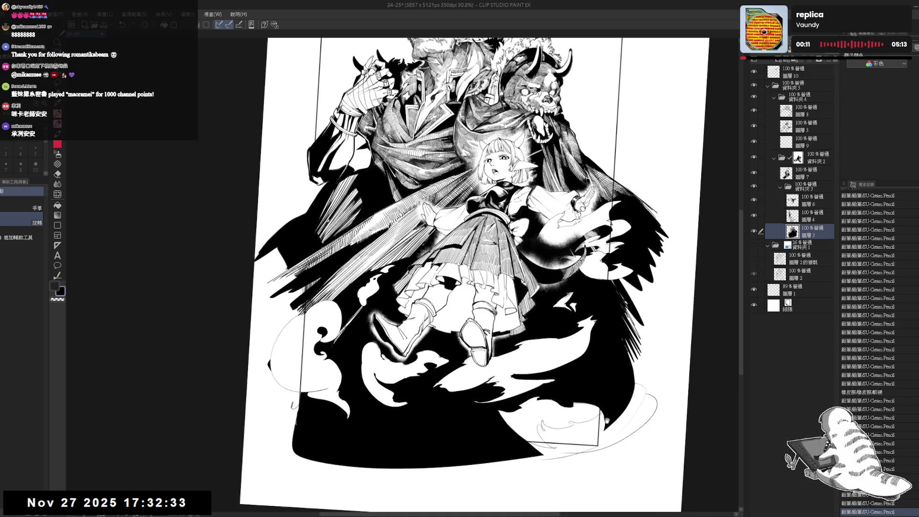
scroll(607, 420, "down", 2)
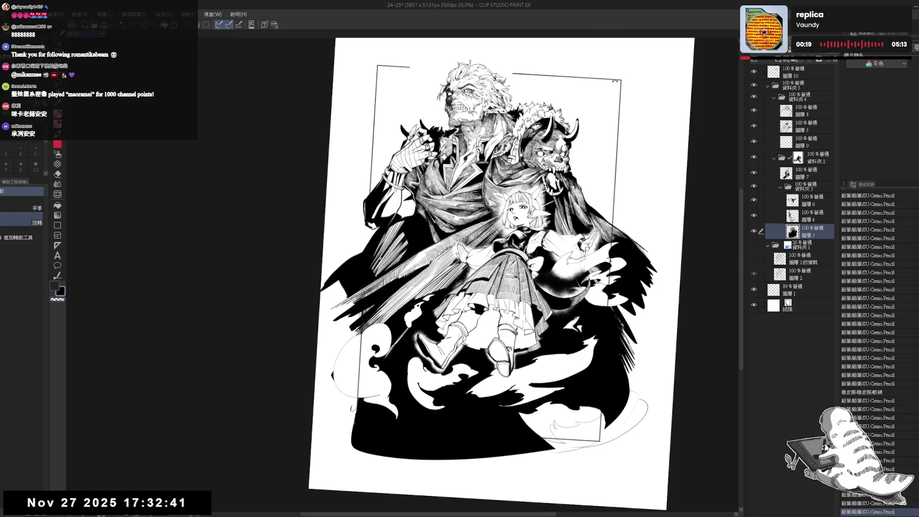
key("ctrl+0")
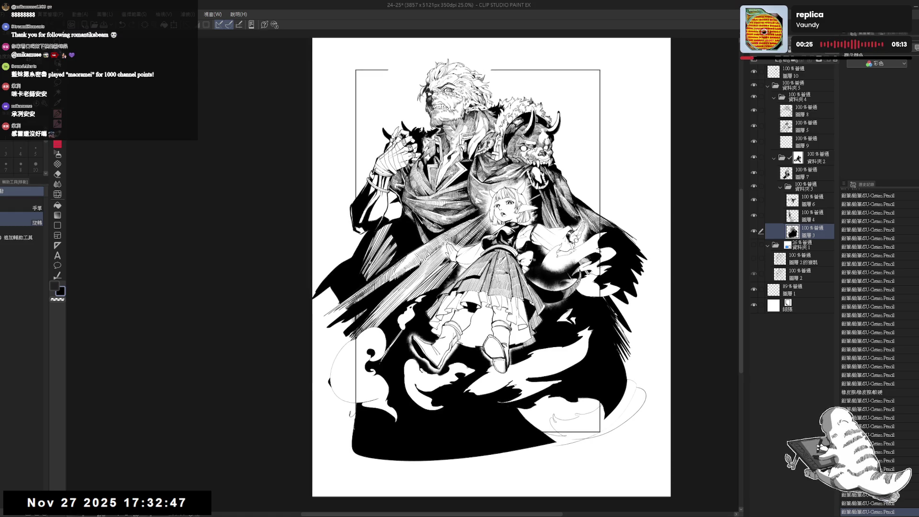
left_click_drag(574, 175, 568, 176)
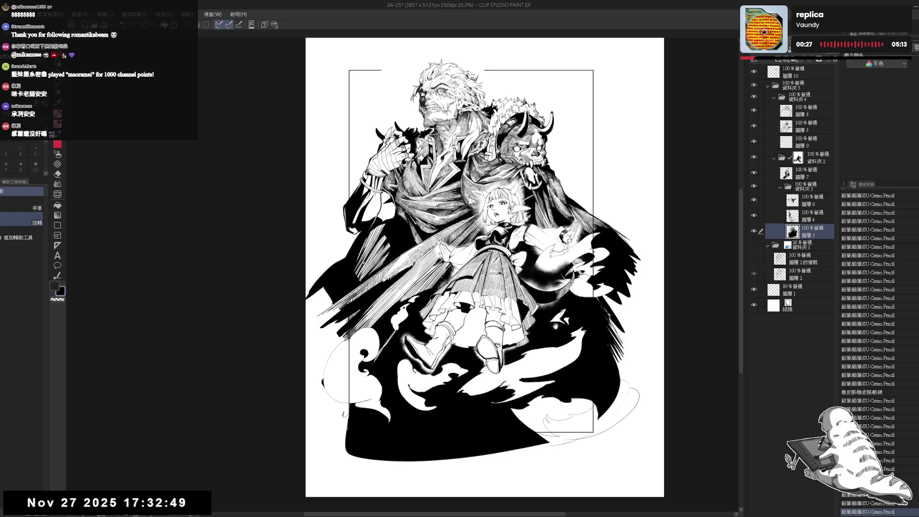
left_click_drag(473, 353, 472, 328)
scroll(473, 331, "up", 1)
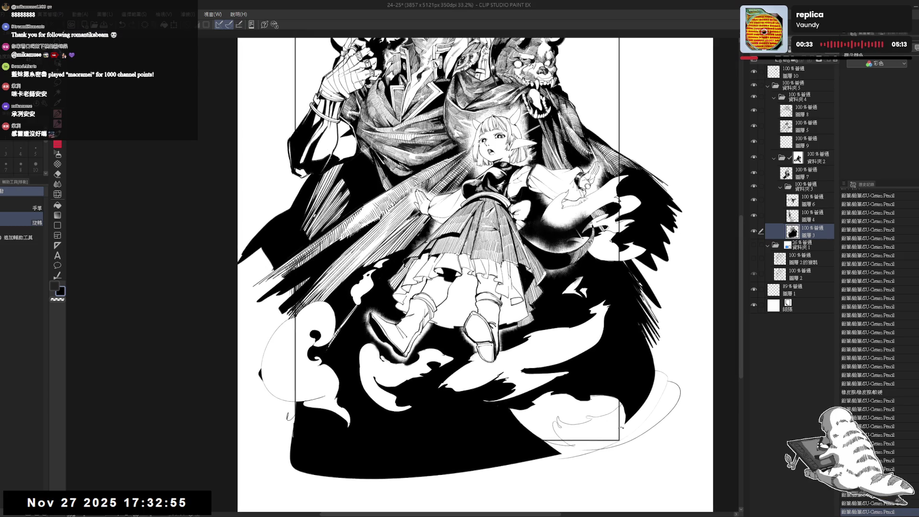
Zoom out to the whole page and start Change Canvas Size (Ctrl+Alt+C).
key("e")
left_click_drag(550, 405, 541, 437)
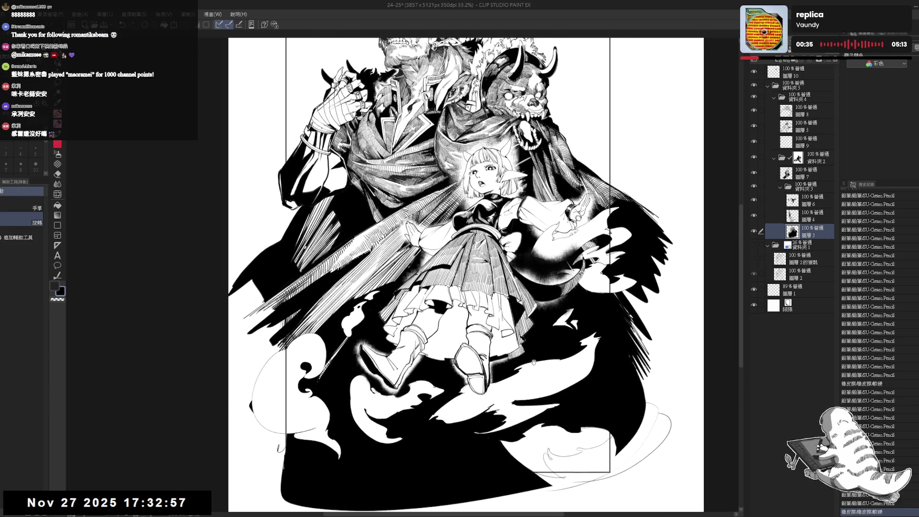
key("ctrl+minus")
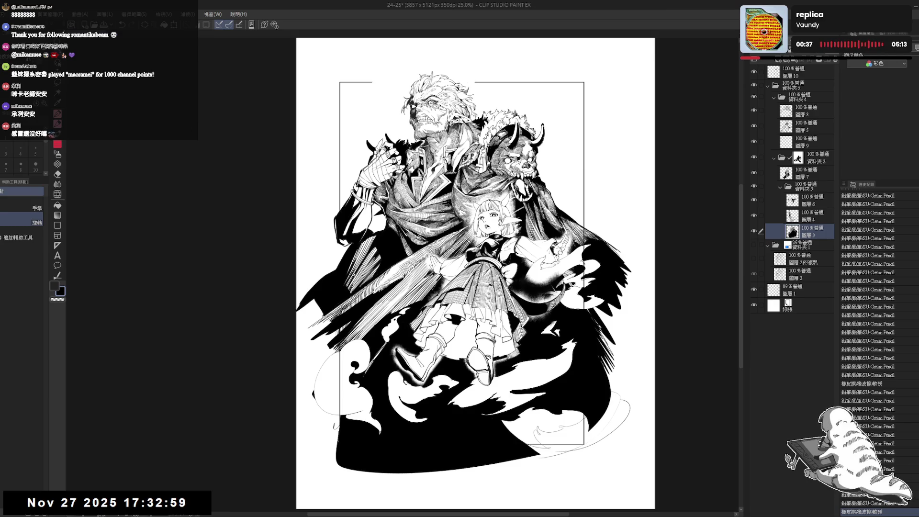
key("ctrl+alt+c")
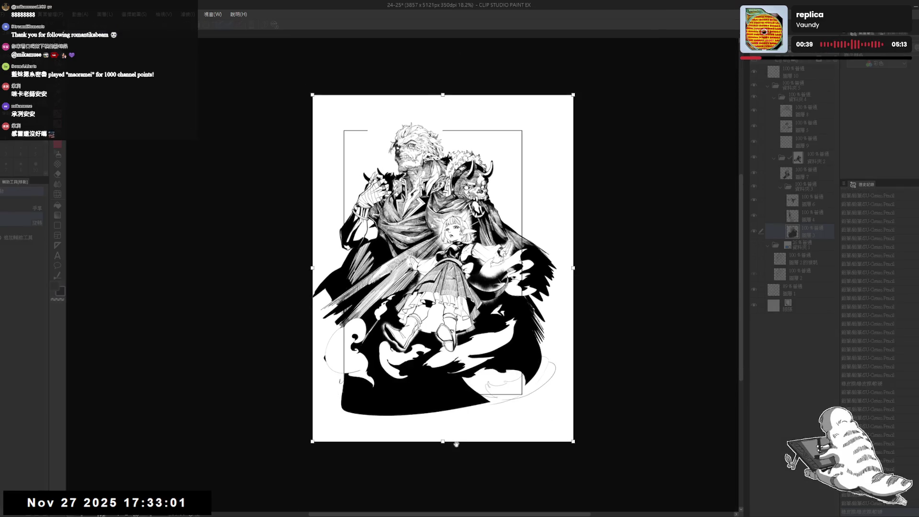
Trim the bottom, top, right and left edges to a 3259×4417 px canvas and fit it to the window.
left_click_drag(444, 433, 445, 411)
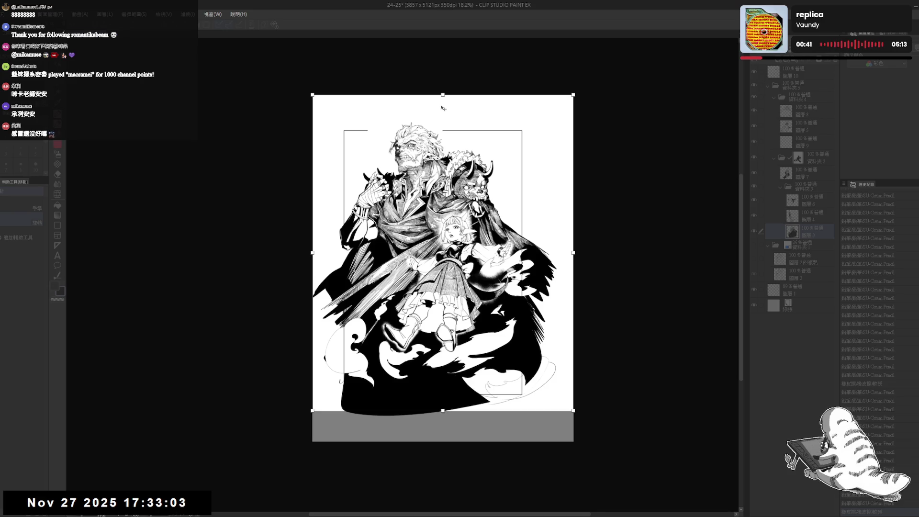
left_click_drag(443, 96, 443, 111)
left_click_drag(572, 264, 546, 268)
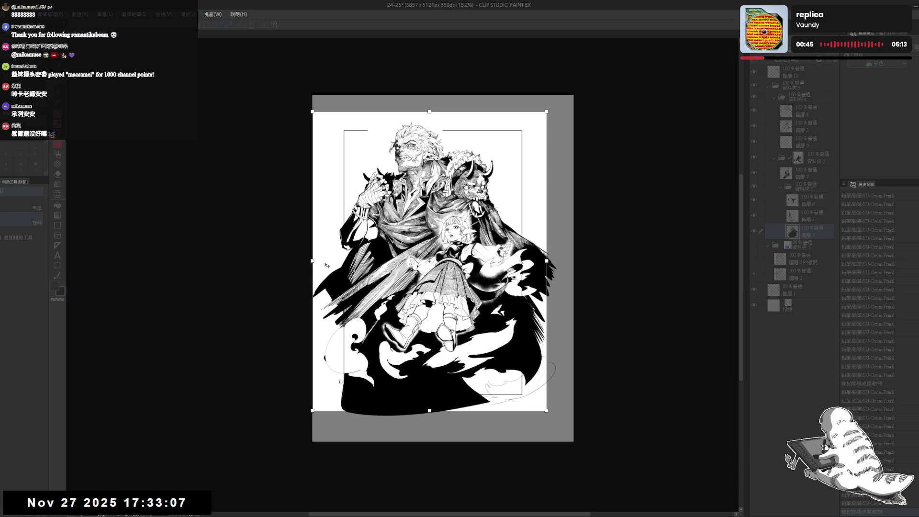
left_click_drag(313, 261, 326, 262)
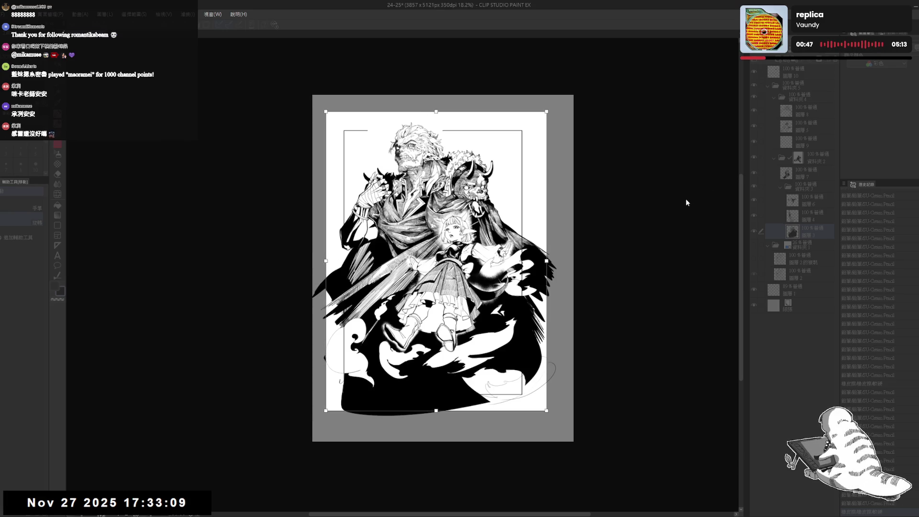
key("Return")
key("ctrl+0")
Zoom in and erase the stray mark near the page's right edge.
scroll(547, 195, "up", 1)
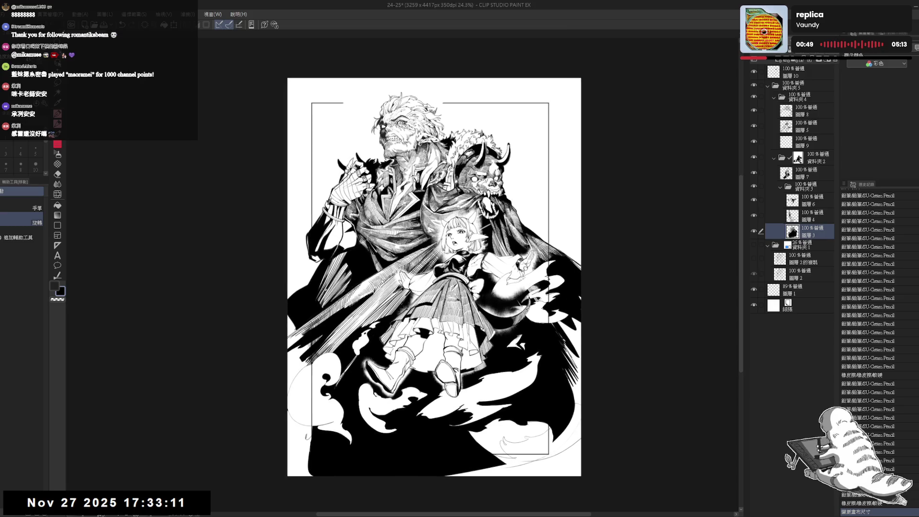
scroll(547, 196, "up", 3)
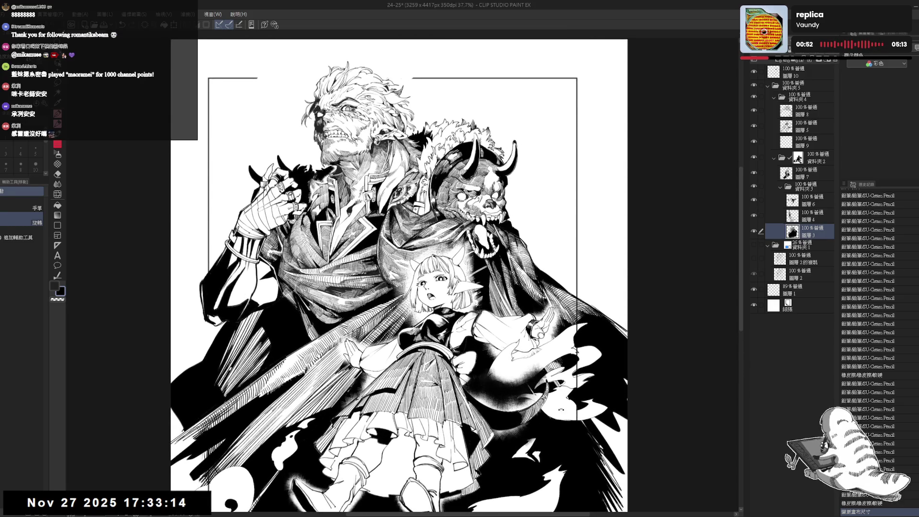
mouse_move(625, 278)
left_mouse_down()
mouse_move(613, 306)
mouse_move(587, 286)
mouse_move(579, 245)
left_mouse_up()
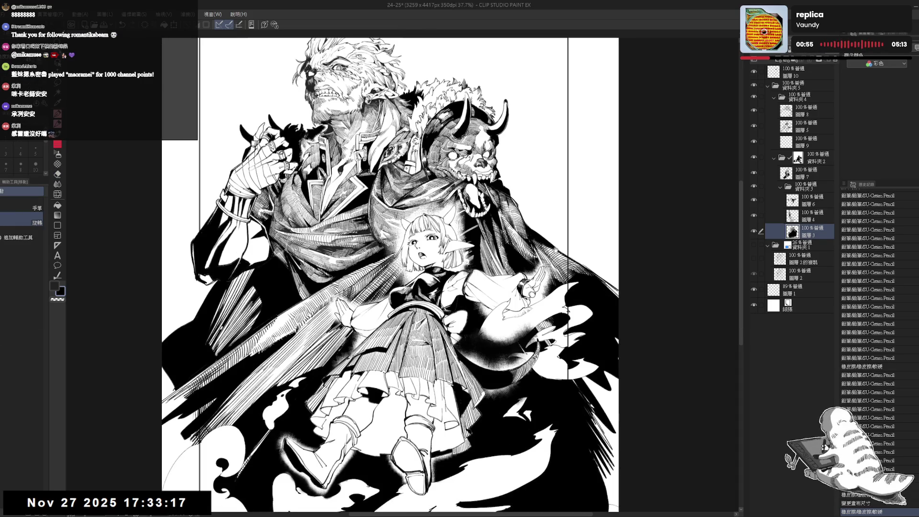
Discard a trial pencil stroke and select the topmost layer, 圖層 10.
scroll(550, 221, "down", 2)
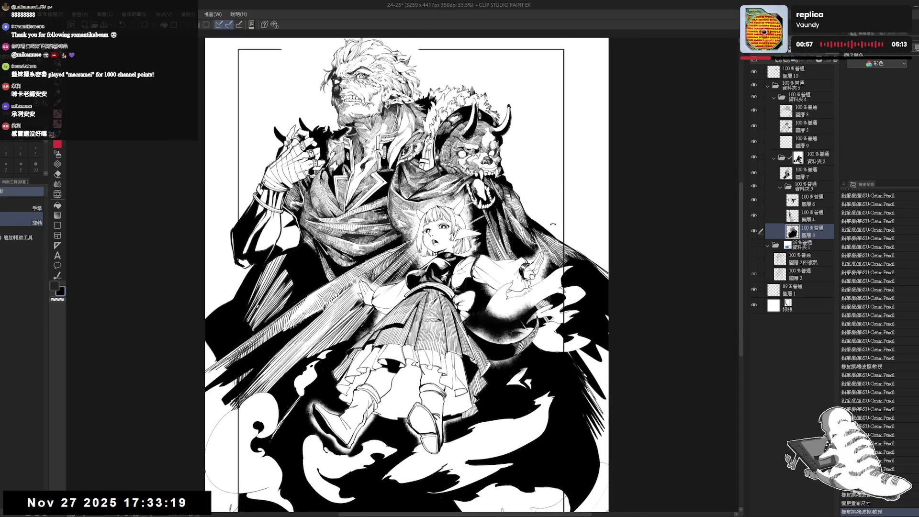
left_click_drag(550, 221, 571, 178)
scroll(552, 208, "up", 1)
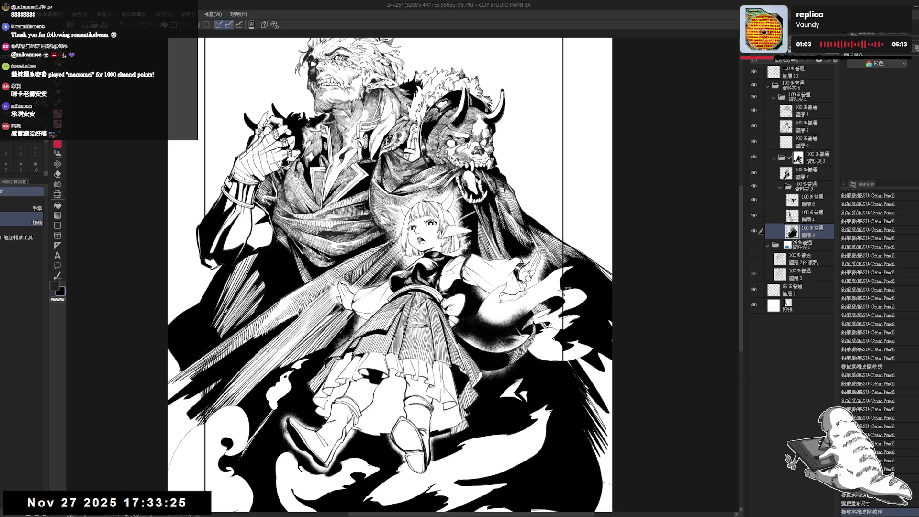
key("p")
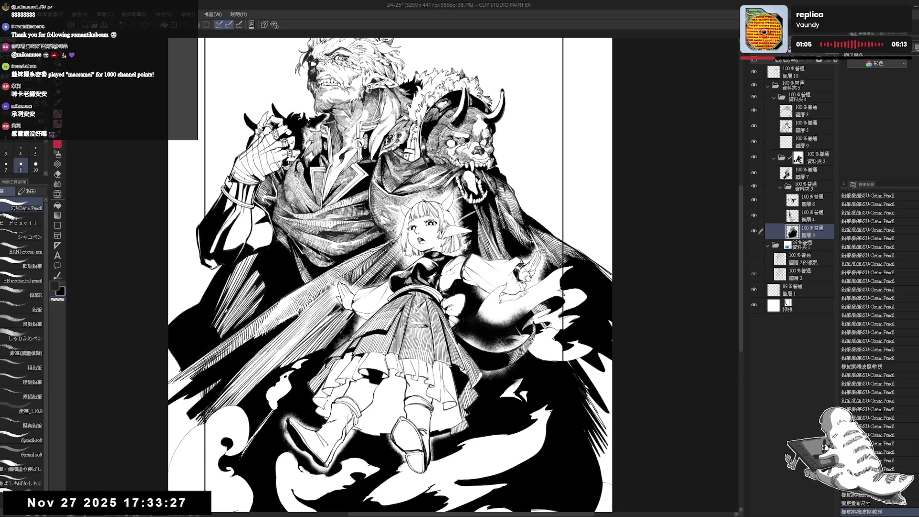
left_click(564, 301)
key("ctrl+z")
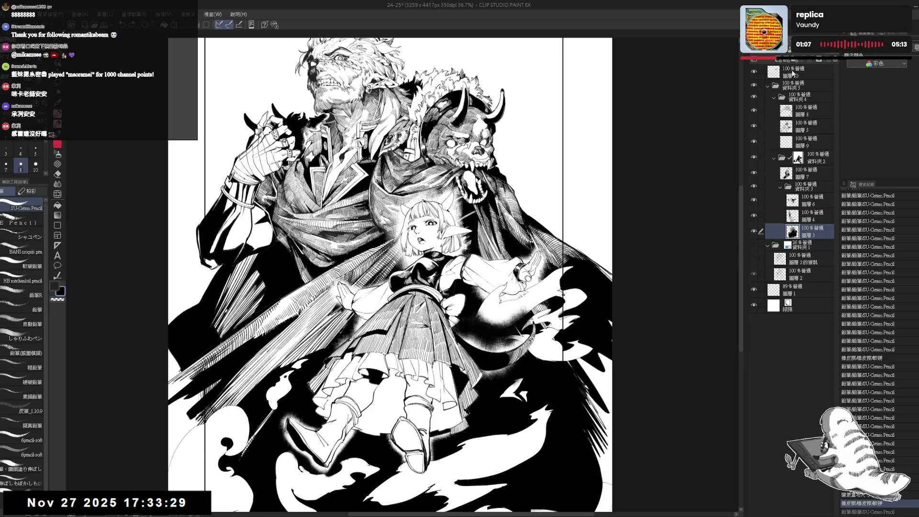
left_click(804, 71)
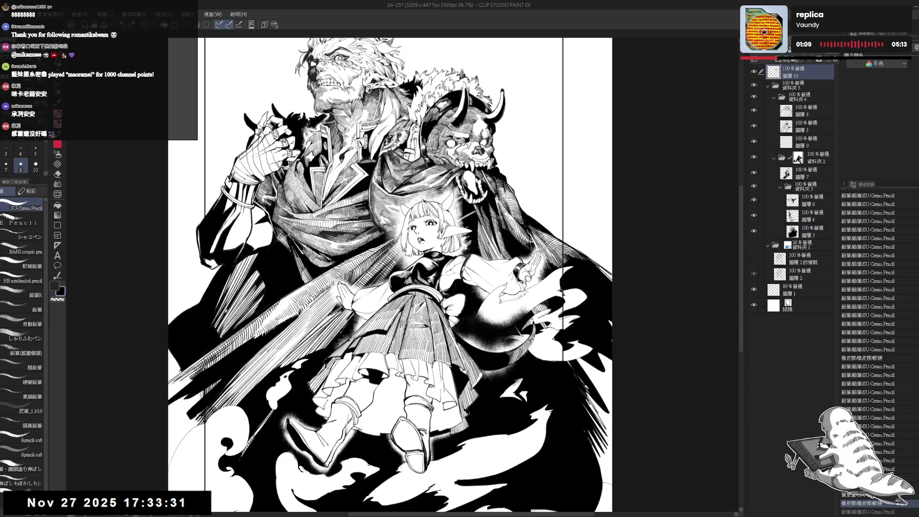
Erase a small patch of line work near the girl's raised hand and tilt the view for pencil work.
left_click_drag(547, 378, 557, 339)
key("e")
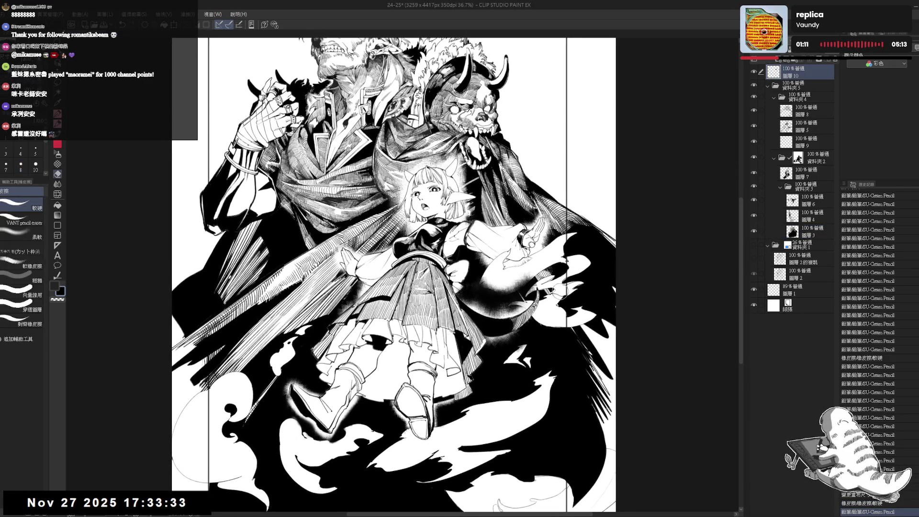
left_click_drag(555, 296, 518, 335)
key("p")
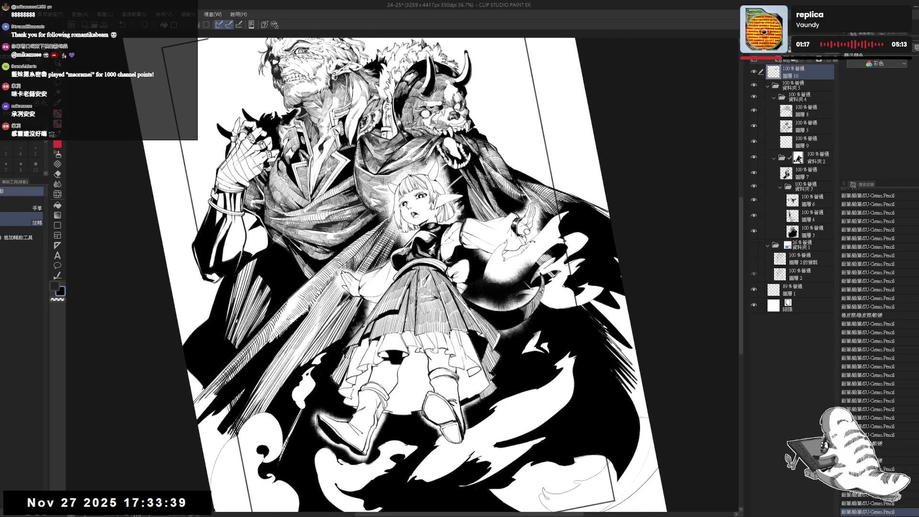
left_click_drag(544, 238, 534, 349)
left_click_drag(551, 294, 555, 293)
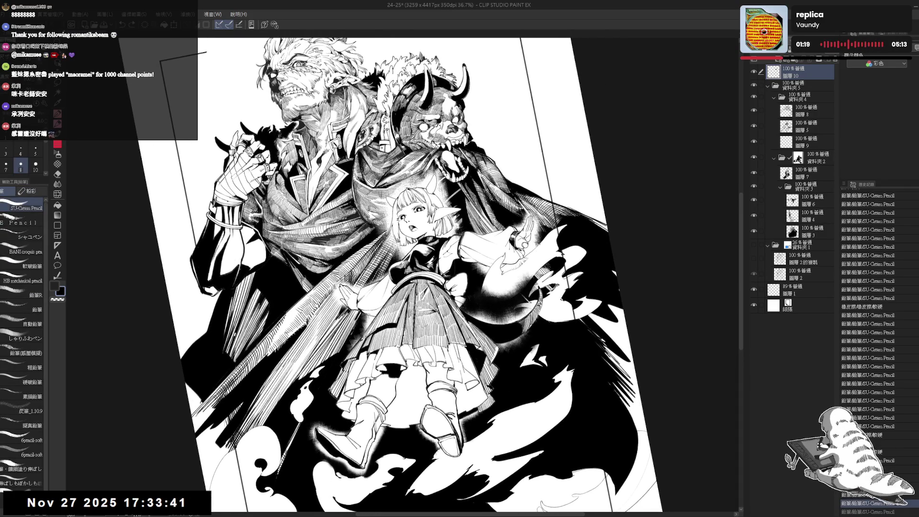
left_click_drag(536, 254, 525, 236)
left_click_drag(550, 295, 554, 293)
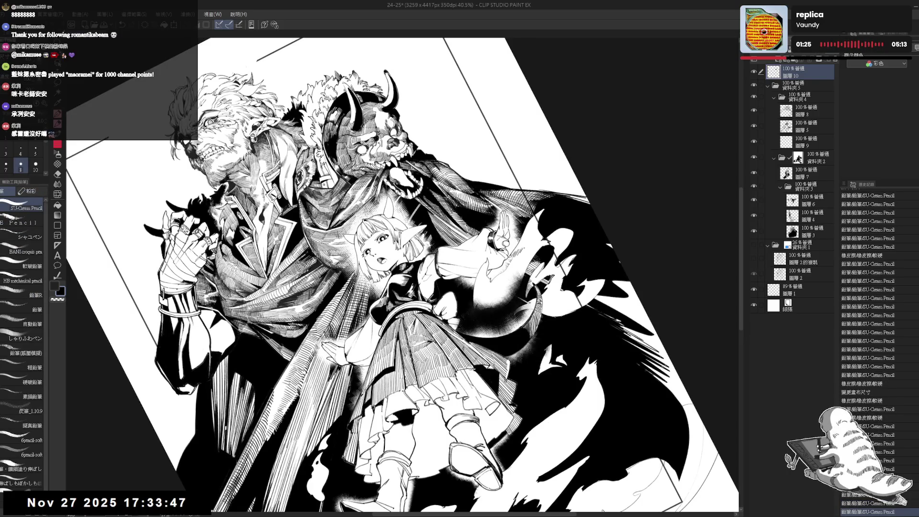
Undo a stray stroke, erase lines around the raised hand, then fit the upright page.
key("ctrl+at")
key("minus")
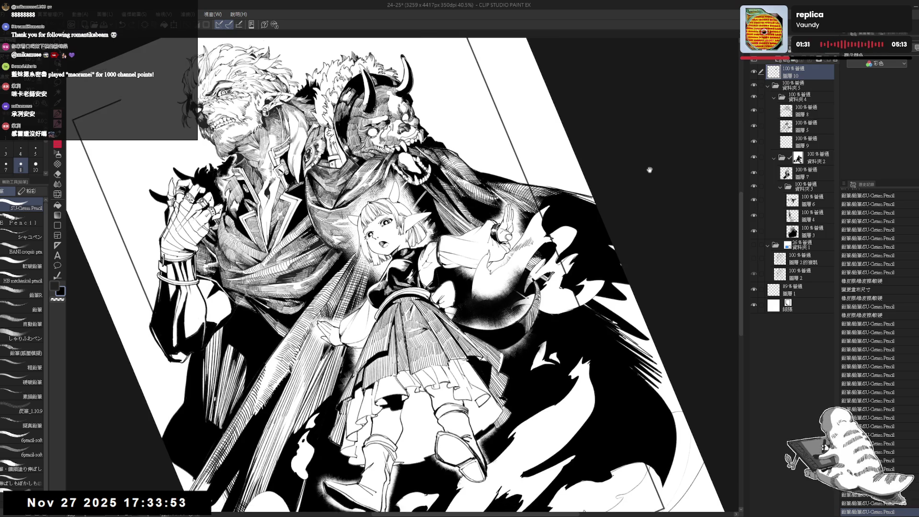
key("ctrl+z")
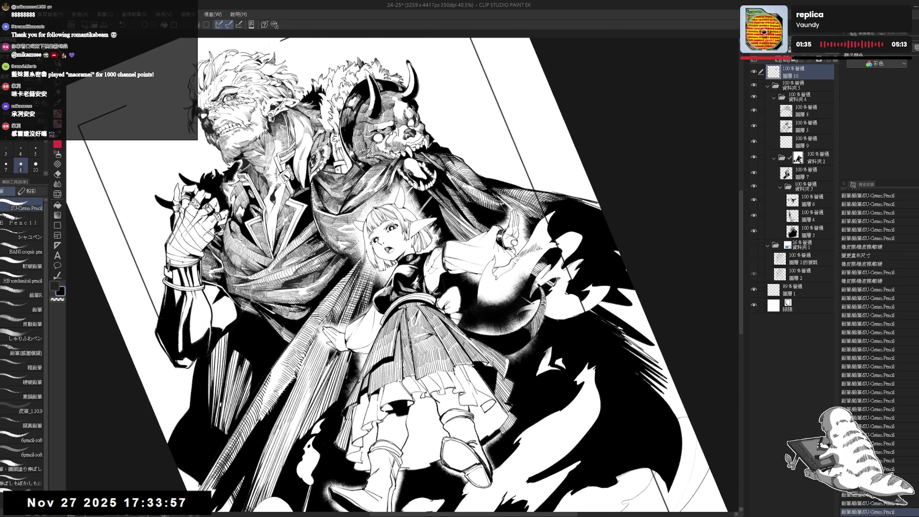
key("ctrl+@")
key("h")
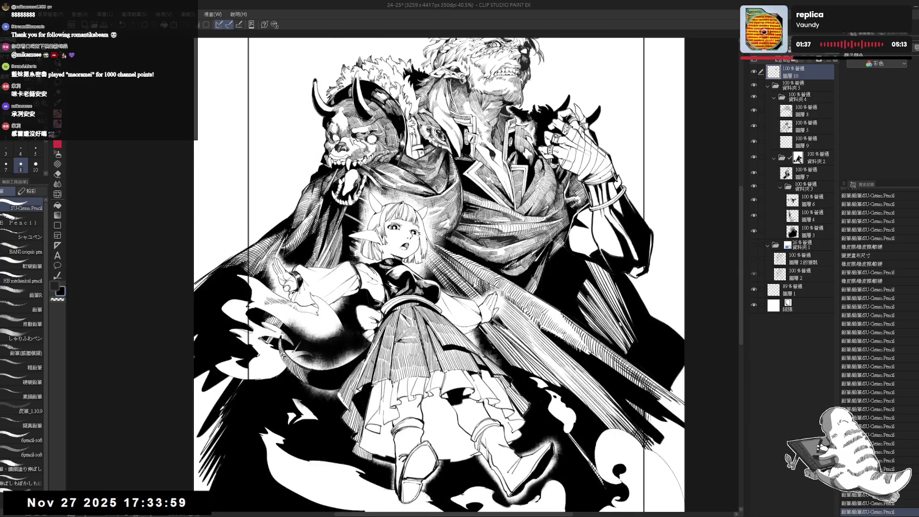
key("h")
key("e")
key("minus")
left_click_drag(544, 237, 538, 246)
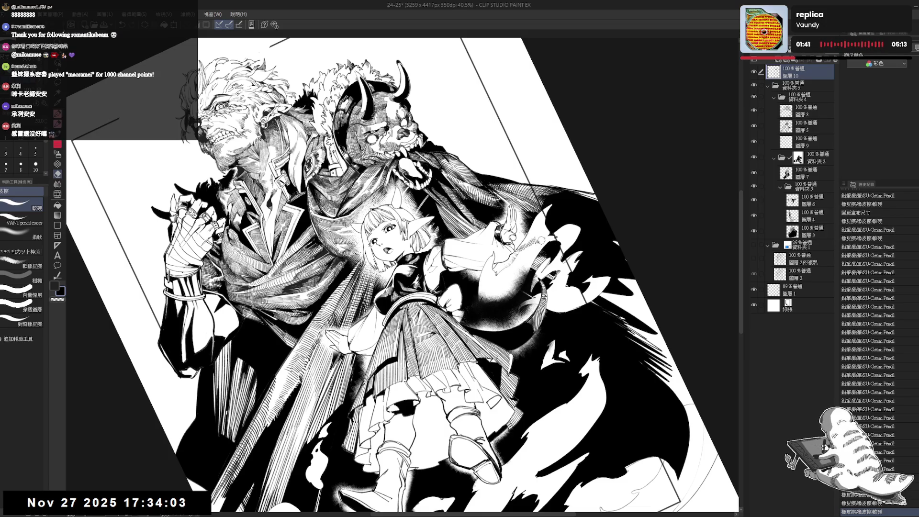
key("p")
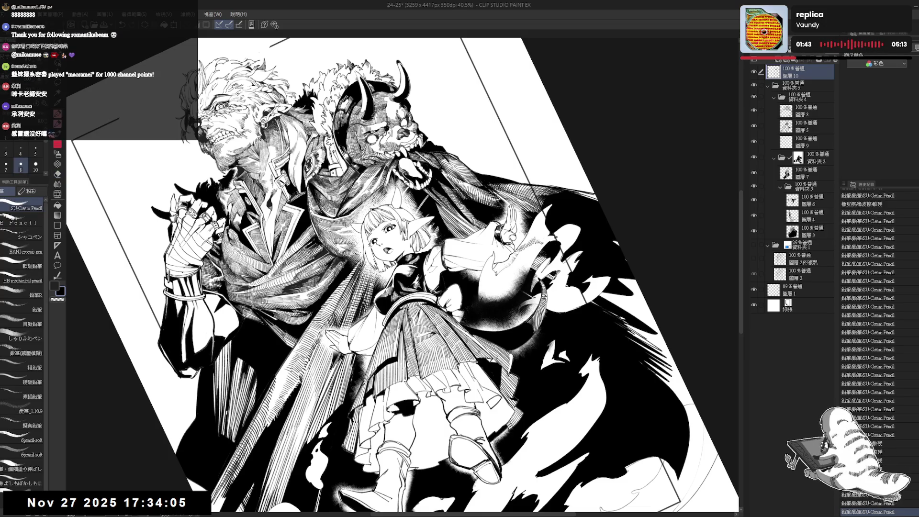
key("ctrl+@")
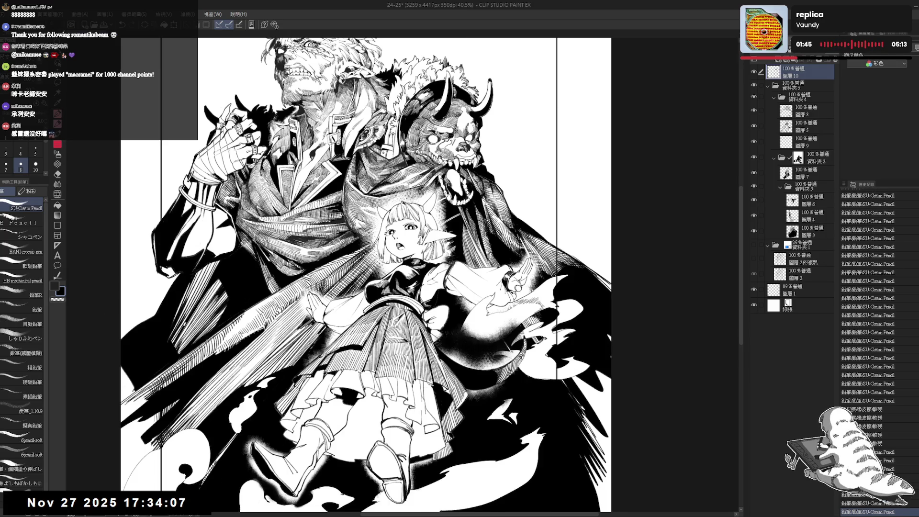
key("ctrl+0")
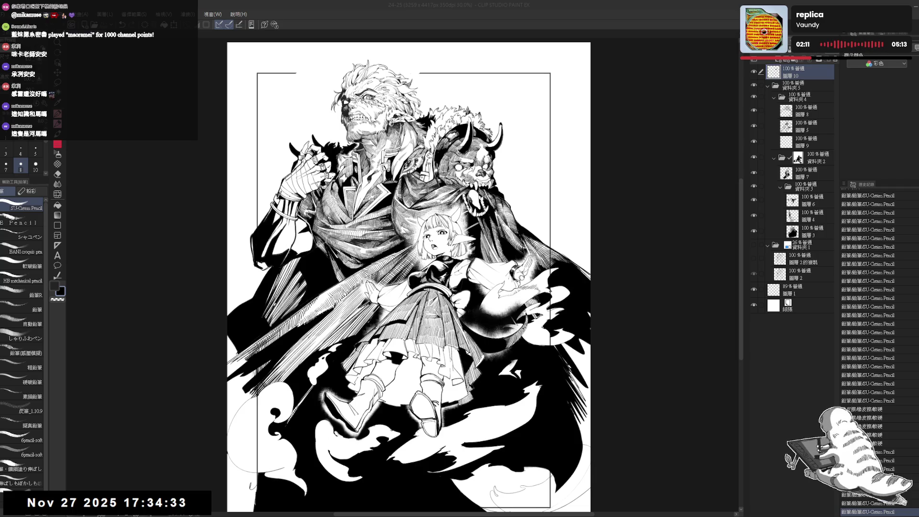
Add small dark pencil marks near the girl's raised hand, undoing one slip.
mouse_move(527, 192)
left_mouse_down()
mouse_move(539, 258)
mouse_move(507, 182)
left_mouse_up()
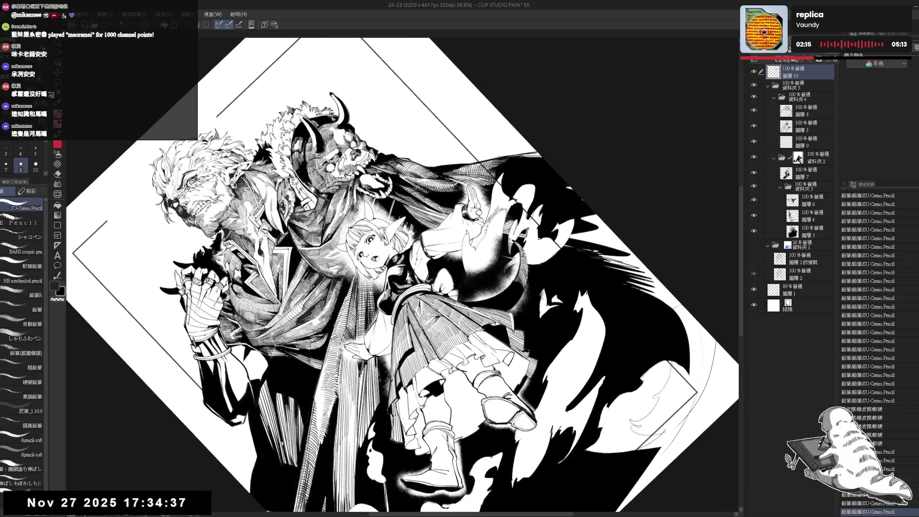
left_click_drag(484, 215, 489, 223)
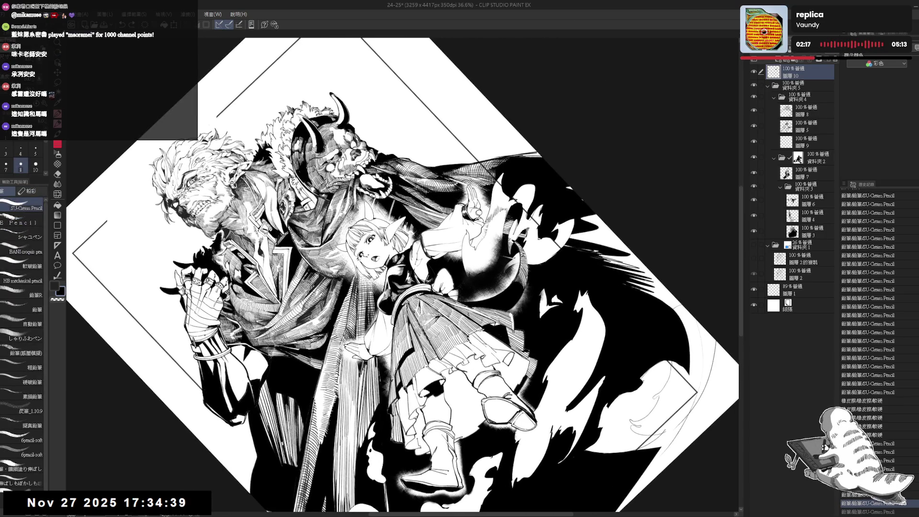
key("ctrl+z")
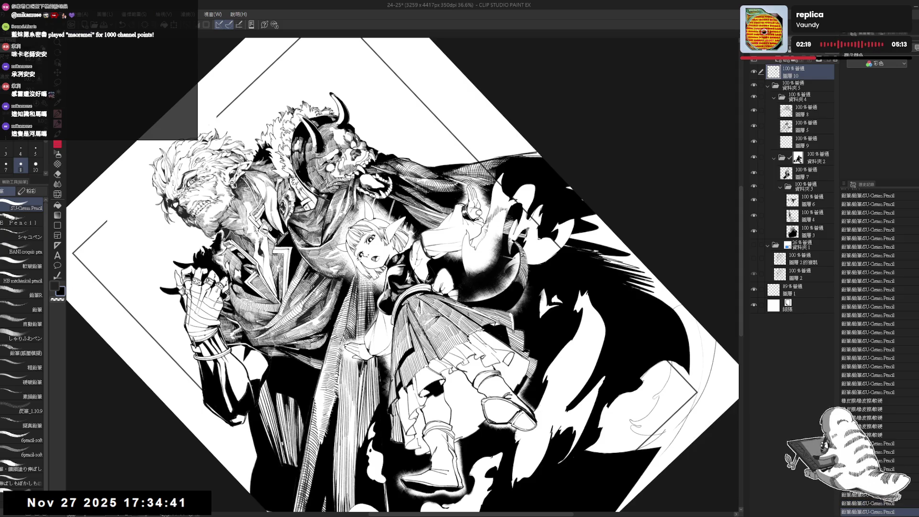
left_click_drag(489, 227, 495, 220)
left_click_drag(490, 227, 496, 222)
key("ctrl+0")
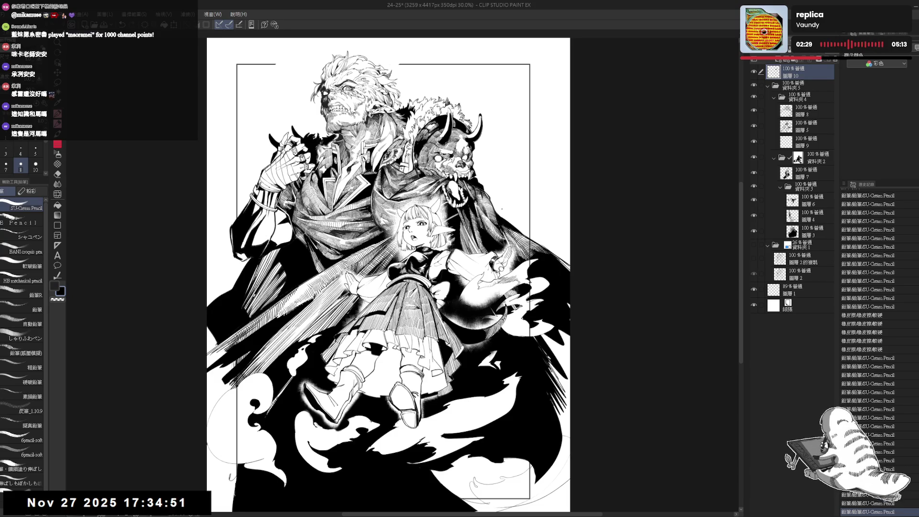
On an enlarged, tilted view, add a couple of small touch-up strokes, undoing one.
scroll(502, 209, "up", 2)
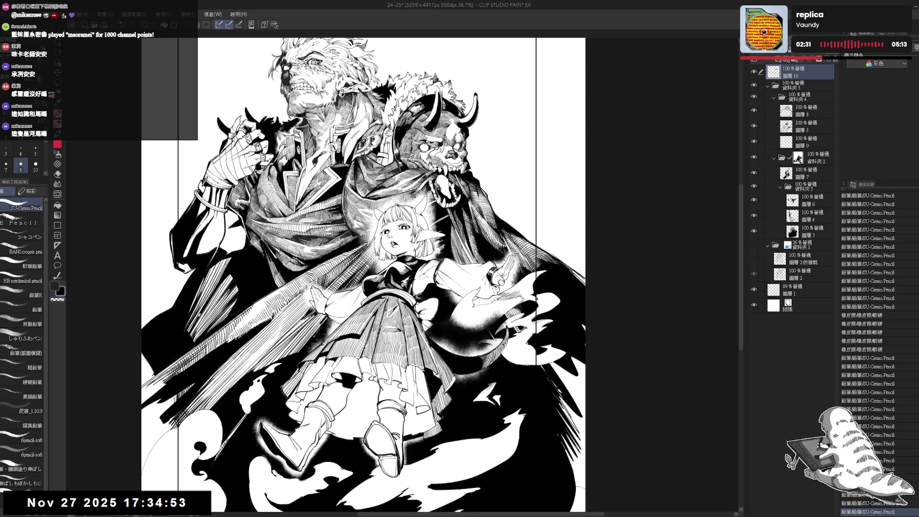
mouse_move(364, 268)
left_mouse_down()
mouse_move(335, 306)
mouse_move(364, 297)
left_mouse_up()
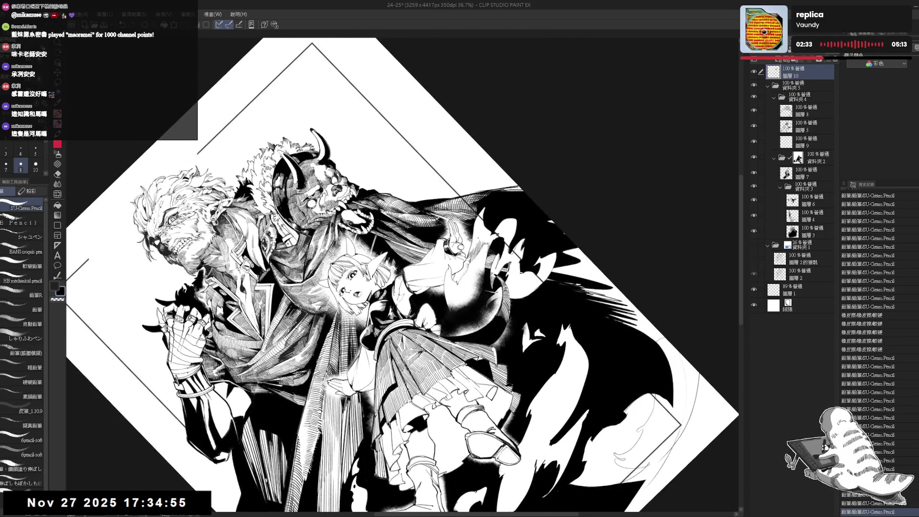
left_click_drag(179, 498, 186, 506)
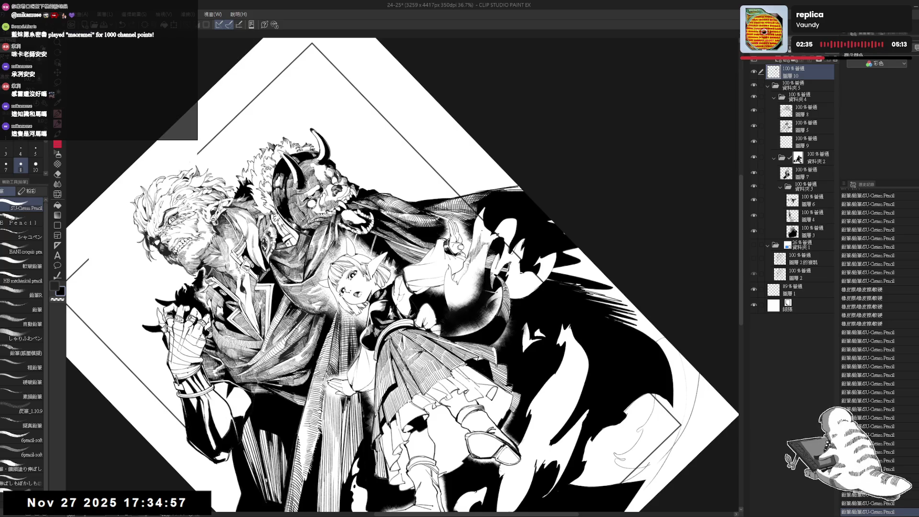
left_click_drag(483, 236, 488, 241)
key("ctrl+z")
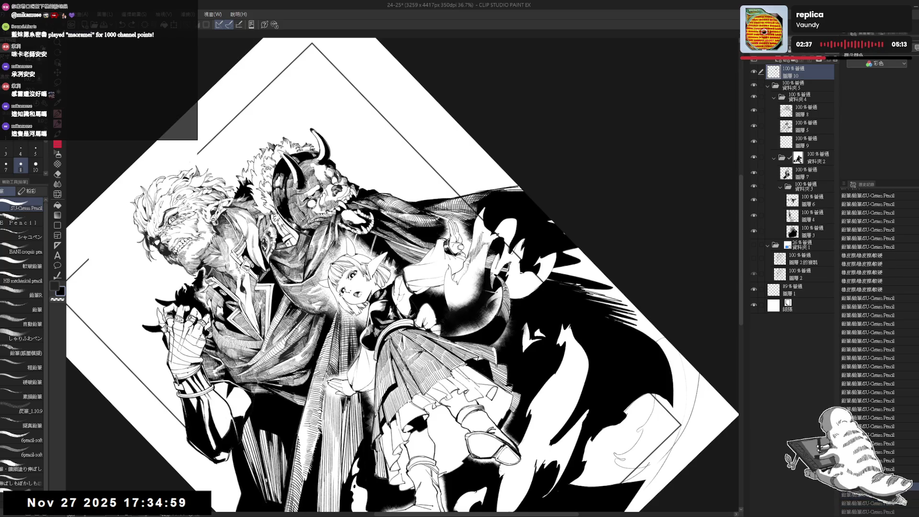
left_click_drag(170, 498, 185, 506)
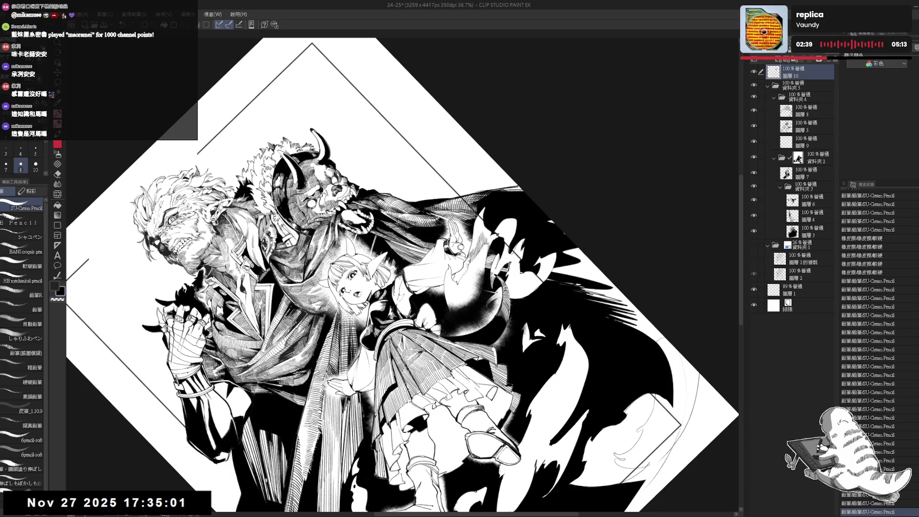
key("ctrl+0")
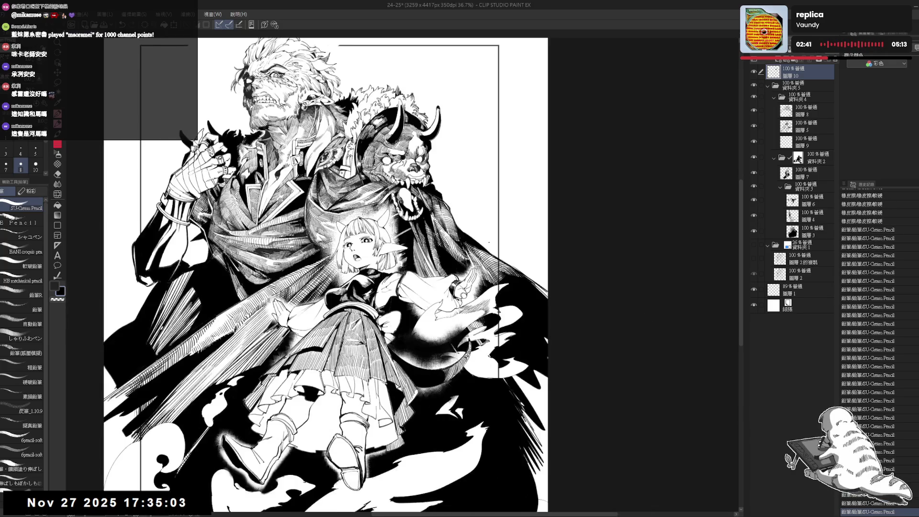
key("ctrl+0")
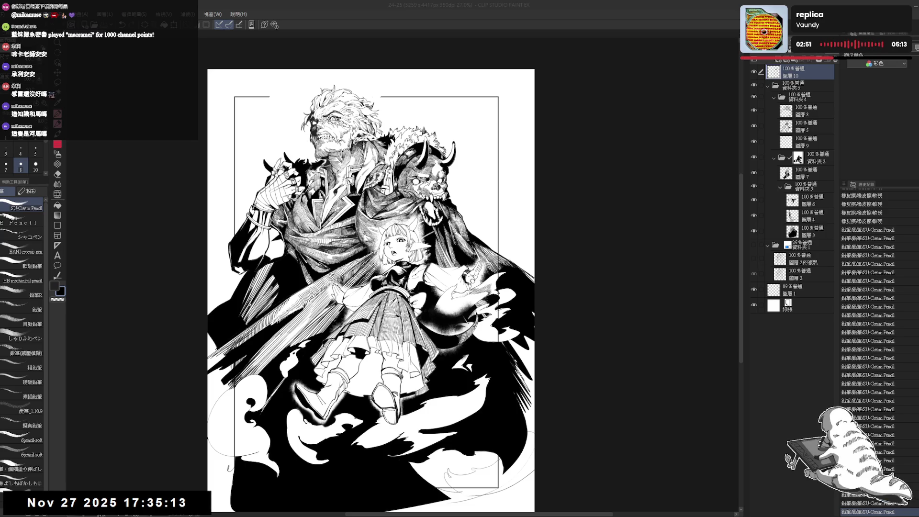
Rotate the view about 15 degrees, add a few small pencil strokes, then restore the upright page.
scroll(368, 289, "up", 1)
left_click_drag(431, 143, 479, 168)
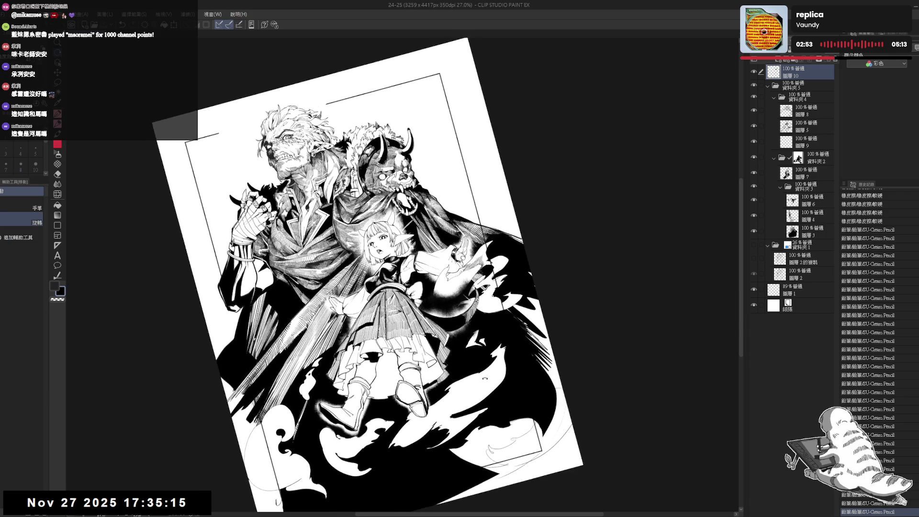
mouse_move(527, 239)
left_mouse_down()
mouse_move(502, 182)
mouse_move(440, 120)
left_mouse_up()
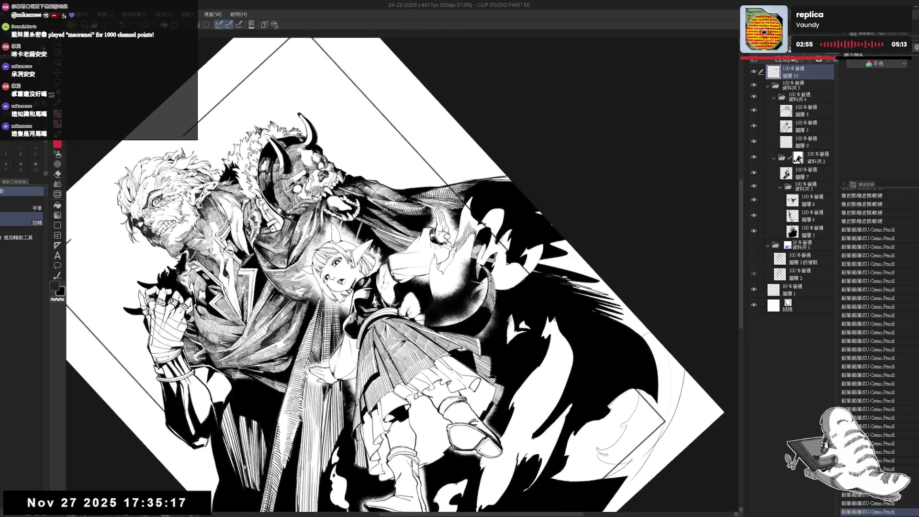
key("p")
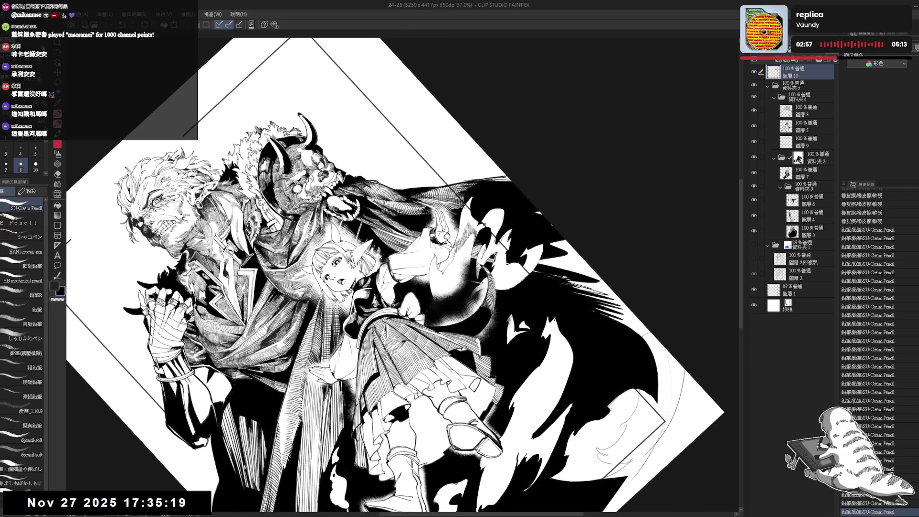
mouse_move(462, 213)
left_mouse_down()
mouse_move(465, 224)
mouse_move(472, 219)
left_mouse_up()
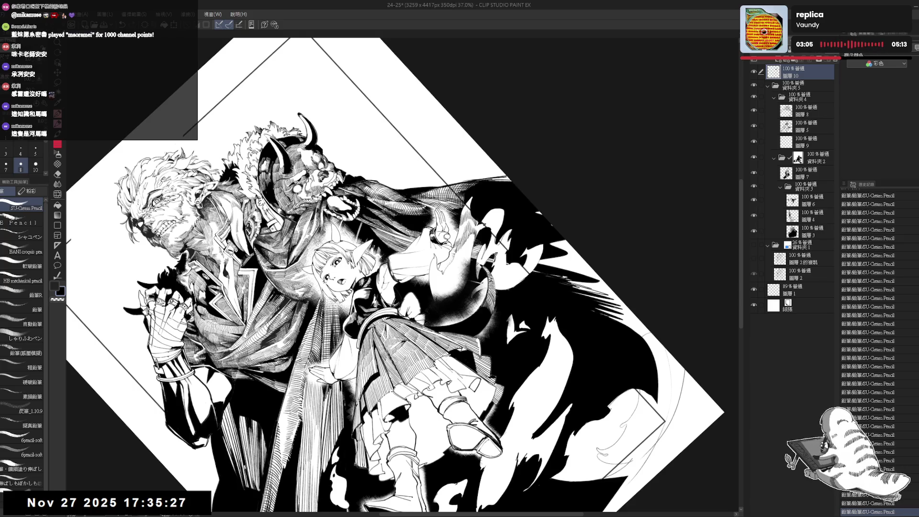
key("ctrl+0")
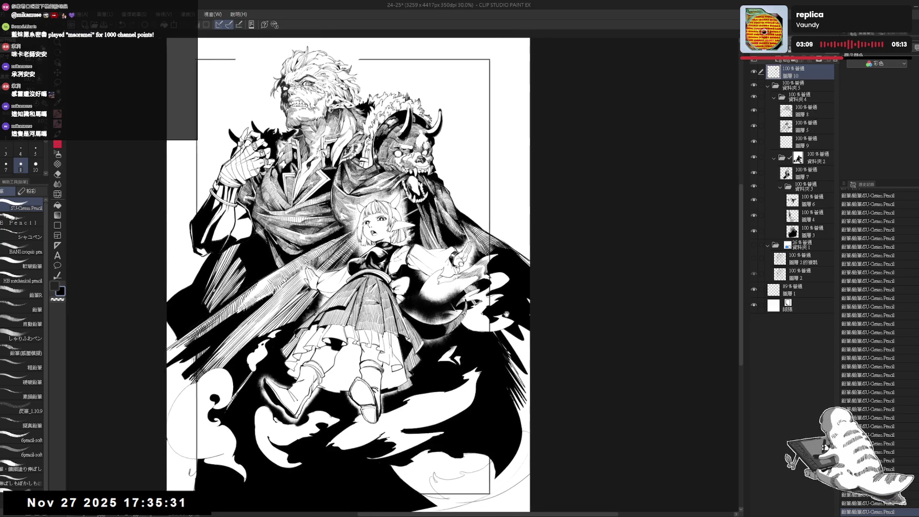
scroll(364, 276, "up", 2)
mouse_move(479, 143)
left_mouse_down()
mouse_move(536, 201)
mouse_move(575, 287)
left_mouse_up()
key("p")
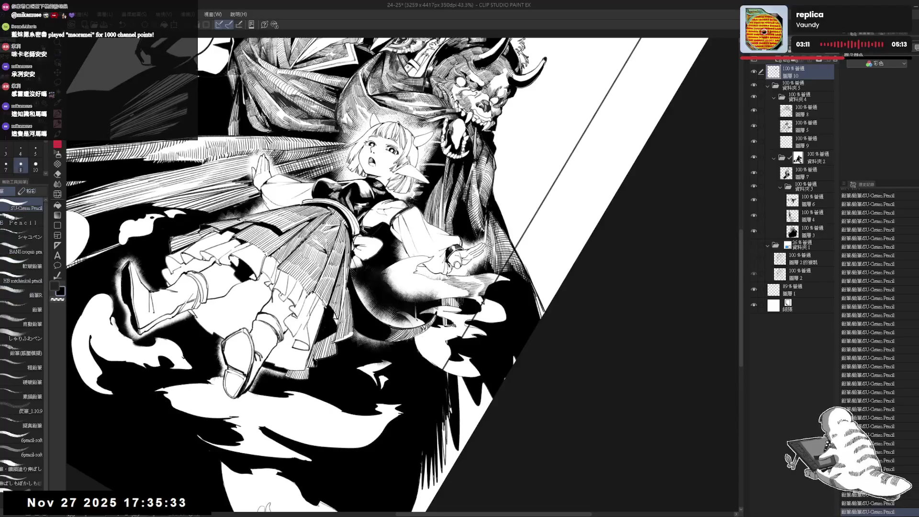
key("ctrl+z")
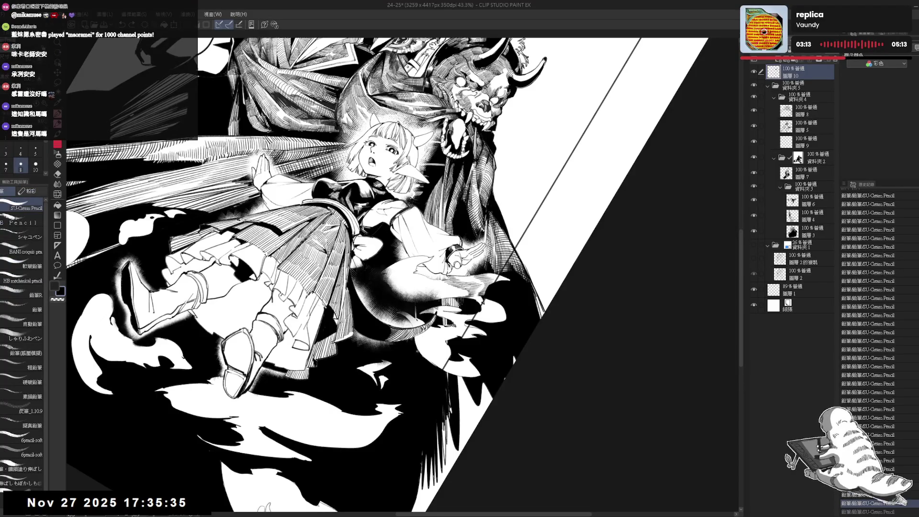
key("ctrl+z")
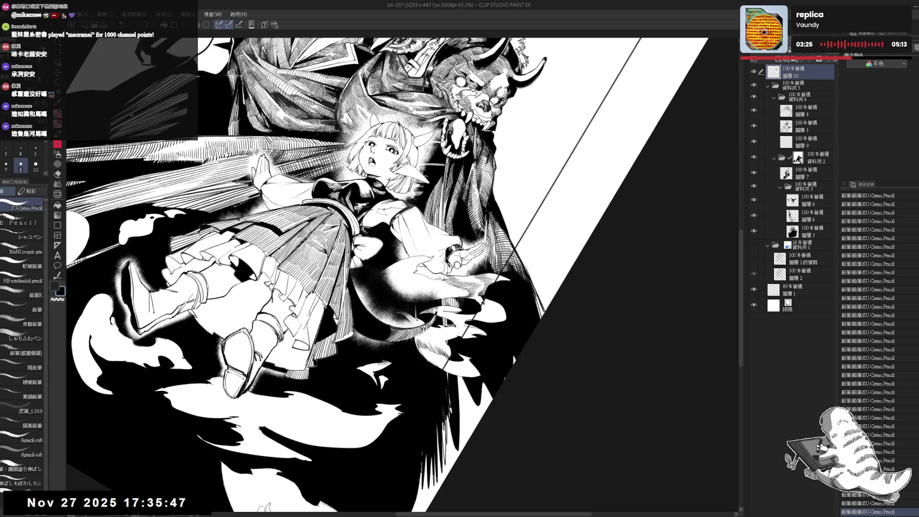
key("ctrl+y")
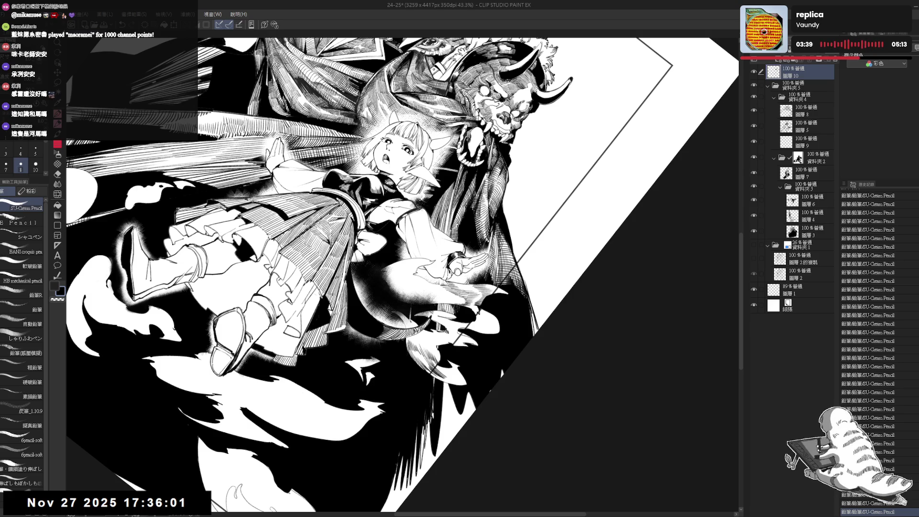
key("minus")
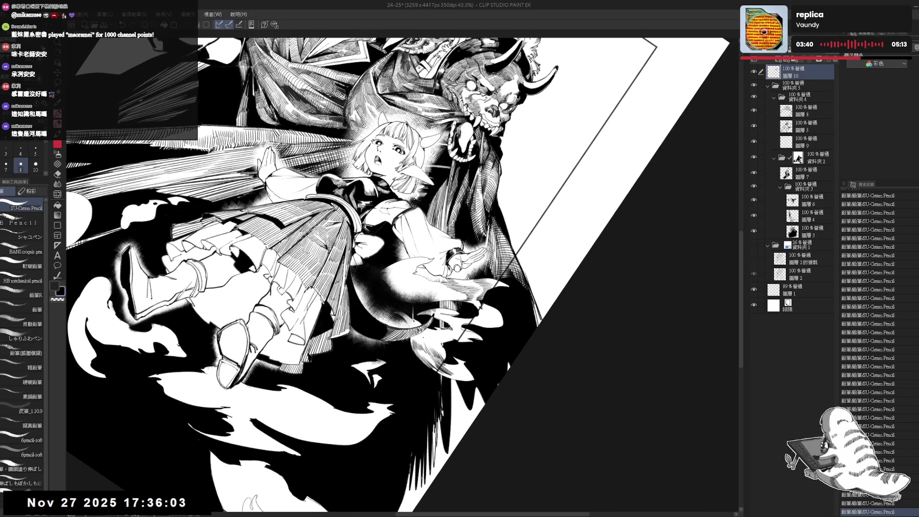
key("ctrl+y")
key("ctrl+y")
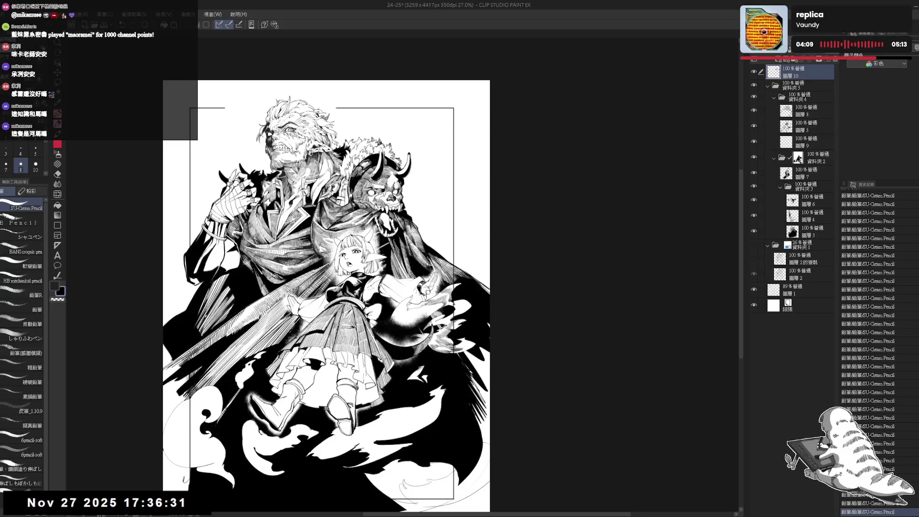
Rotate the view and try small pencil marks near the girl, undoing them.
scroll(388, 283, "up", 1)
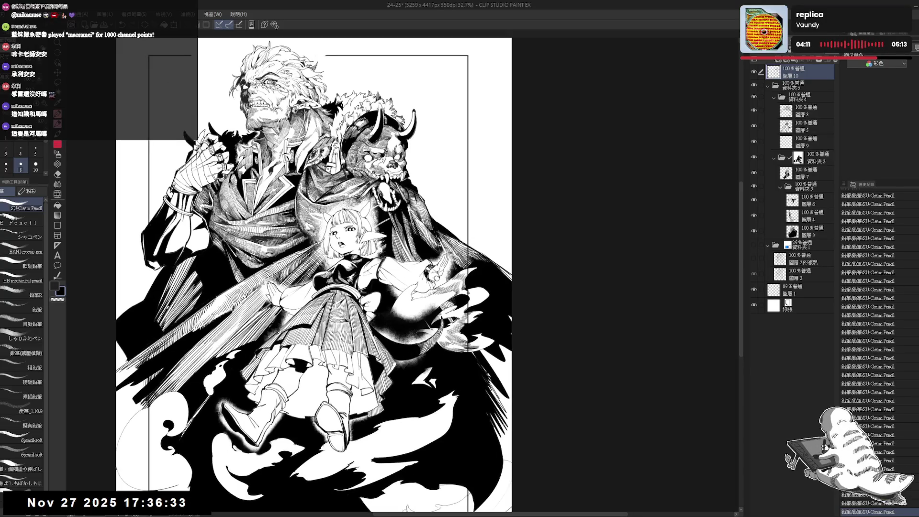
mouse_move(335, 259)
left_mouse_down()
mouse_move(373, 283)
mouse_move(378, 299)
left_mouse_up()
mouse_move(436, 379)
left_mouse_down()
mouse_move(456, 364)
mouse_move(448, 332)
mouse_move(455, 342)
mouse_move(402, 418)
mouse_move(378, 384)
mouse_move(432, 393)
mouse_move(407, 400)
mouse_move(411, 388)
mouse_move(383, 421)
left_mouse_up()
key("r")
key("p")
key("r")
key("p")
key("r")
mouse_move(414, 364)
left_mouse_down()
mouse_move(393, 383)
mouse_move(431, 343)
left_mouse_up()
key("ctrl+z")
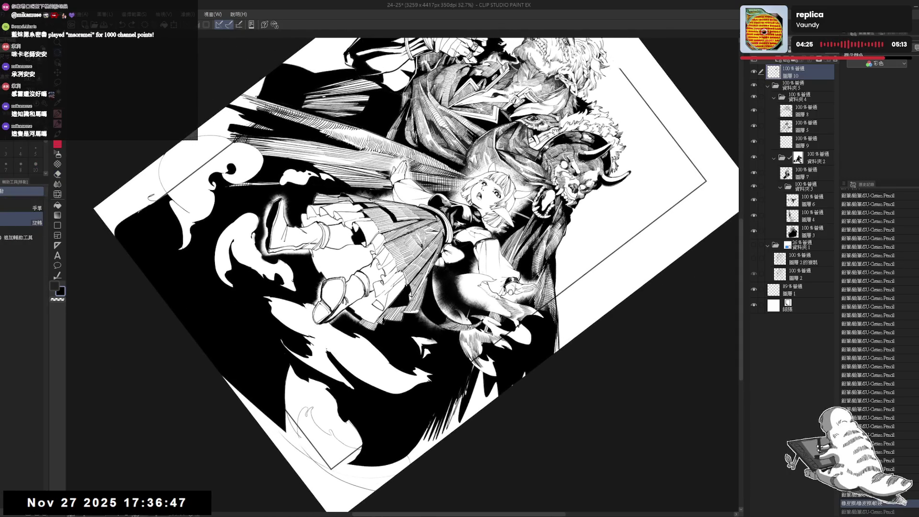
mouse_move(321, 343)
left_mouse_down()
mouse_move(365, 374)
mouse_move(327, 327)
mouse_move(372, 383)
left_mouse_up()
key("ctrl+z")
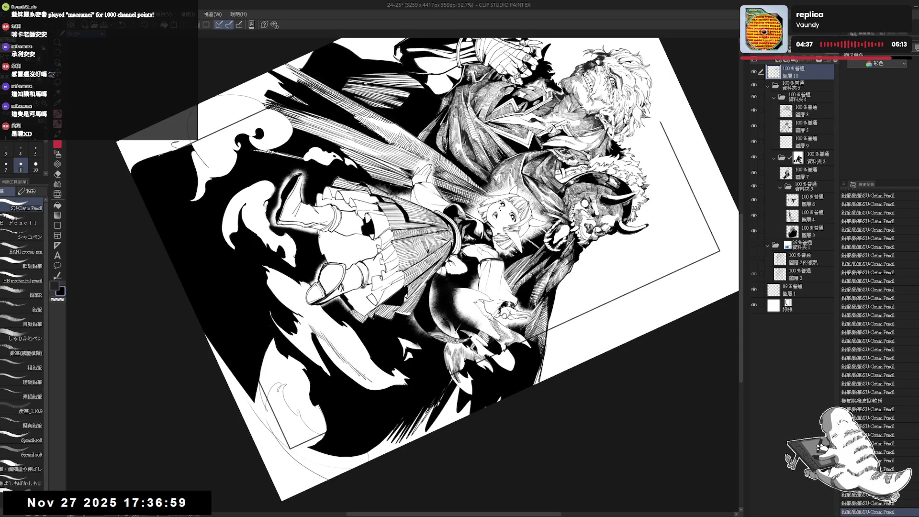
Add a few short pencil strokes near the girl on a counter-clockwise tilted view.
key("ctrl+@")
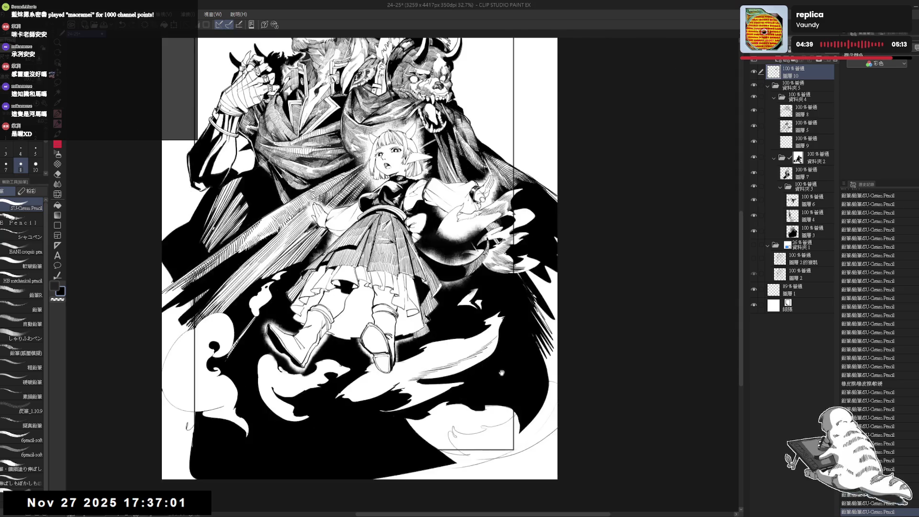
mouse_move(466, 389)
left_mouse_down()
mouse_move(495, 267)
mouse_move(475, 288)
left_mouse_up()
key("p")
key("ctrl+z")
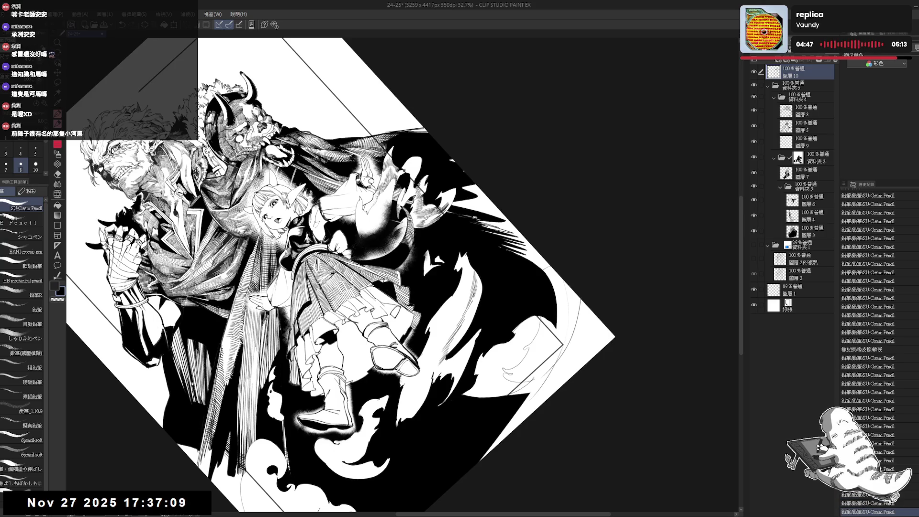
key("minus")
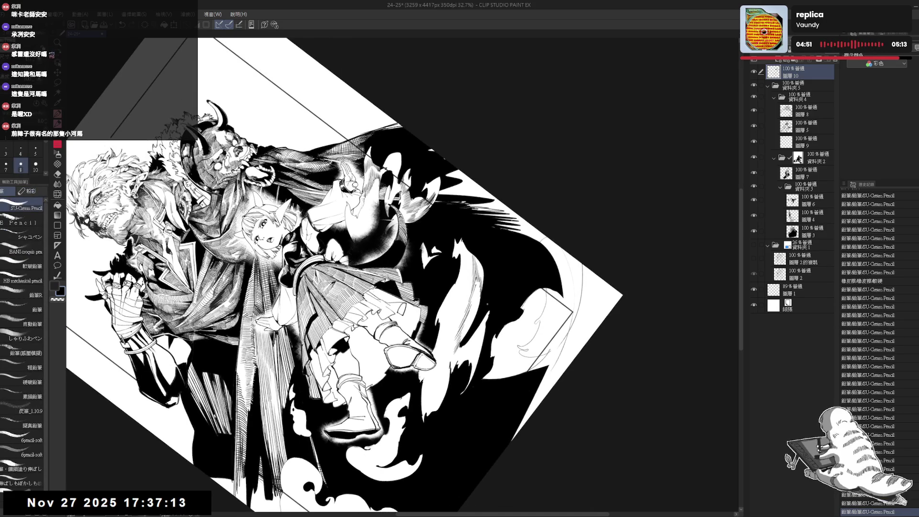
key("minus")
mouse_move(469, 286)
left_mouse_down()
mouse_move(484, 306)
mouse_move(475, 291)
left_mouse_up()
key("minus")
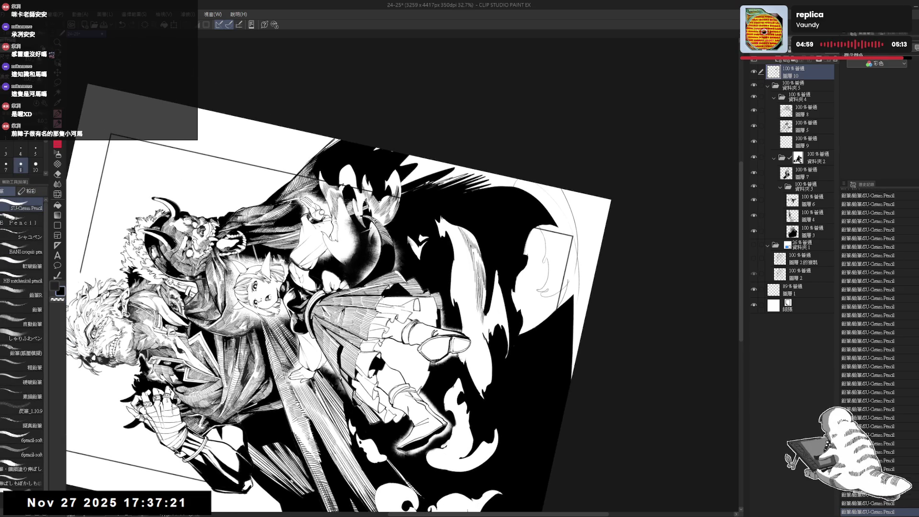
key("ctrl+at")
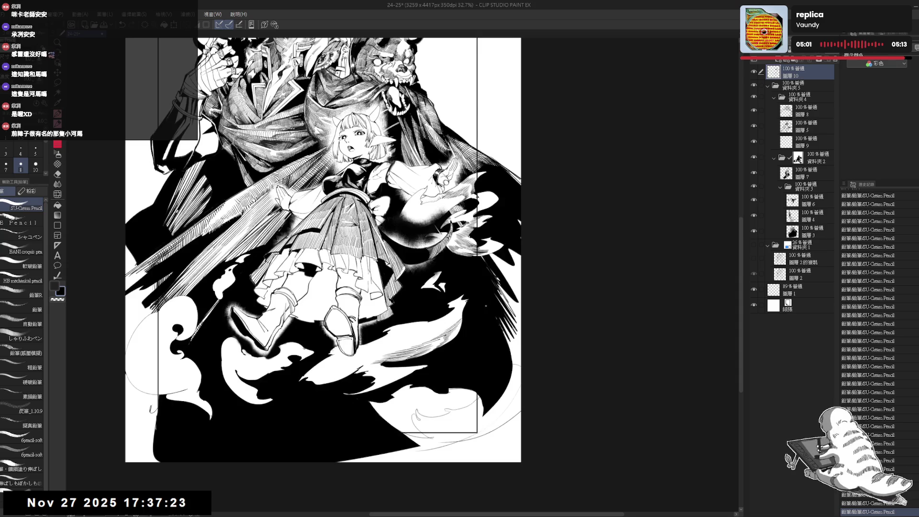
key("ctrl+minus")
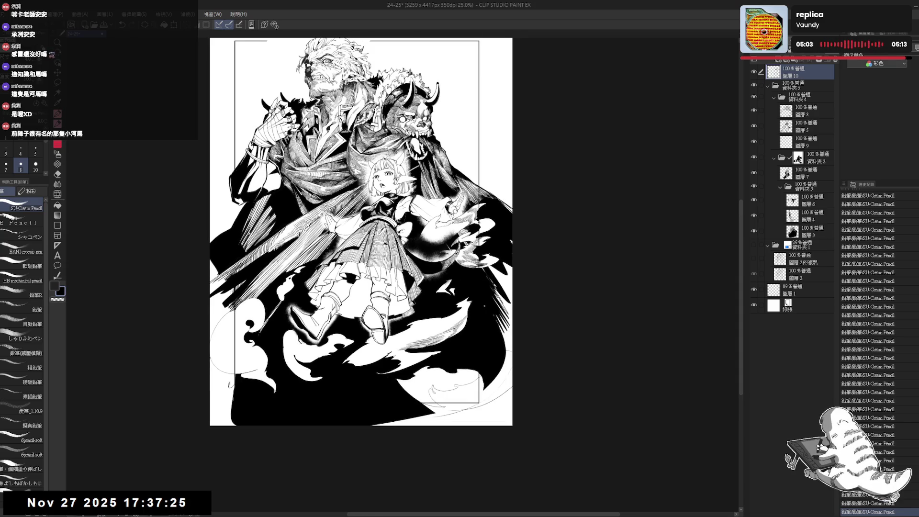
Erase a small pencil spot near the girl and undo a stray stroke.
scroll(482, 300, "up", 1)
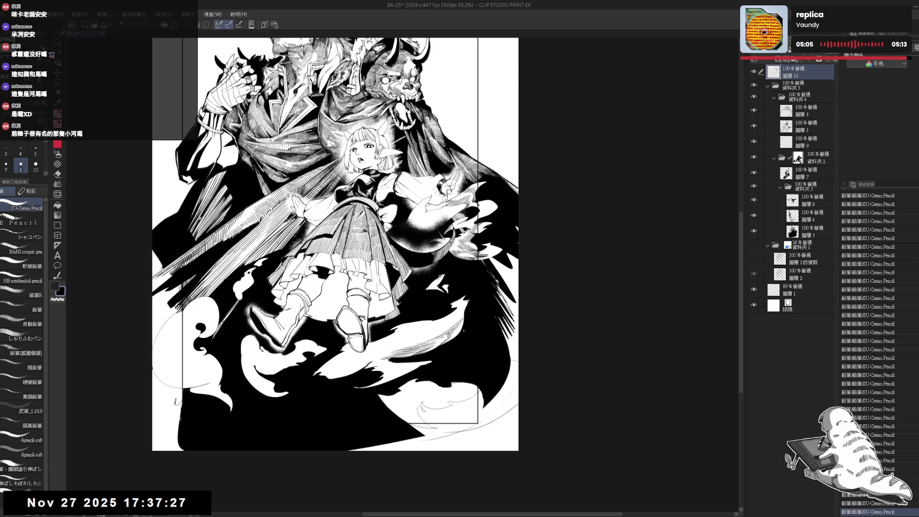
mouse_move(183, 502)
left_mouse_down()
mouse_move(216, 488)
mouse_move(297, 483)
mouse_move(486, 281)
left_mouse_up()
key("e")
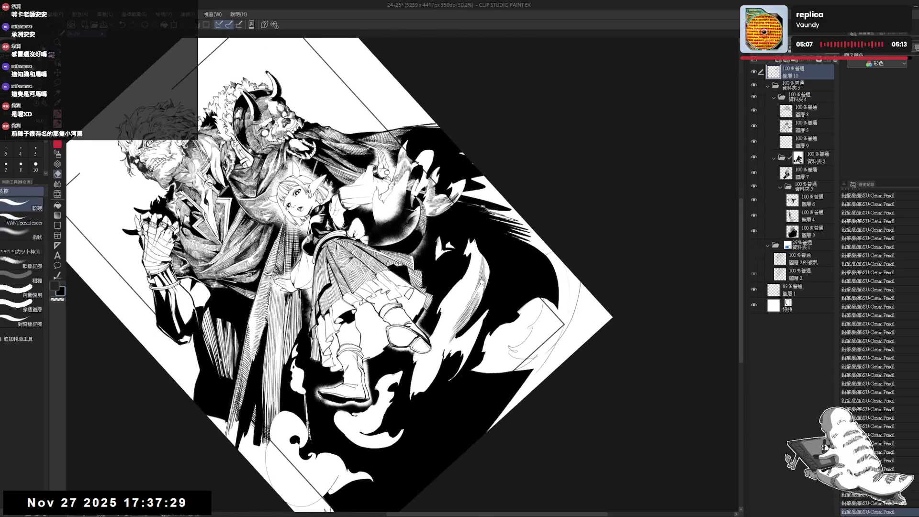
left_click(482, 283)
key("minus")
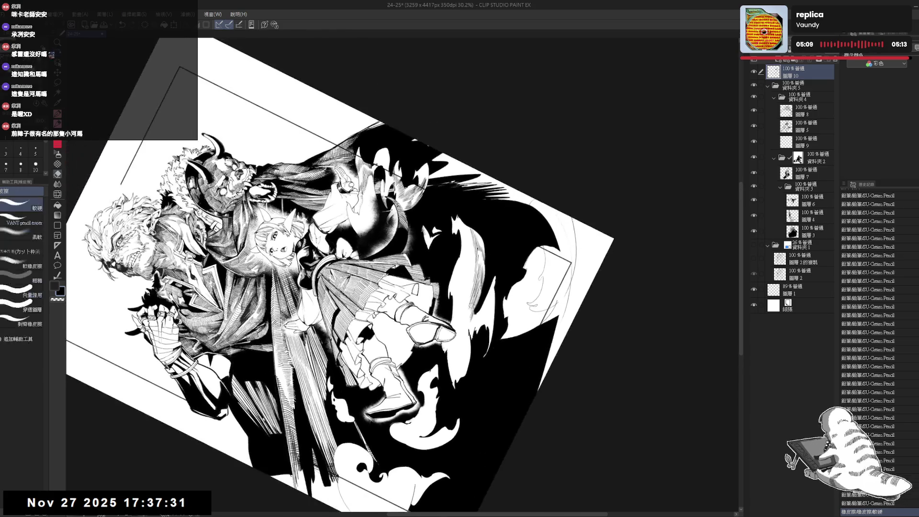
key("p")
key("minus")
key("minus")
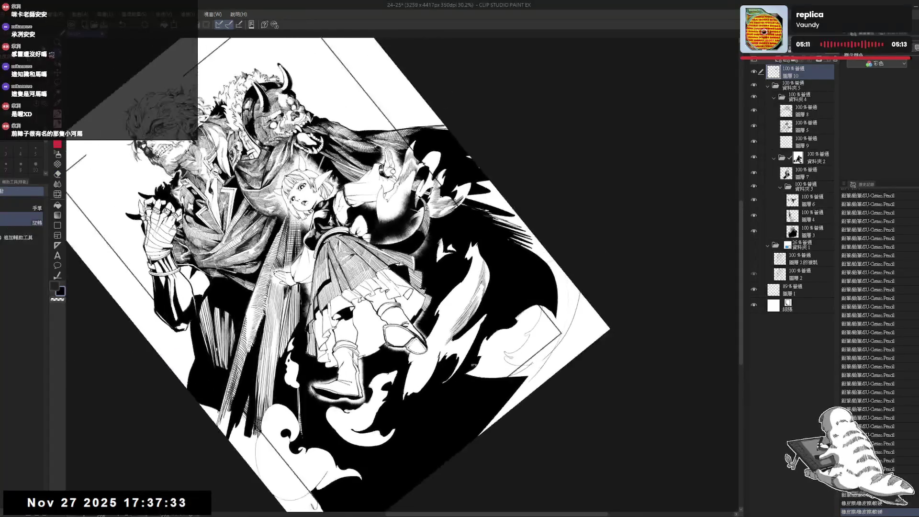
key("ctrl+z")
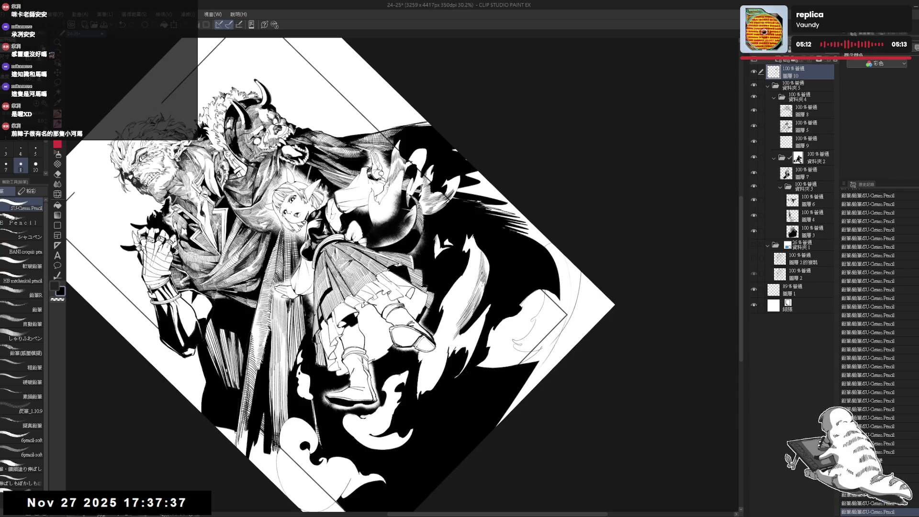
key("ctrl+0")
Try one more pencil stroke, undo it, and fit the upright page to the window.
key("r")
left_click_drag(502, 348, 493, 324)
key("p")
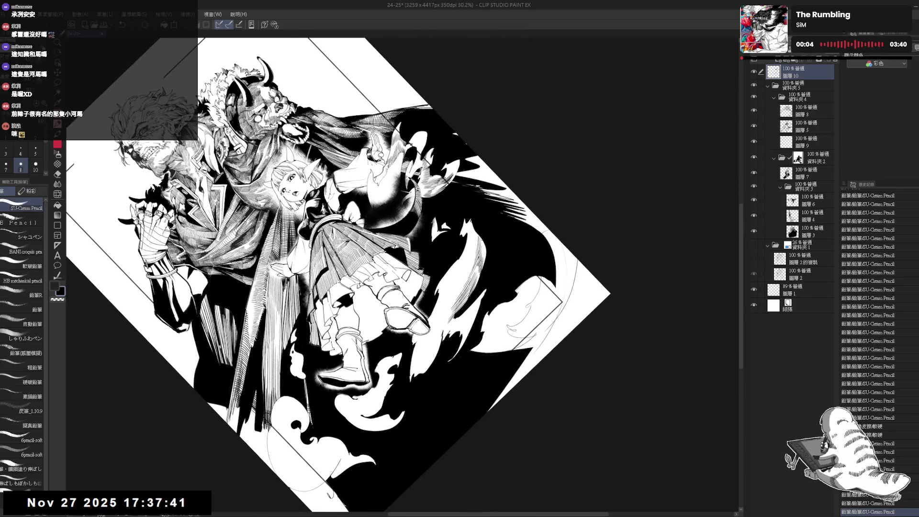
key("ctrl+z")
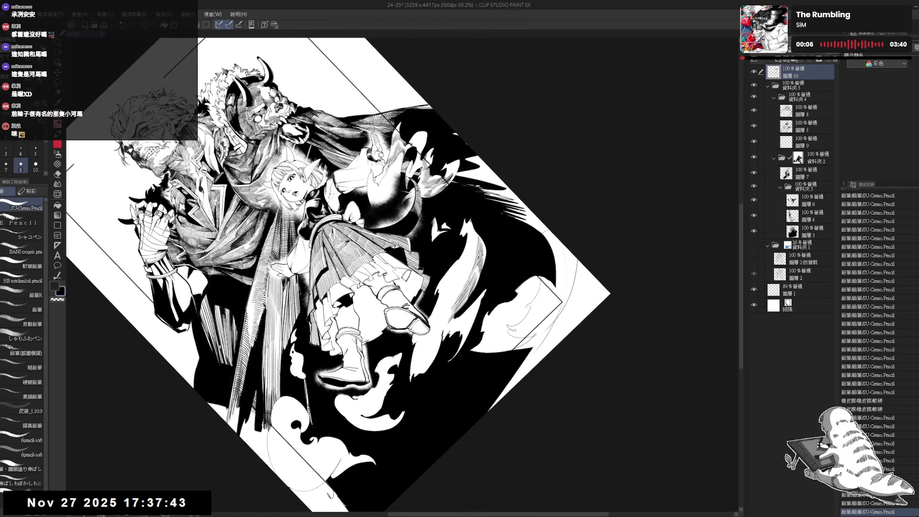
key("ctrl+0")
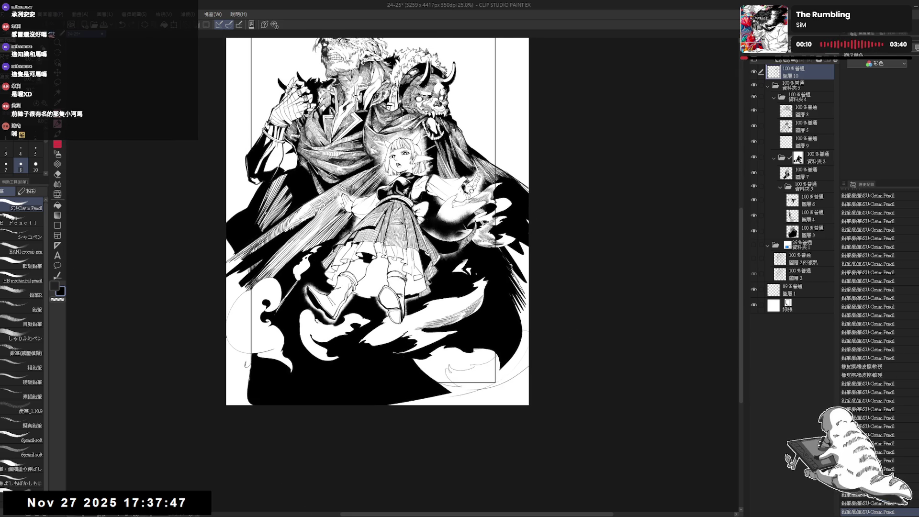
scroll(462, 294, "up", 2)
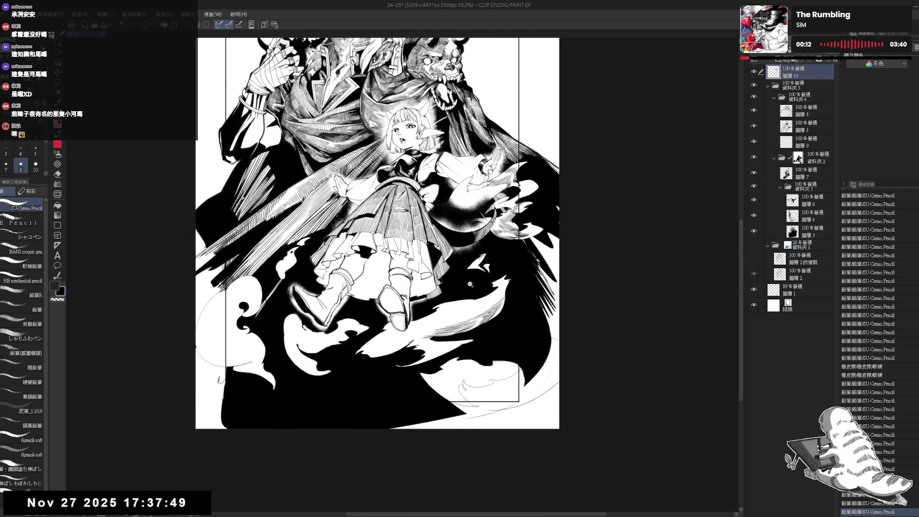
left_click_drag(479, 285, 455, 286)
mouse_move(457, 366)
left_mouse_down()
mouse_move(373, 361)
mouse_move(404, 367)
left_mouse_up()
key("p")
mouse_move(397, 359)
left_mouse_down()
mouse_move(404, 367)
mouse_move(364, 336)
mouse_move(373, 330)
mouse_move(420, 363)
mouse_move(505, 279)
mouse_move(496, 304)
left_mouse_up()
key("e")
key("p")
scroll(383, 247, "down", 3)
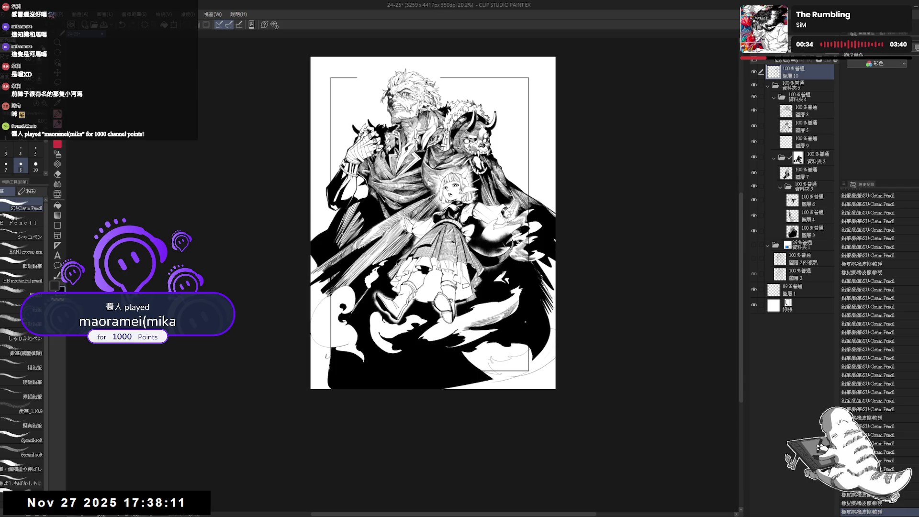
scroll(504, 313, "up", 2)
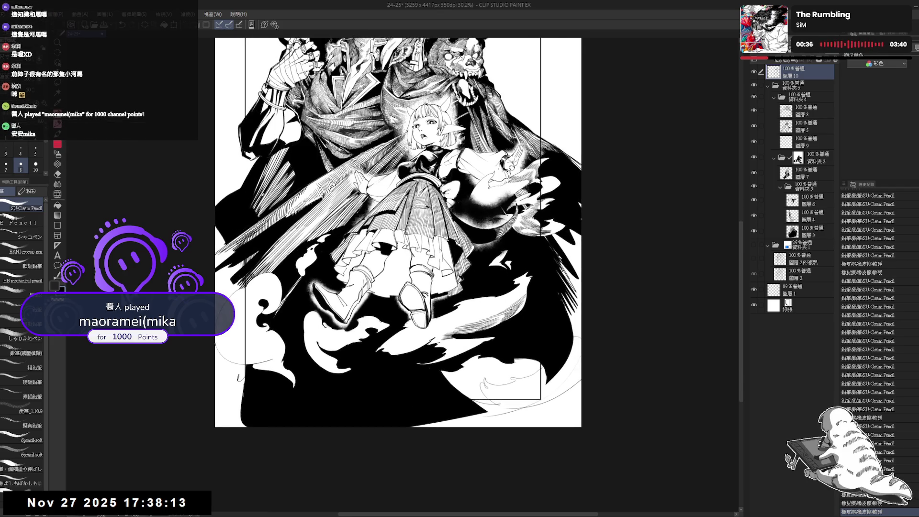
key("e")
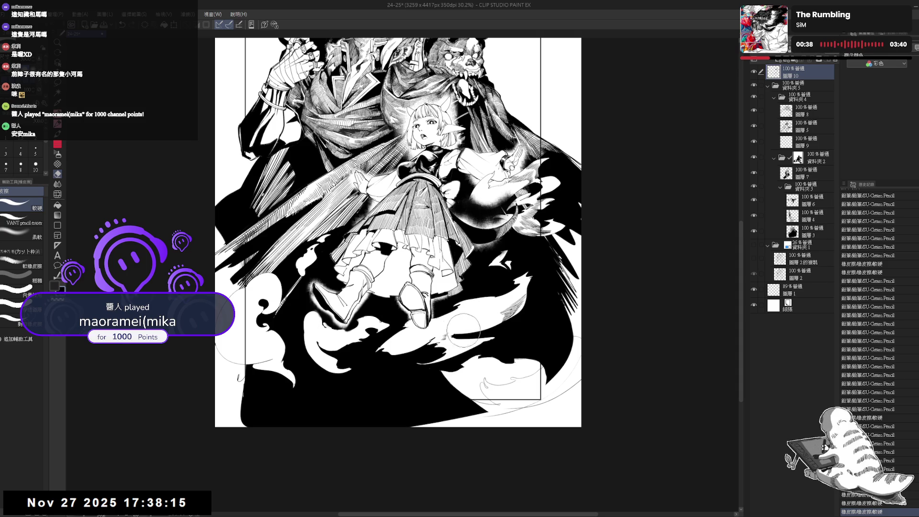
key("p")
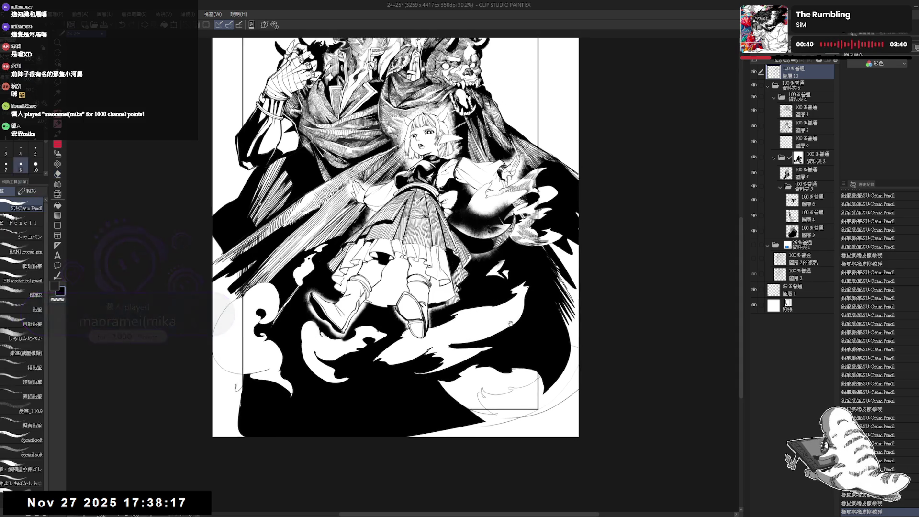
mouse_move(511, 323)
left_mouse_down()
mouse_move(520, 282)
mouse_move(487, 298)
mouse_move(535, 243)
left_mouse_up()
key("e")
key("p")
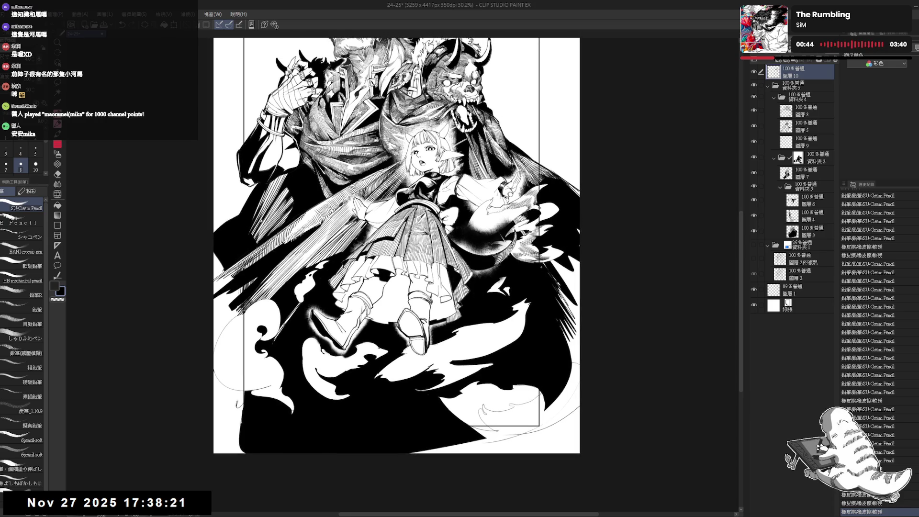
scroll(542, 290, "down", 1)
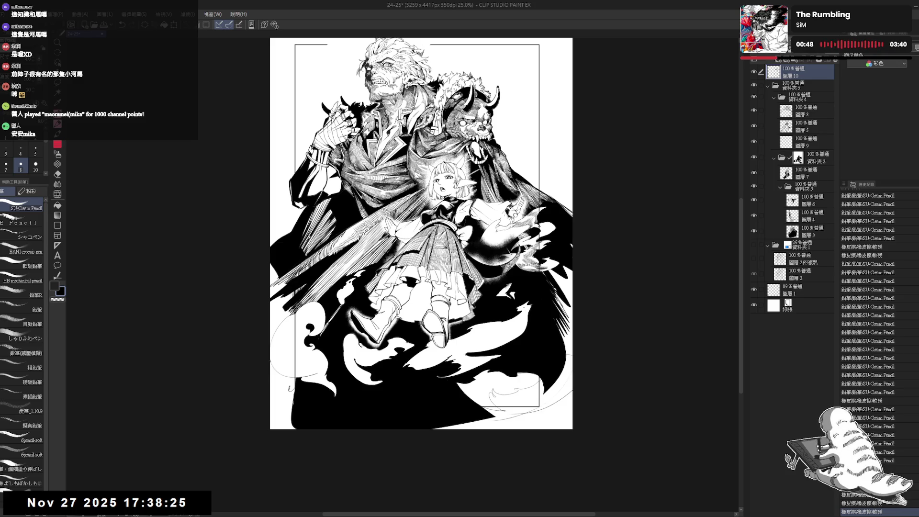
scroll(445, 208, "up", 1)
mouse_move(435, 289)
left_mouse_down()
mouse_move(491, 357)
mouse_move(443, 392)
left_mouse_up()
Hatch the cloak's lower shadow with rows of short pencil strokes.
key("e")
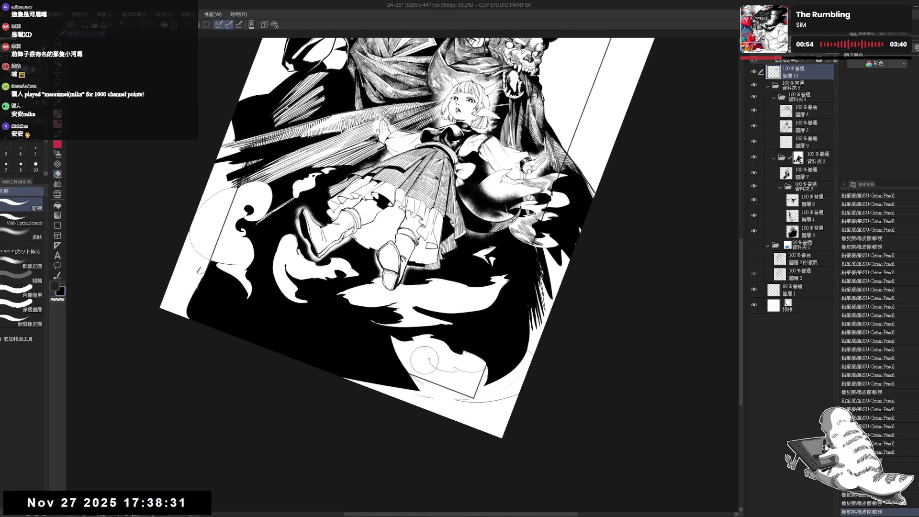
mouse_move(417, 365)
left_mouse_down()
mouse_move(411, 358)
mouse_move(462, 390)
mouse_move(447, 365)
left_mouse_up()
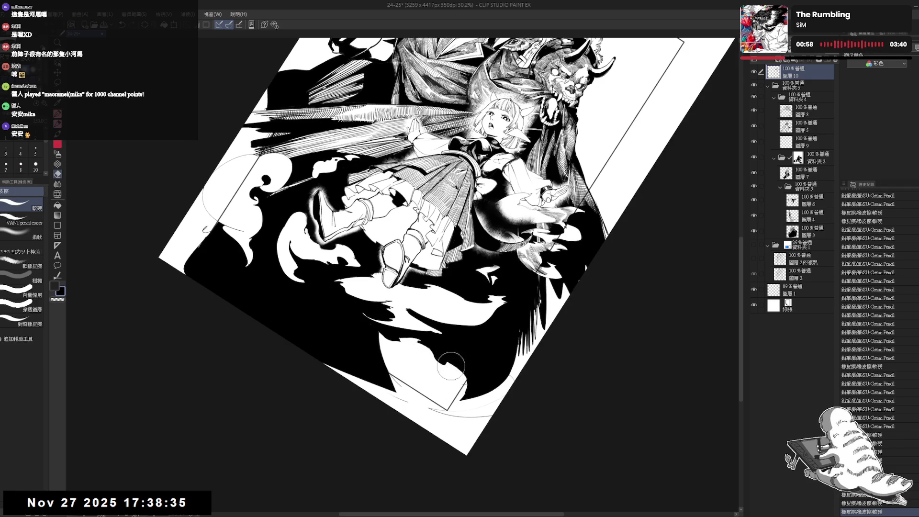
key("p")
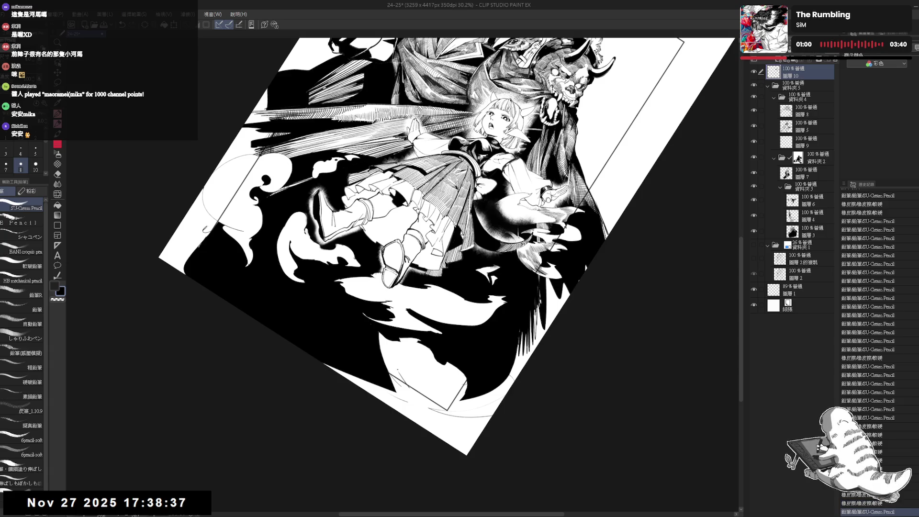
mouse_move(391, 370)
left_mouse_down()
mouse_move(420, 384)
mouse_move(407, 394)
left_mouse_up()
key("asciicircum")
left_click_drag(398, 378, 408, 395)
left_click_drag(400, 379, 411, 395)
left_click_drag(398, 374, 412, 392)
left_click_drag(403, 378, 412, 395)
left_click_drag(402, 382, 414, 398)
left_click_drag(404, 383, 416, 399)
Build up deeper hatching in the cloak's shadow and enlarge the pencil to size 10.
key("asciicircum")
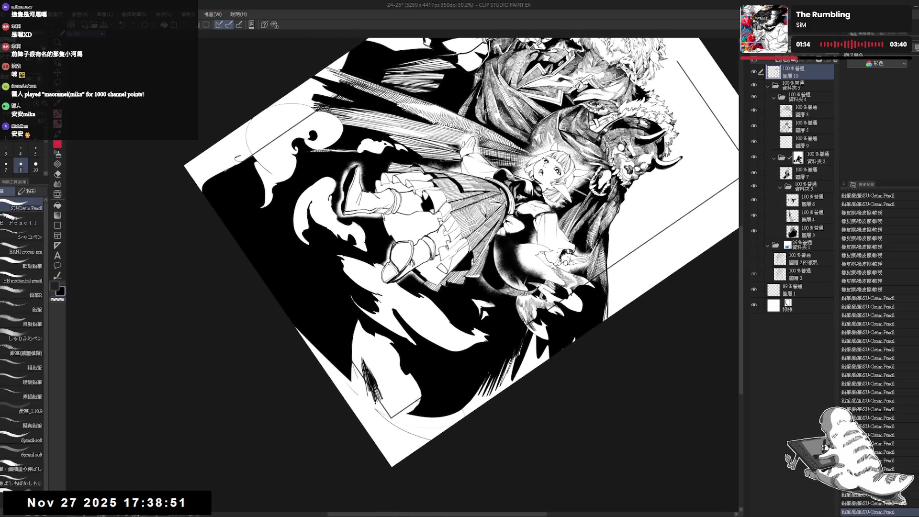
left_click_drag(365, 375, 394, 424)
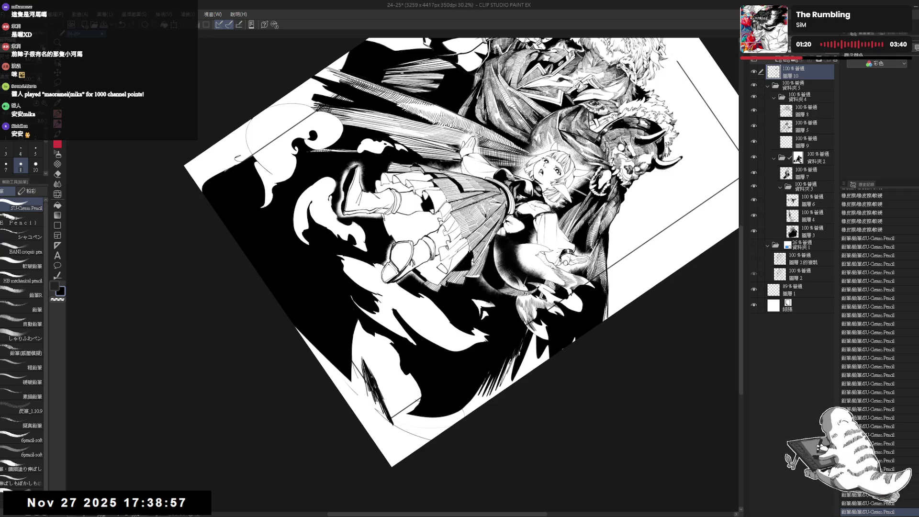
left_click_drag(379, 393, 389, 416)
left_click_drag(384, 399, 395, 425)
left_click_drag(378, 377, 390, 412)
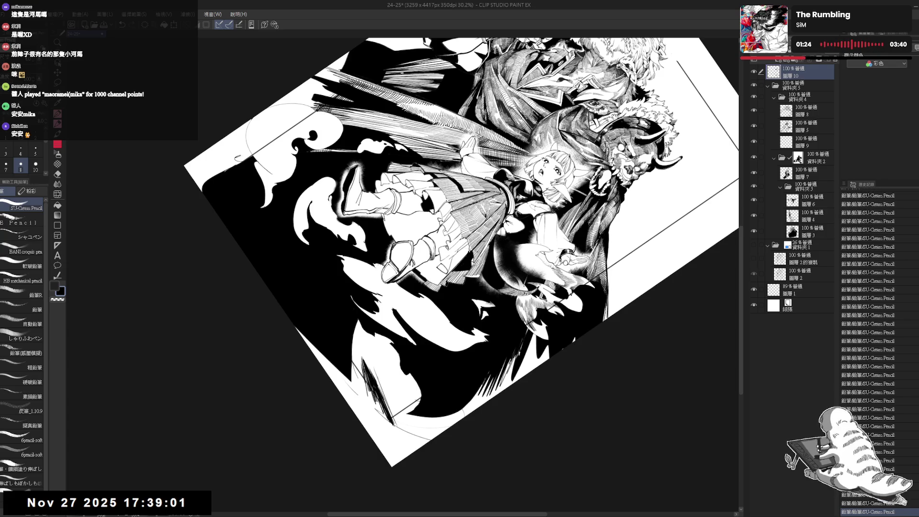
mouse_move(379, 380)
left_mouse_down()
mouse_move(399, 424)
mouse_move(578, 364)
mouse_move(550, 158)
left_mouse_up()
key("bracketright")
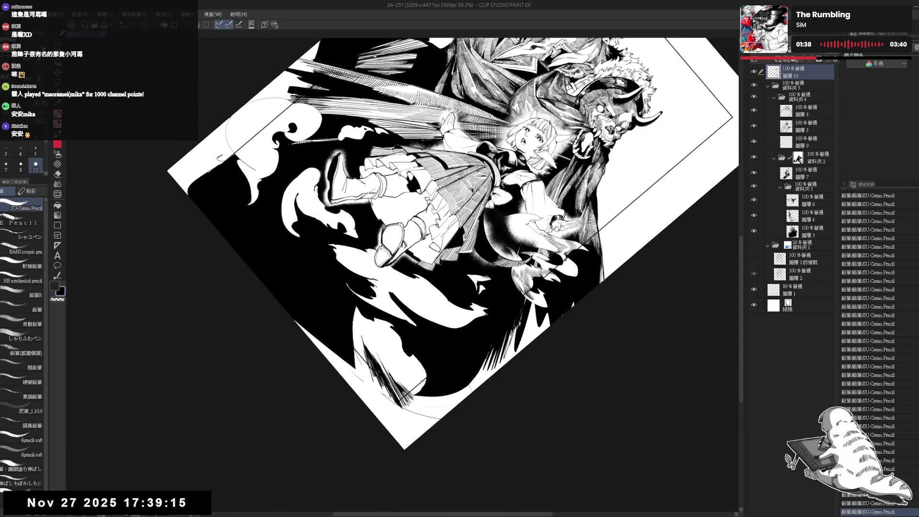
Straighten the view and centre the whole page.
key("e")
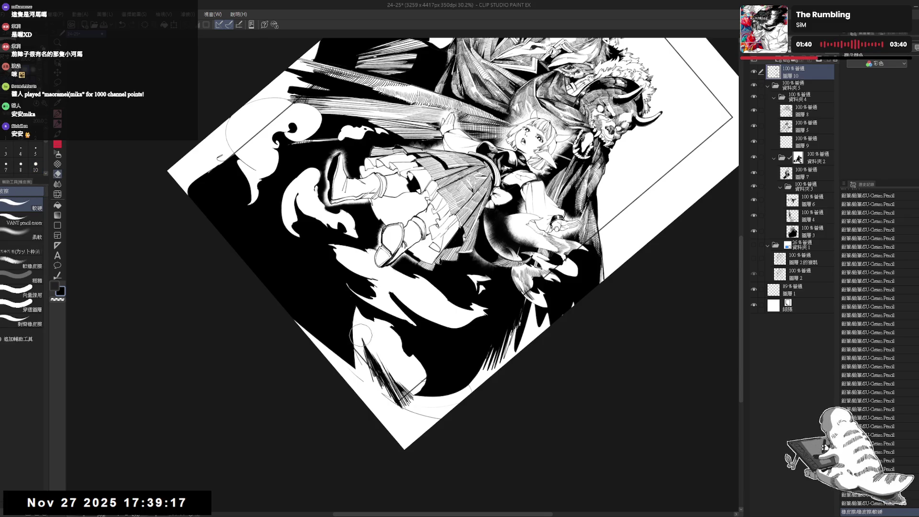
key("p")
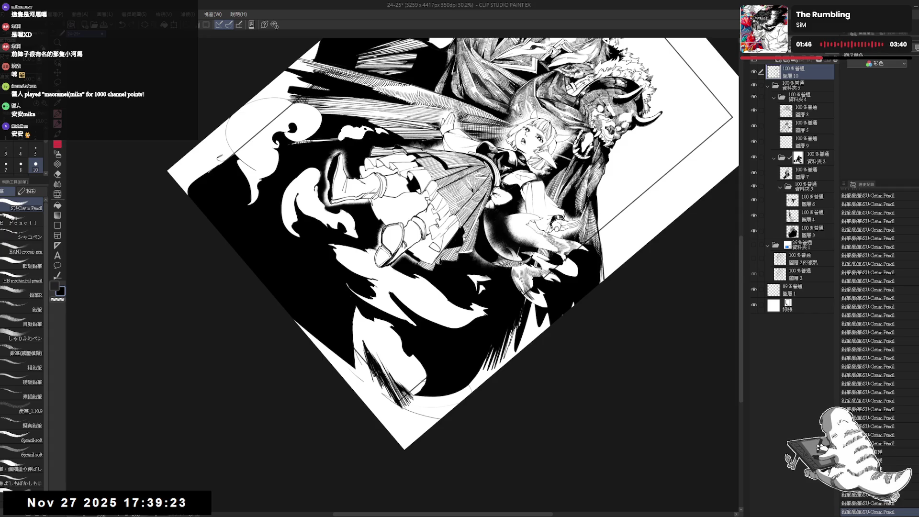
key("ctrl+@")
scroll(364, 215, "down", 2)
left_click_drag(418, 300, 426, 308)
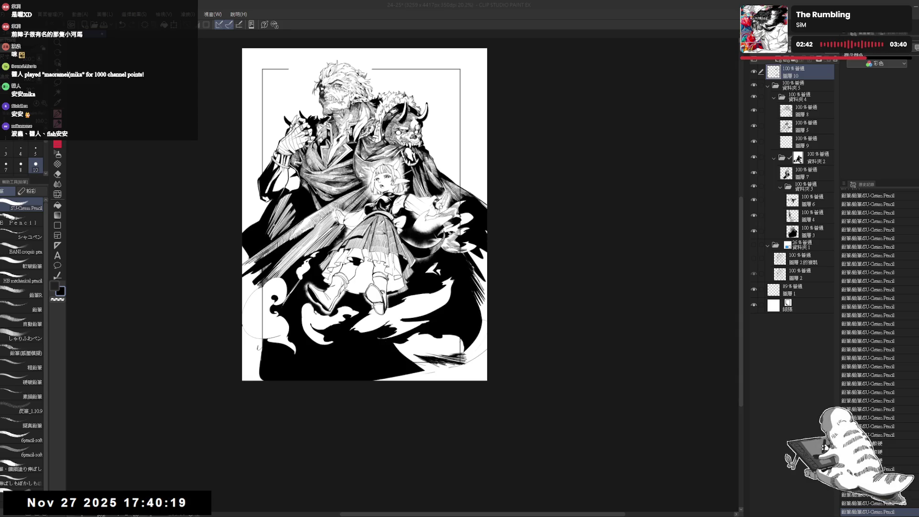
Erase stray marks at the cloak's lower-right edge.
scroll(304, 76, "up", 3)
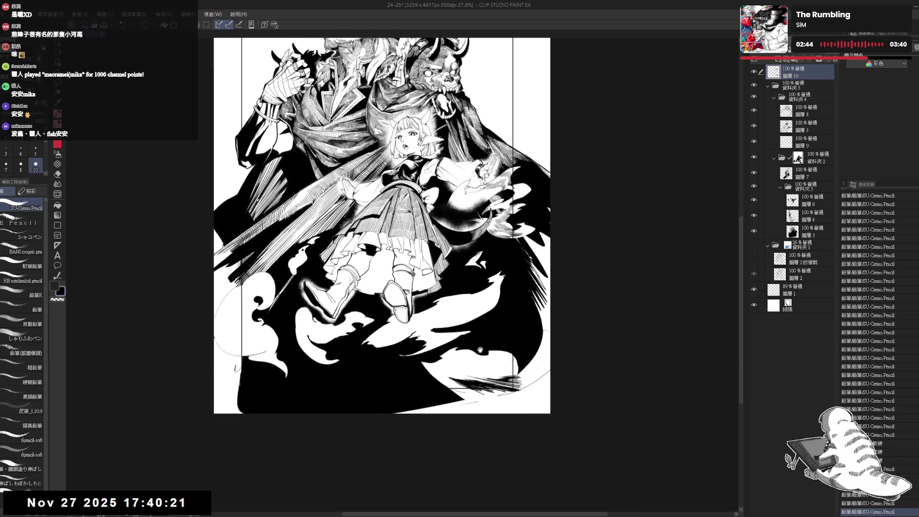
key("e")
mouse_move(419, 383)
left_mouse_down()
mouse_move(443, 411)
mouse_move(416, 383)
left_mouse_up()
key("ctrl+0")
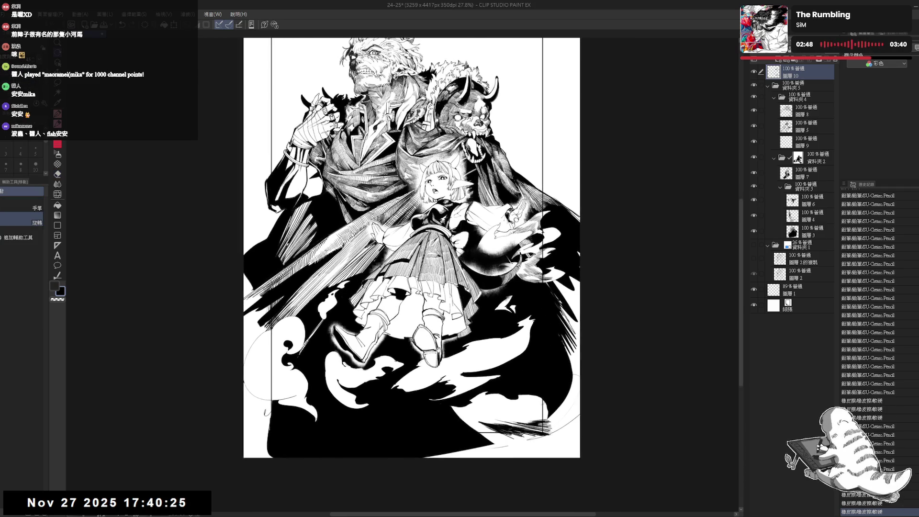
mouse_move(296, 384)
left_mouse_down()
mouse_move(305, 396)
mouse_move(416, 418)
mouse_move(526, 267)
mouse_move(479, 266)
left_mouse_up()
Dab eight small pencil marks along the cloak's lower edge.
key("p")
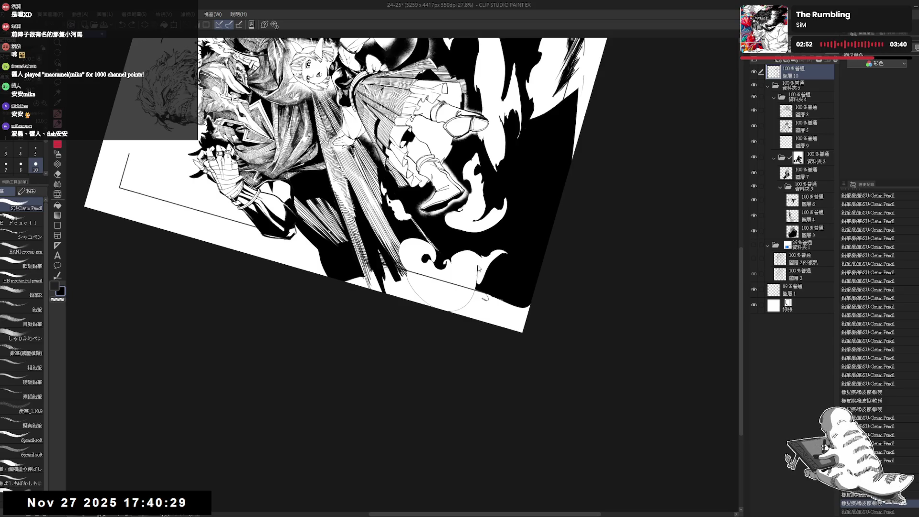
left_click(443, 289)
left_click(443, 289)
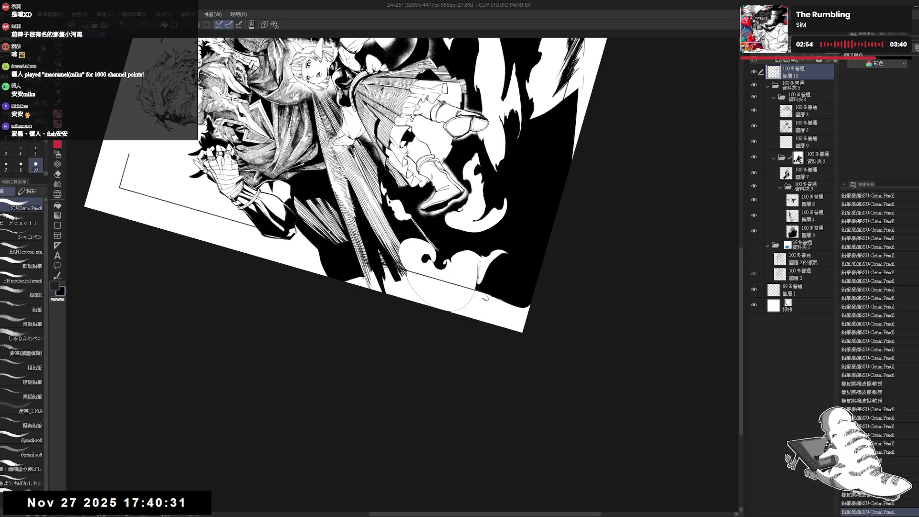
left_click(443, 289)
left_click(443, 289)
left_click(443, 289)
left_click(443, 289)
left_click(443, 288)
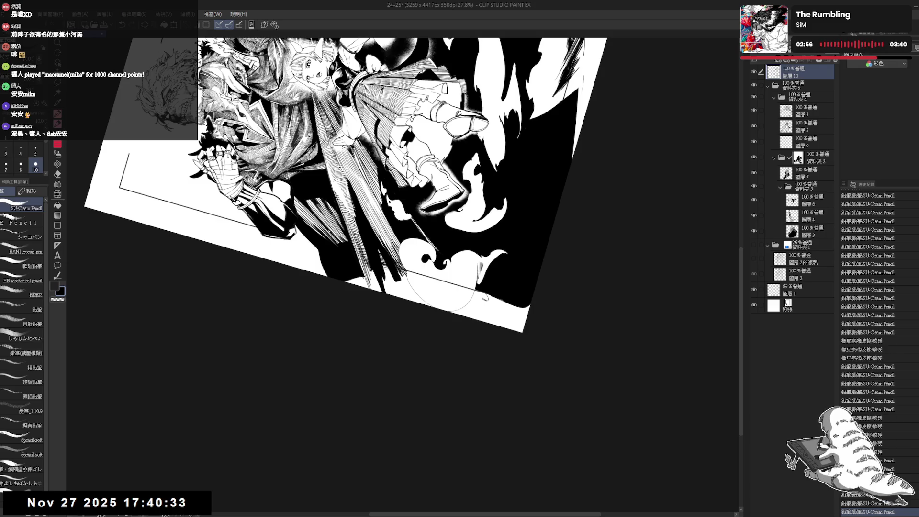
left_click(443, 289)
left_click(442, 289)
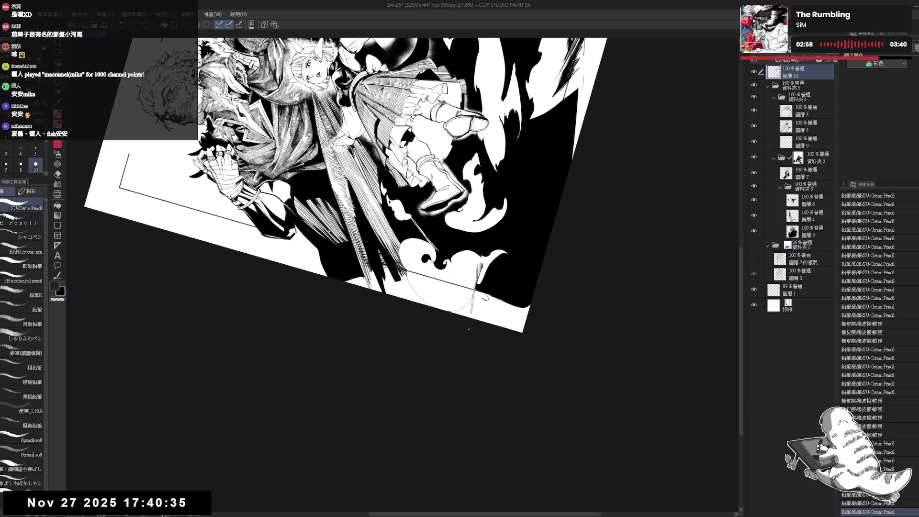
Return the page upright, fit it to the window and nudge it into view.
left_click_drag(443, 288, 412, 335)
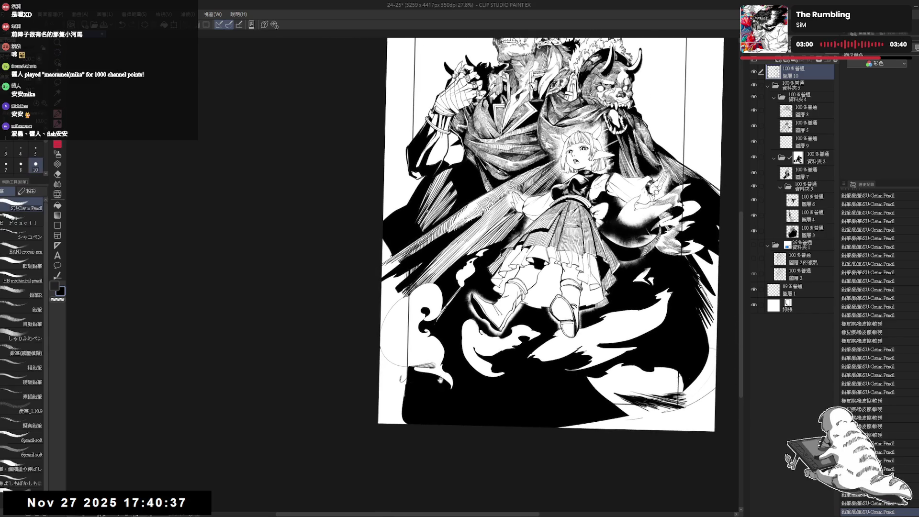
mouse_move(458, 400)
left_mouse_down()
mouse_move(407, 374)
mouse_move(415, 360)
left_mouse_up()
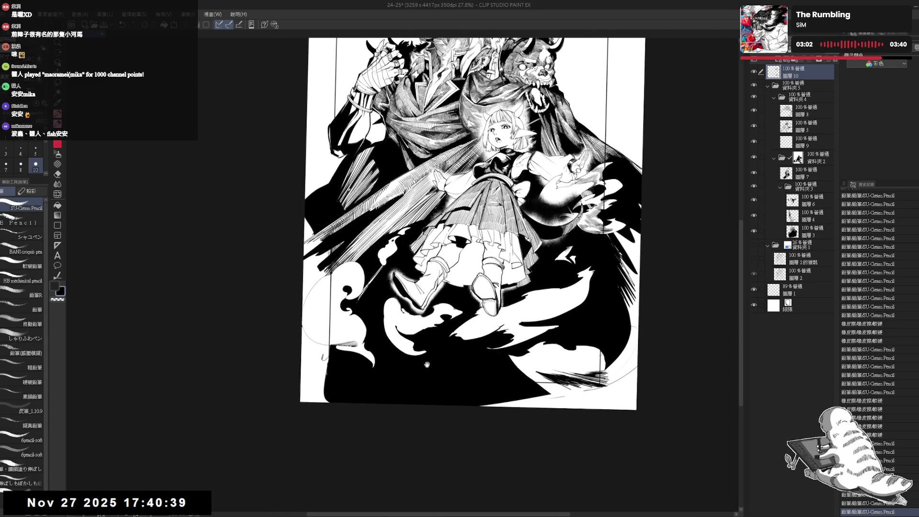
mouse_move(470, 372)
left_mouse_down()
mouse_move(431, 362)
mouse_move(463, 414)
mouse_move(493, 373)
left_mouse_up()
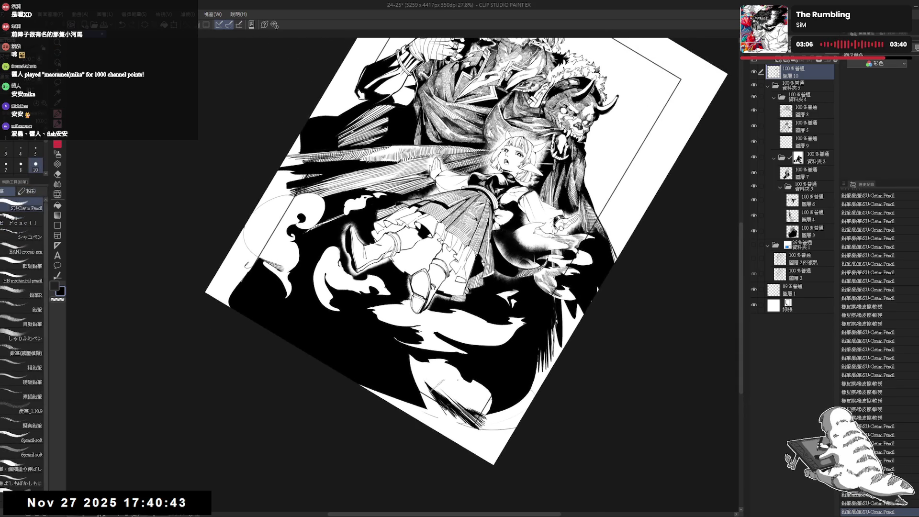
key("ctrl+0")
scroll(504, 244, "down", 1)
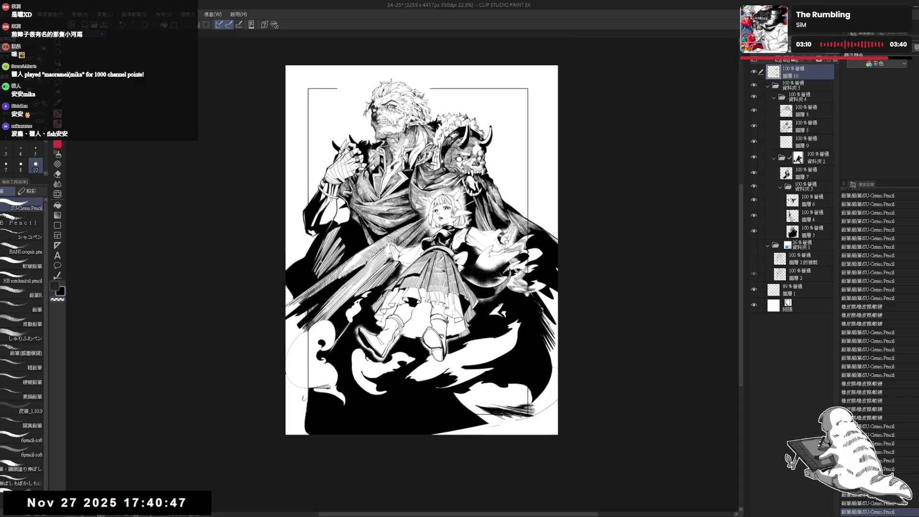
left_click_drag(494, 302, 509, 309)
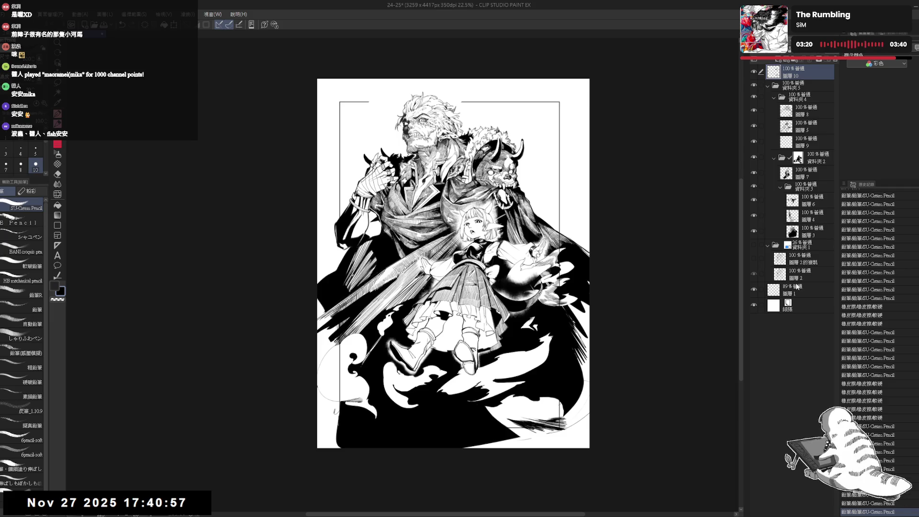
Select 圖層 1 and raise its opacity to 100%.
left_click(797, 274)
left_click(796, 295)
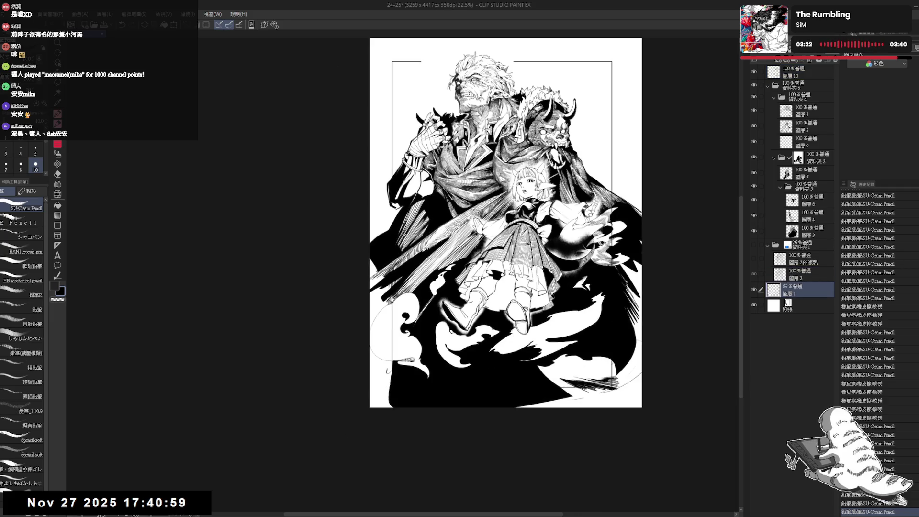
left_click(836, 61)
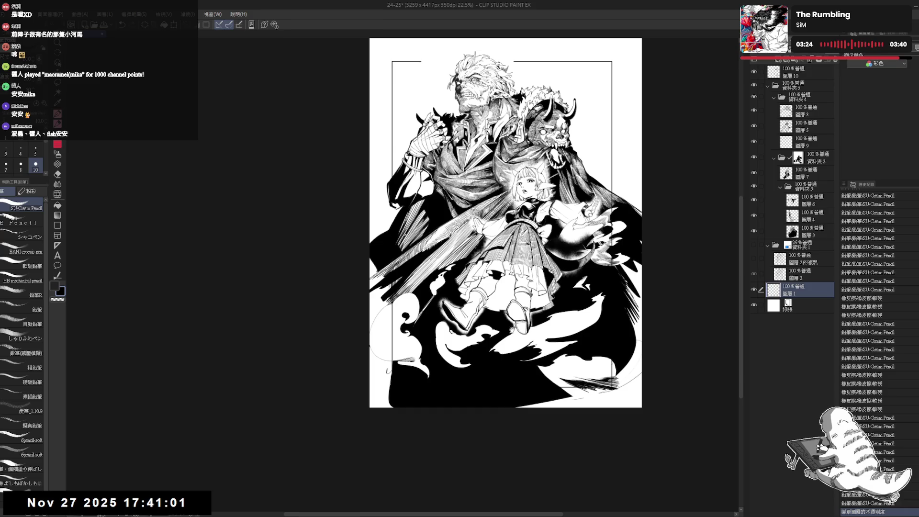
scroll(381, 327, "up", 2)
Erase the faint pencil lines at the page's left edge and in the dark lower-right area.
key("e")
mouse_move(397, 298)
left_mouse_down()
mouse_move(390, 293)
mouse_move(388, 375)
left_mouse_up()
scroll(393, 325, "up", 1)
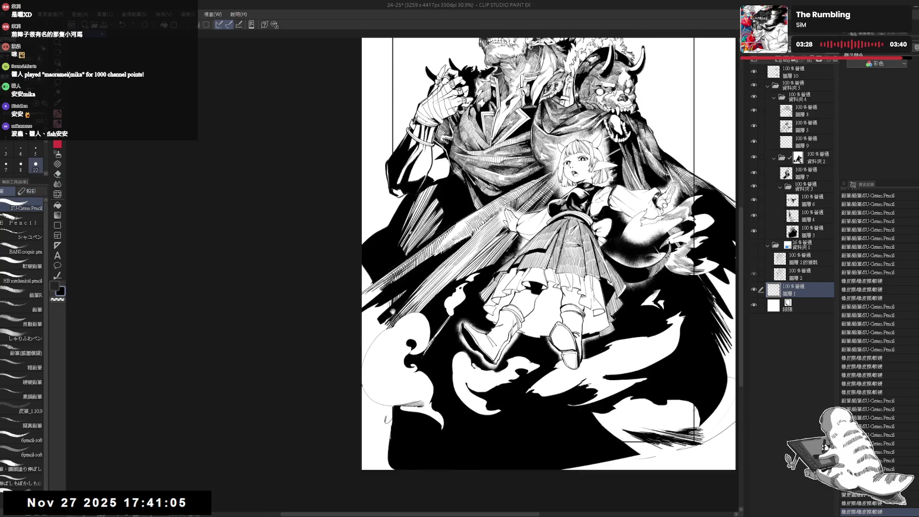
mouse_move(392, 315)
left_mouse_down()
mouse_move(364, 326)
mouse_move(263, 328)
left_mouse_up()
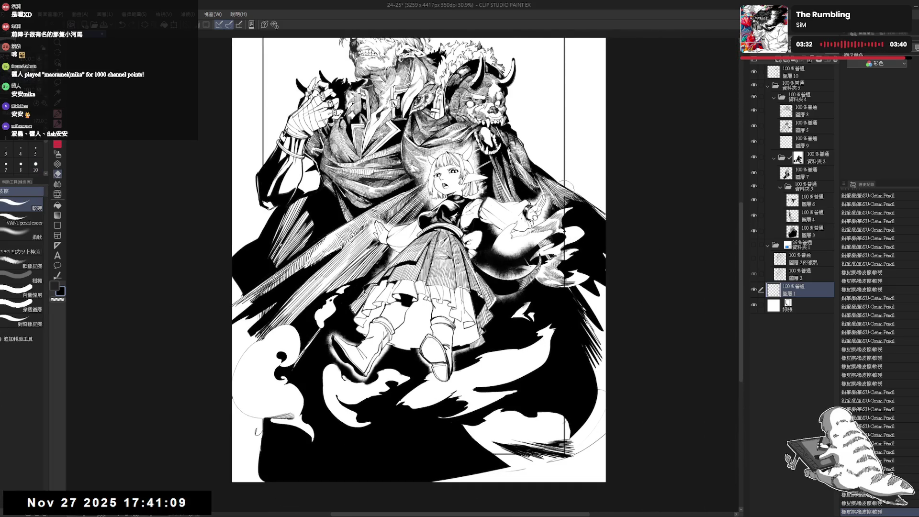
mouse_move(565, 402)
left_mouse_down()
mouse_move(564, 479)
mouse_move(558, 460)
left_mouse_up()
left_click_drag(492, 456, 507, 462)
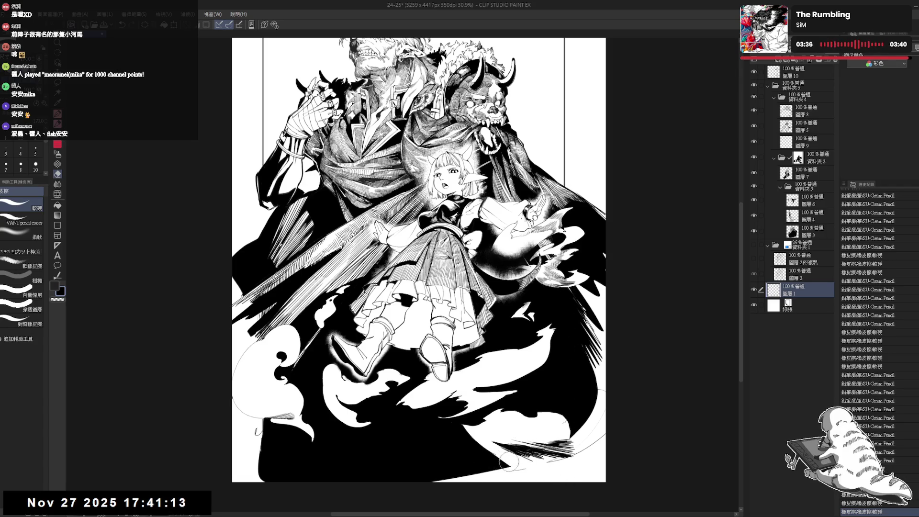
key("p")
scroll(525, 396, "down", 1)
Reset the tilted view rotation, zoom out to 22.5% and centre the page.
scroll(476, 274, "down", 1)
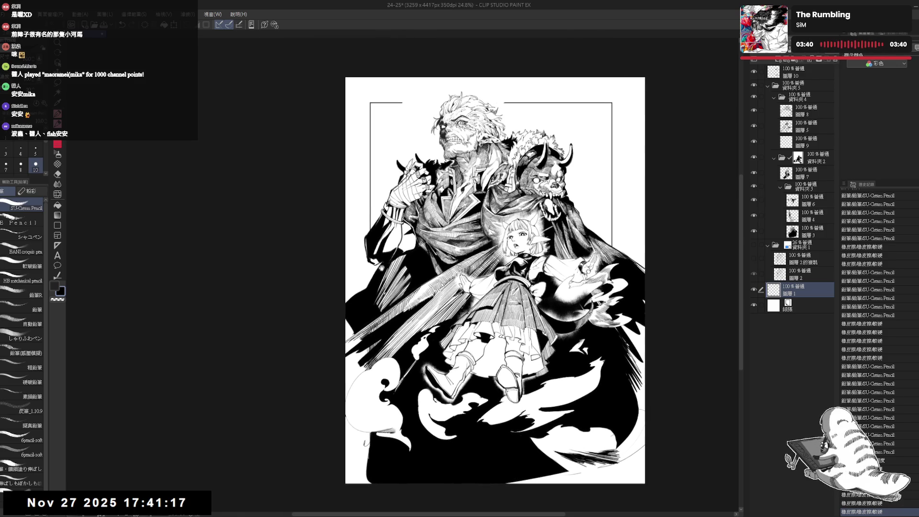
scroll(374, 251, "up", 2)
key("r")
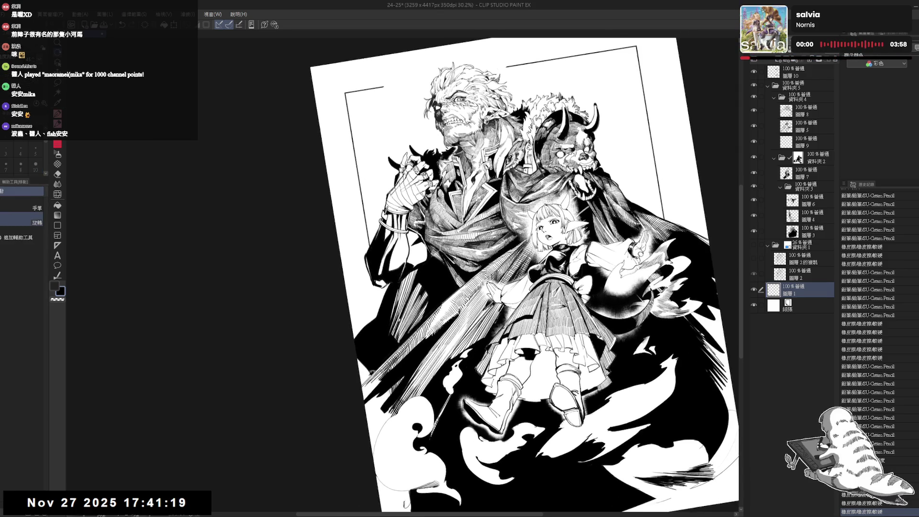
mouse_move(372, 264)
left_mouse_down()
mouse_move(386, 374)
mouse_move(375, 275)
left_mouse_up()
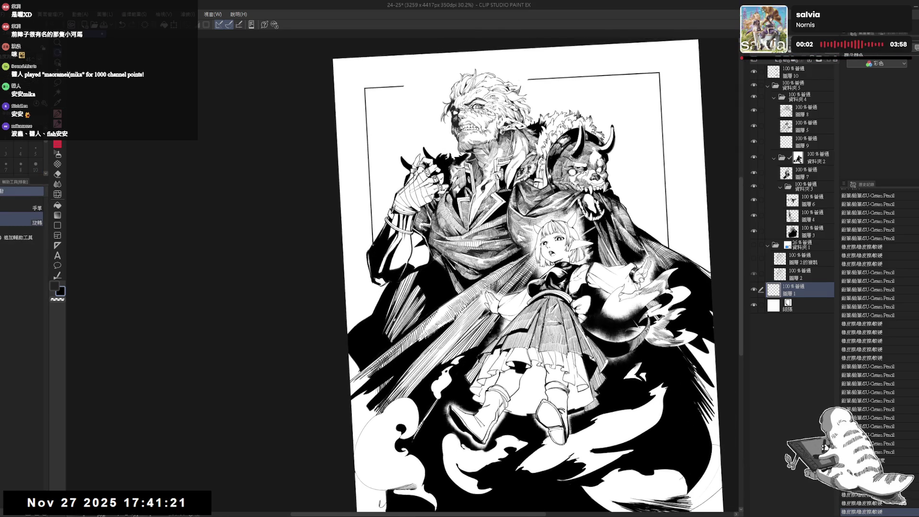
key("ctrl+0")
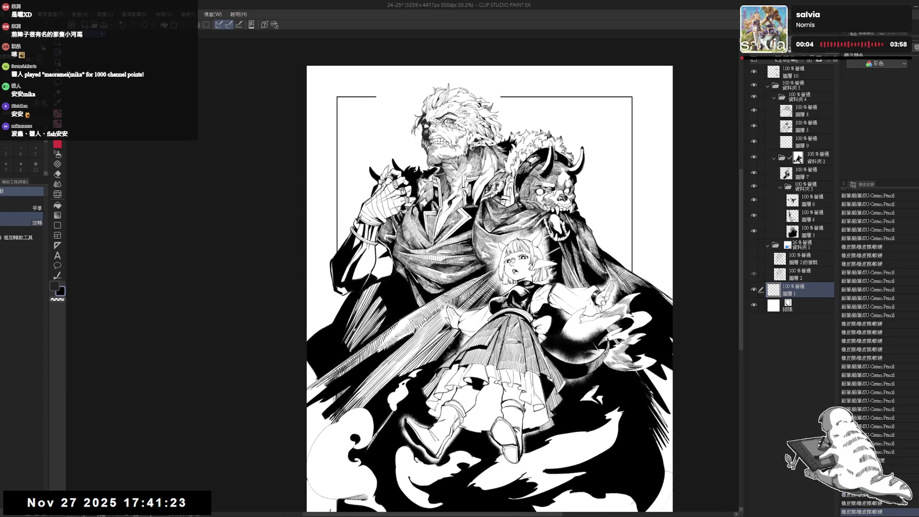
scroll(521, 259, "down", 2)
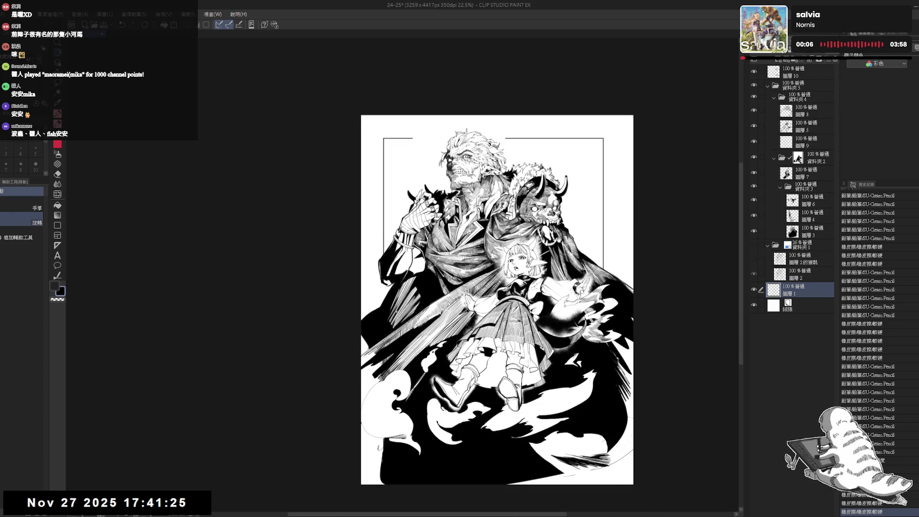
left_click_drag(587, 251, 520, 228)
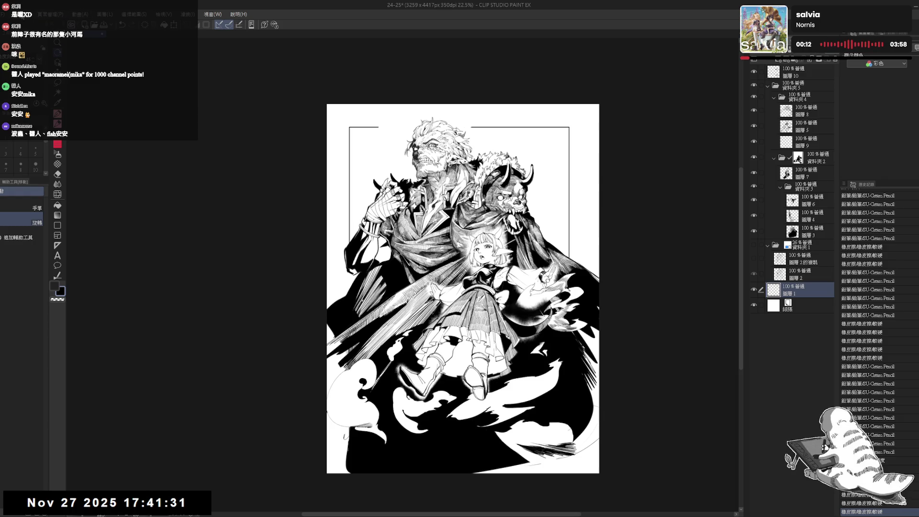
Pull the canvas boundary's left, right and bottom edges inward with Ctrl+T.
key("ctrl+t")
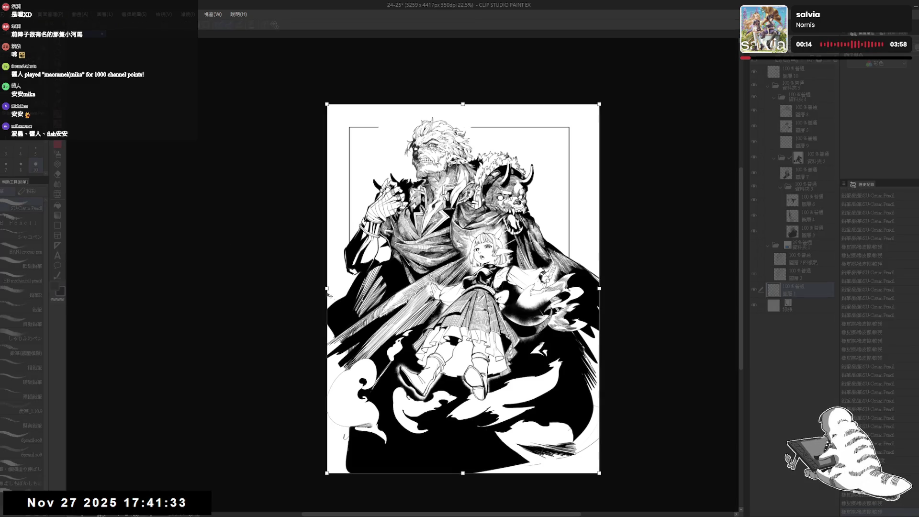
left_click_drag(339, 290, 349, 289)
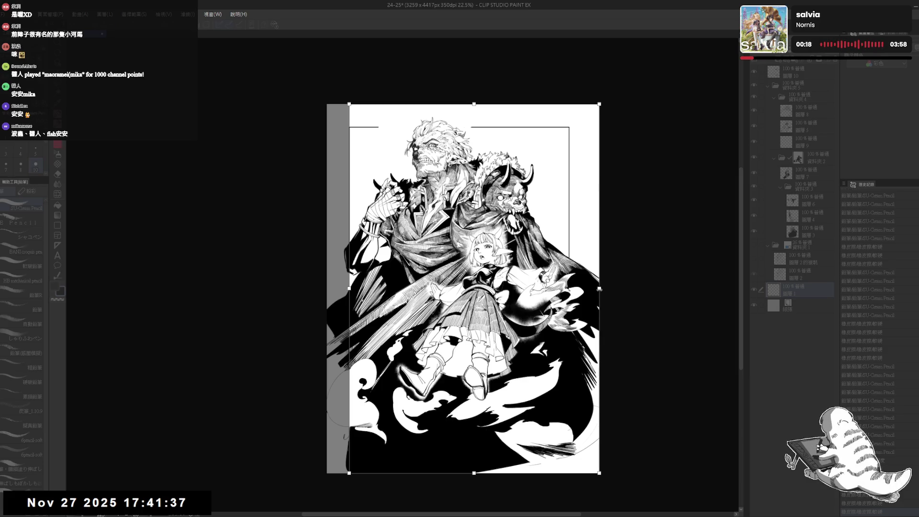
left_click_drag(599, 289, 570, 289)
scroll(561, 185, "up", 2)
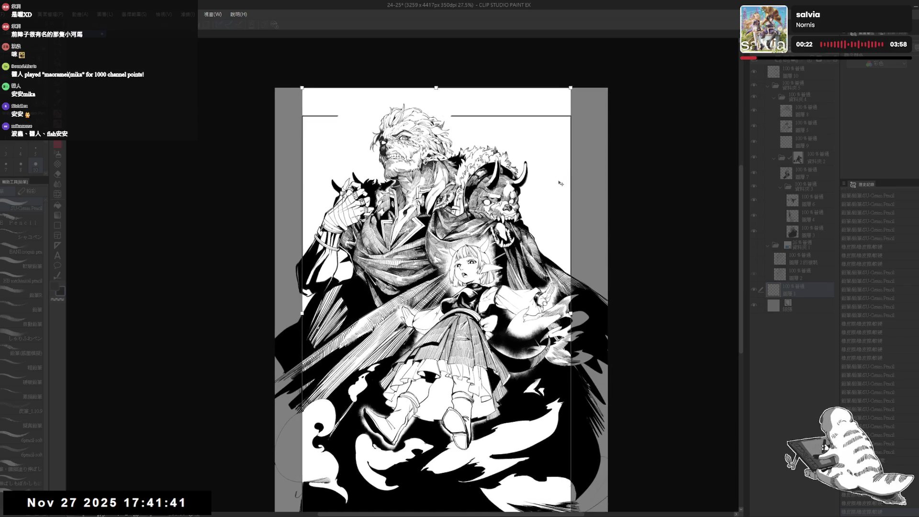
scroll(562, 184, "down", 1)
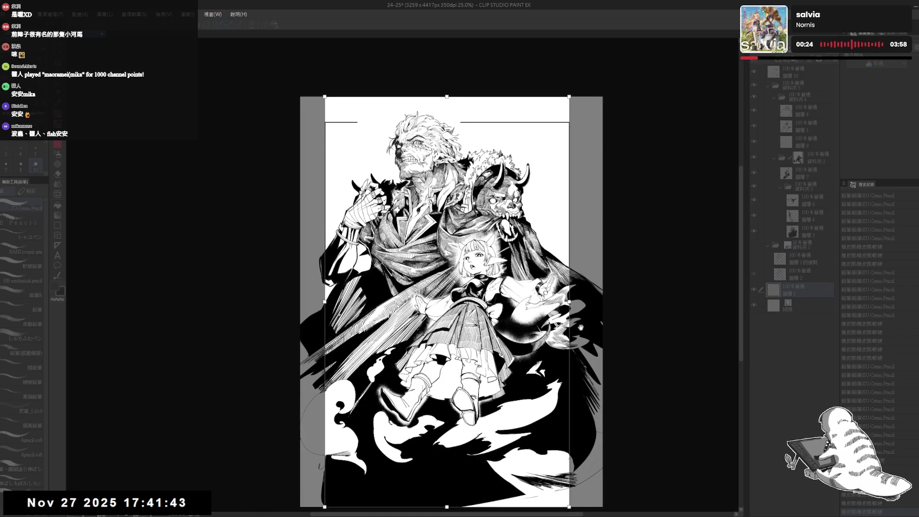
left_click_drag(570, 303, 568, 303)
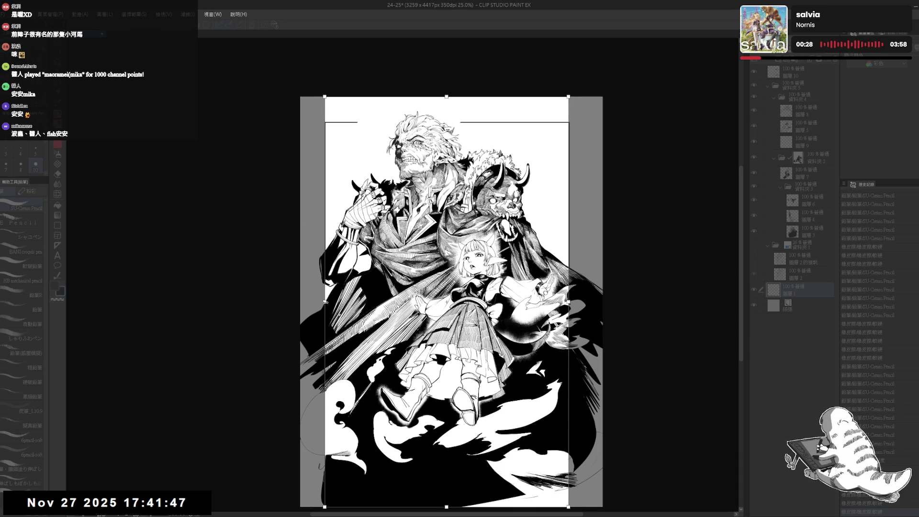
left_click_drag(325, 302, 326, 302)
scroll(483, 358, "down", 1)
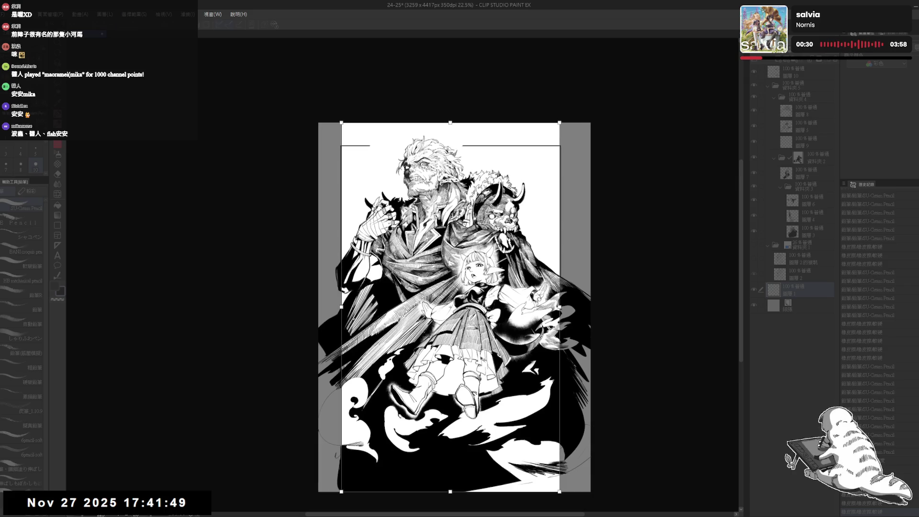
mouse_move(450, 489)
left_mouse_down()
mouse_move(453, 459)
mouse_move(455, 470)
left_mouse_up()
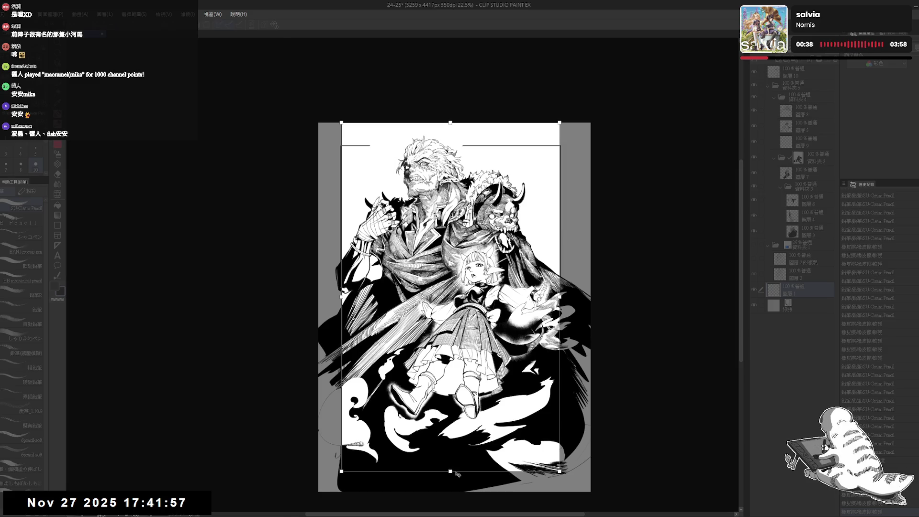
Confirm the narrower canvas size and erase a stray mark at the page's upper left.
key("Return")
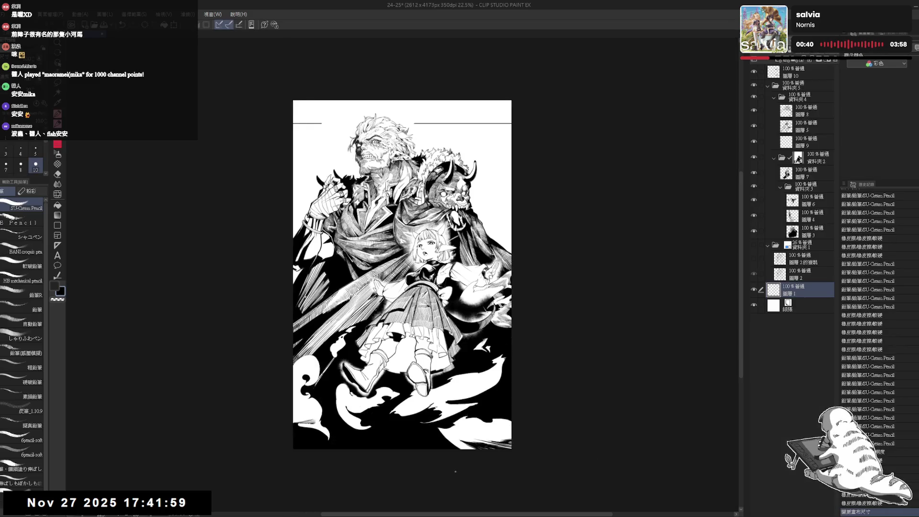
scroll(438, 287, "up", 4)
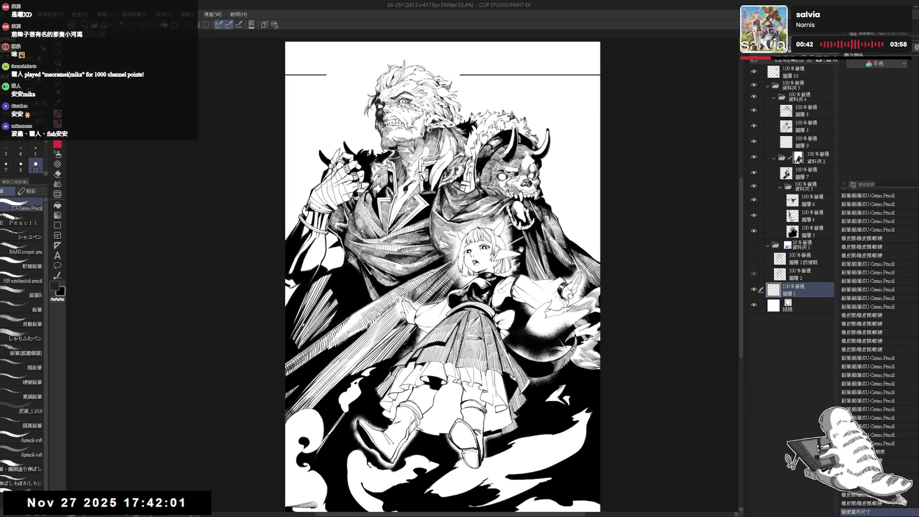
left_click_drag(307, 240, 288, 201)
key("e")
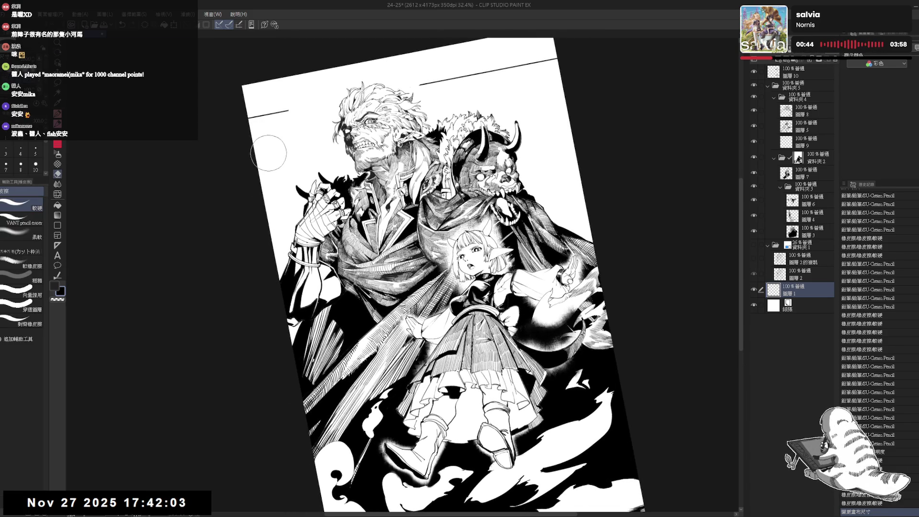
left_click_drag(275, 170, 289, 170)
Make layer 10 active and add a small pencil stroke to the artwork.
key("r")
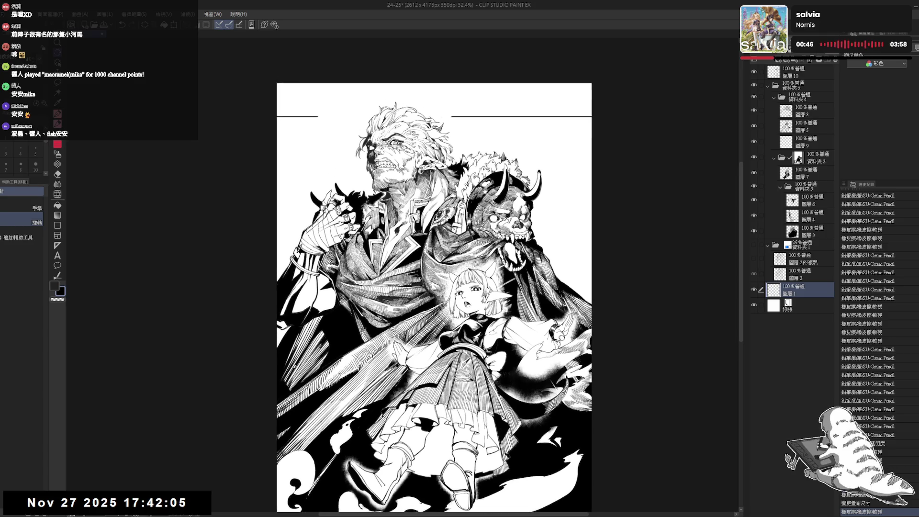
scroll(473, 171, "down", 2)
left_click_drag(522, 172, 518, 186)
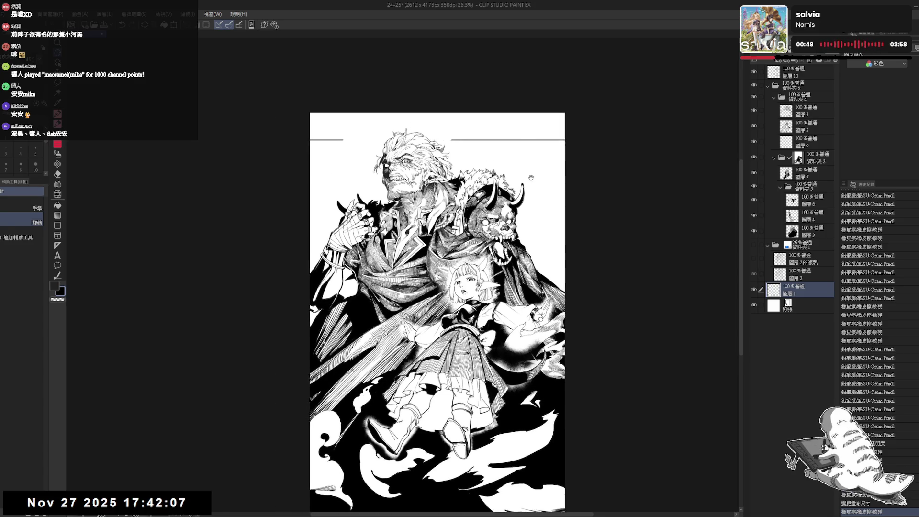
mouse_move(498, 393)
left_mouse_down()
mouse_move(489, 321)
mouse_move(409, 417)
mouse_move(378, 434)
left_mouse_up()
left_click(805, 71)
key("p")
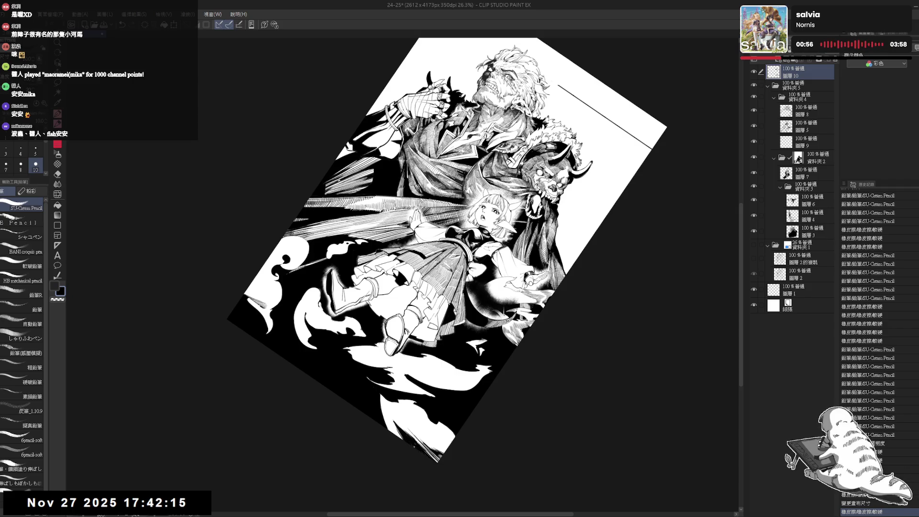
left_click_drag(438, 455, 444, 459)
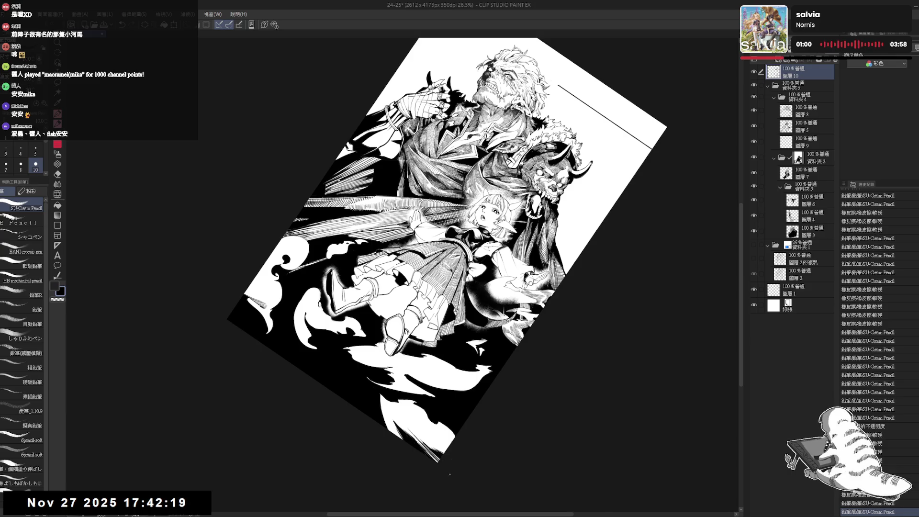
With the view upright, erase small marks near the top of the artwork.
key("ctrl+0")
mouse_move(513, 318)
left_mouse_down()
mouse_move(526, 320)
mouse_move(526, 348)
left_mouse_up()
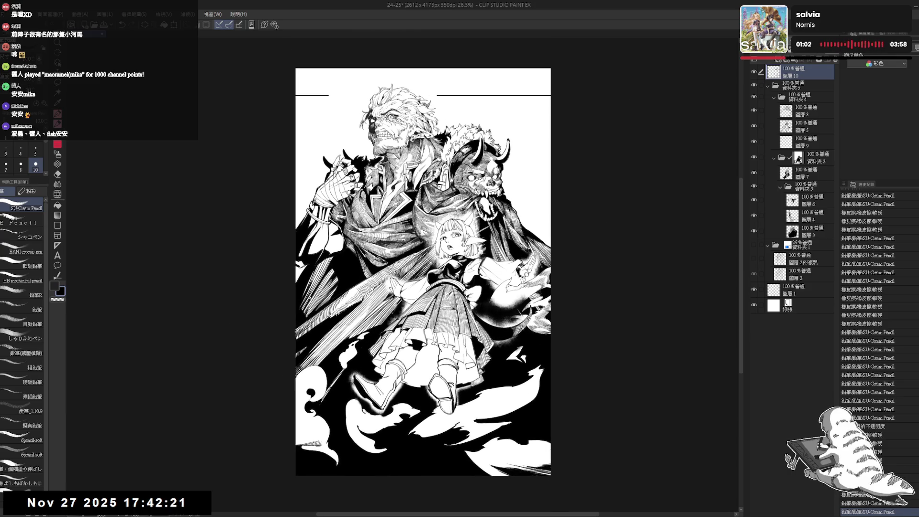
scroll(492, 178, "up", 2)
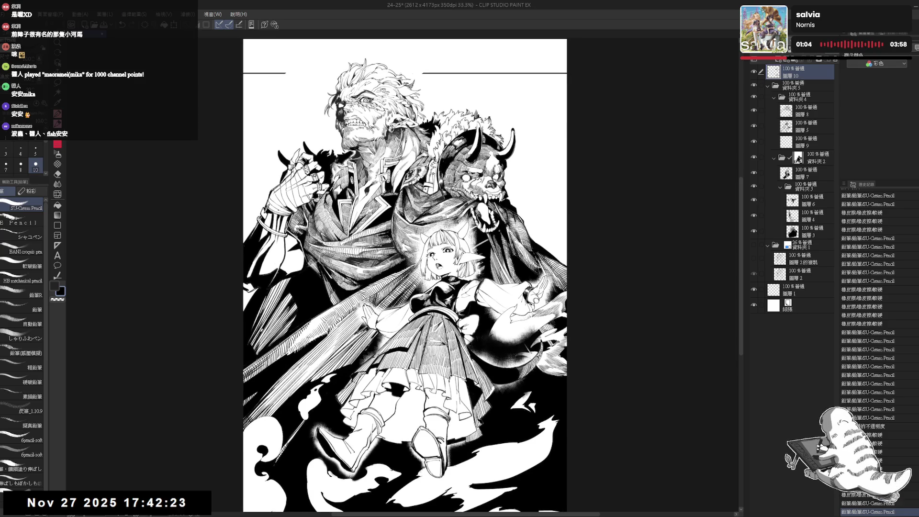
key("e")
left_click_drag(551, 192, 549, 196)
key("p")
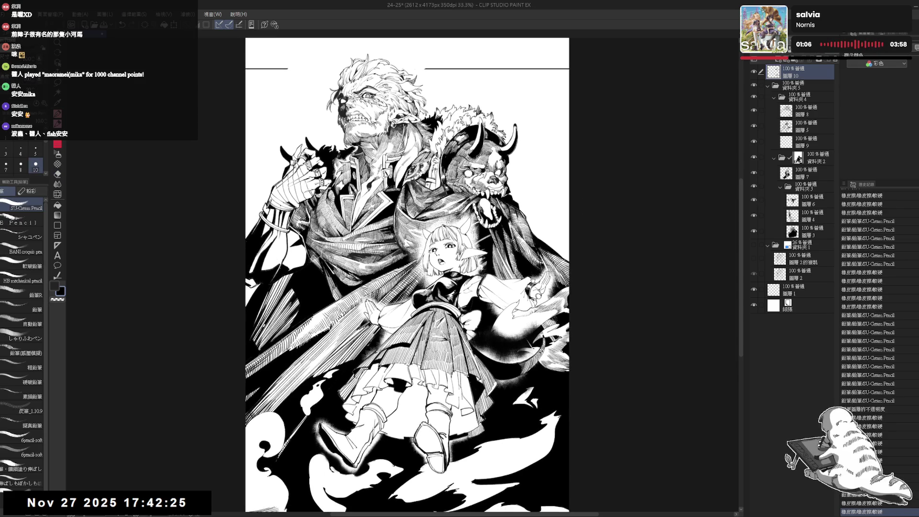
left_click_drag(530, 268, 526, 262)
key("e")
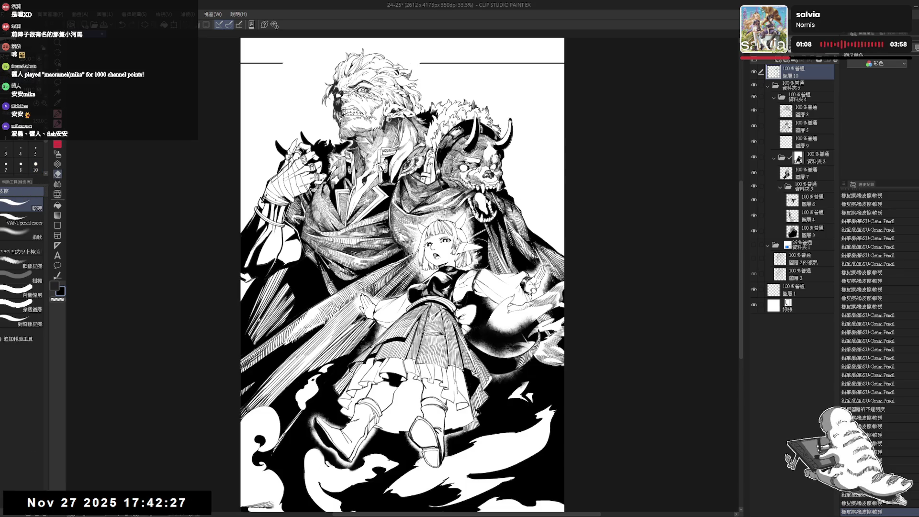
On layer 5, erase a small bit near the girl's cheek.
scroll(431, 266, "up", 3)
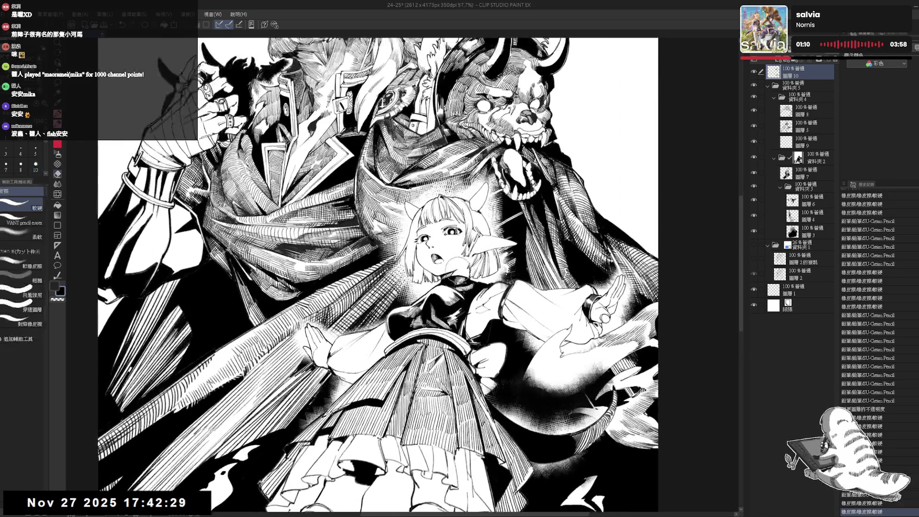
left_click(454, 266, "ctrl+shift")
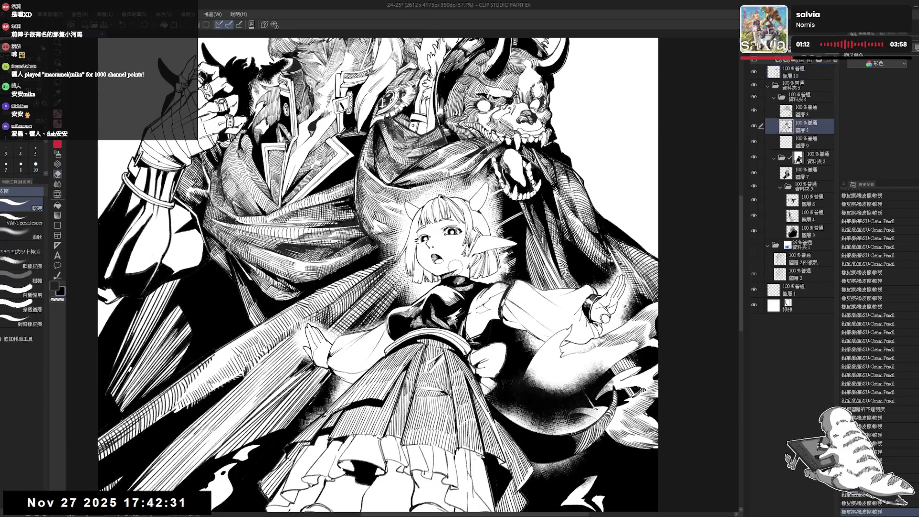
mouse_move(453, 268)
left_mouse_down()
mouse_move(458, 276)
mouse_move(471, 269)
left_mouse_up()
key("p")
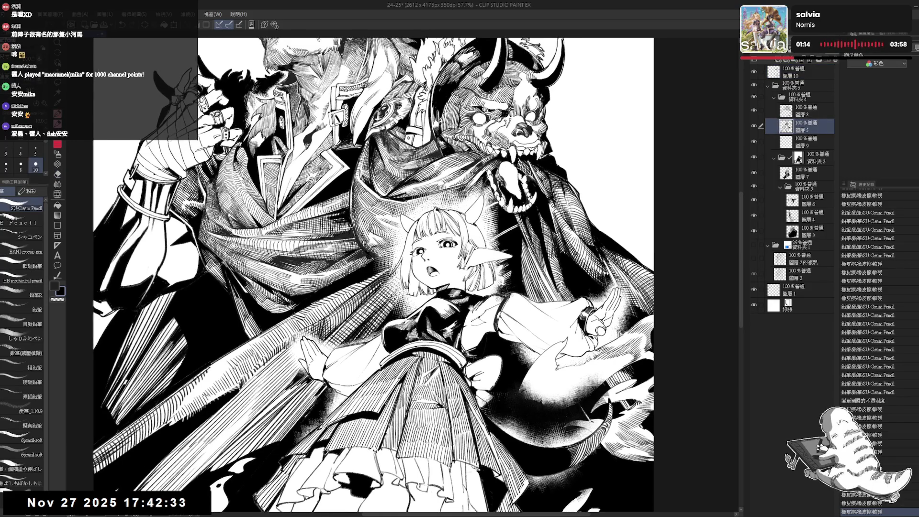
Draw pencil strokes around the girl and fill a small gap at the lower left.
scroll(517, 239, "down", 1)
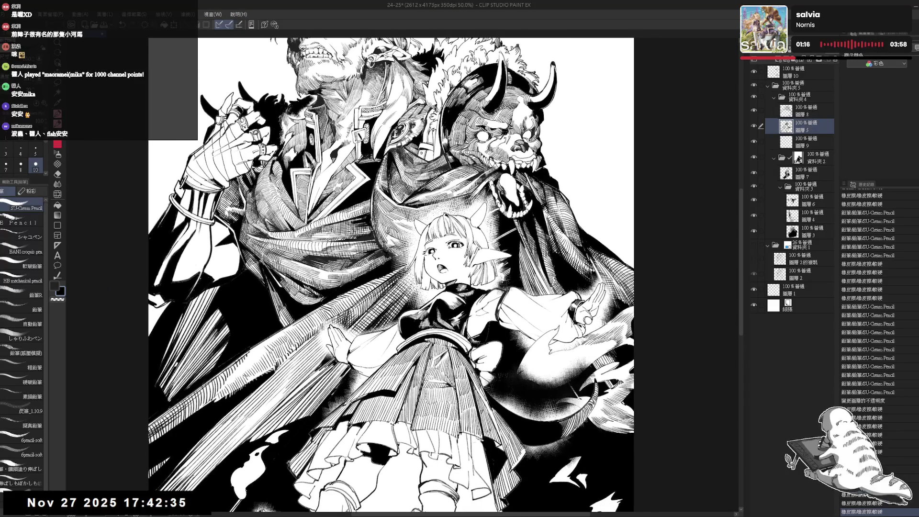
scroll(445, 273, "up", 2)
key("bracketleft")
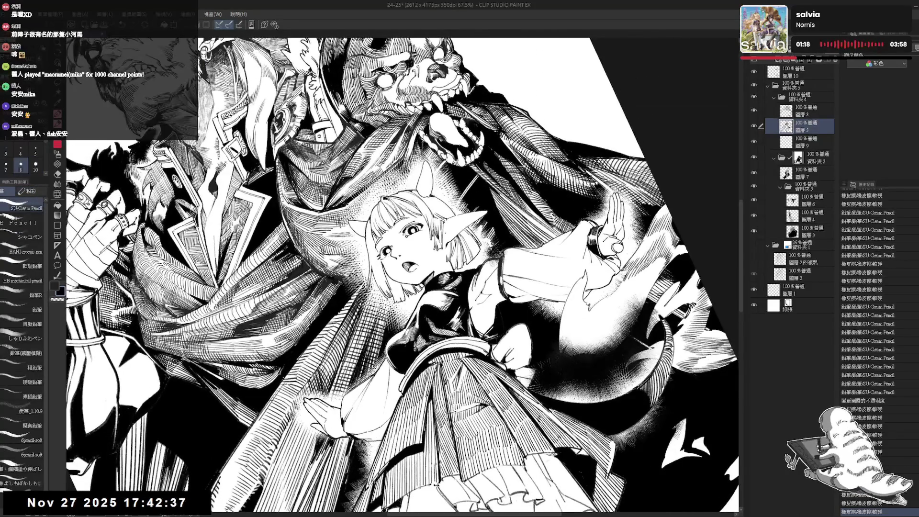
left_click_drag(453, 268, 457, 274)
key("bracketleft")
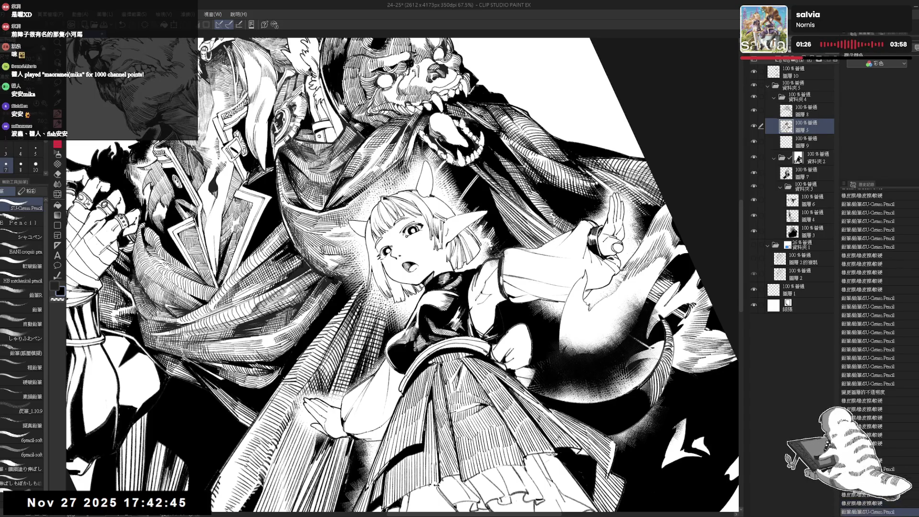
left_click_drag(180, 499, 185, 506)
left_click(182, 503)
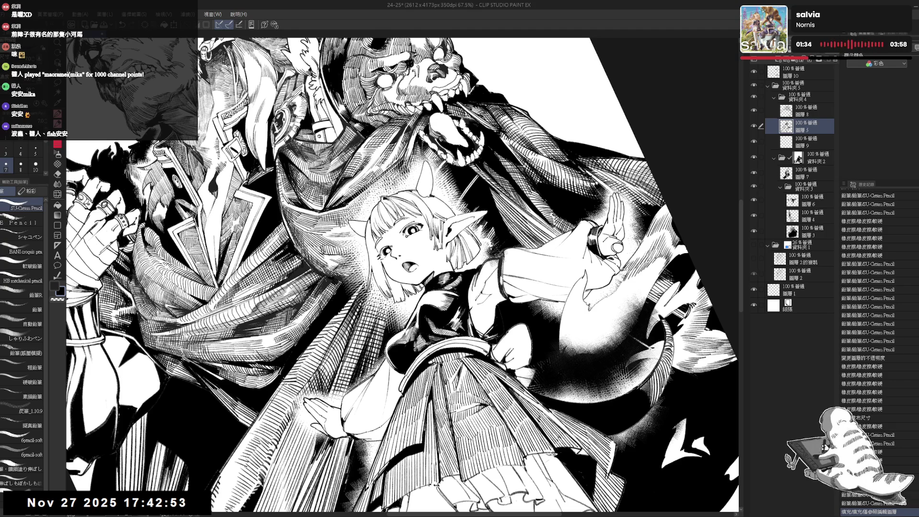
left_click_drag(182, 502, 185, 504)
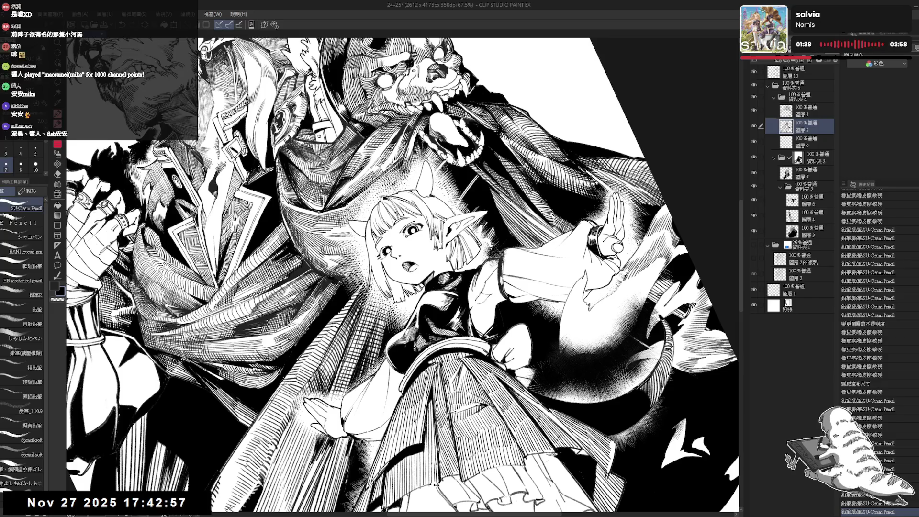
Undo the stray pencil stroke and mirror the view to check the drawing.
key("e")
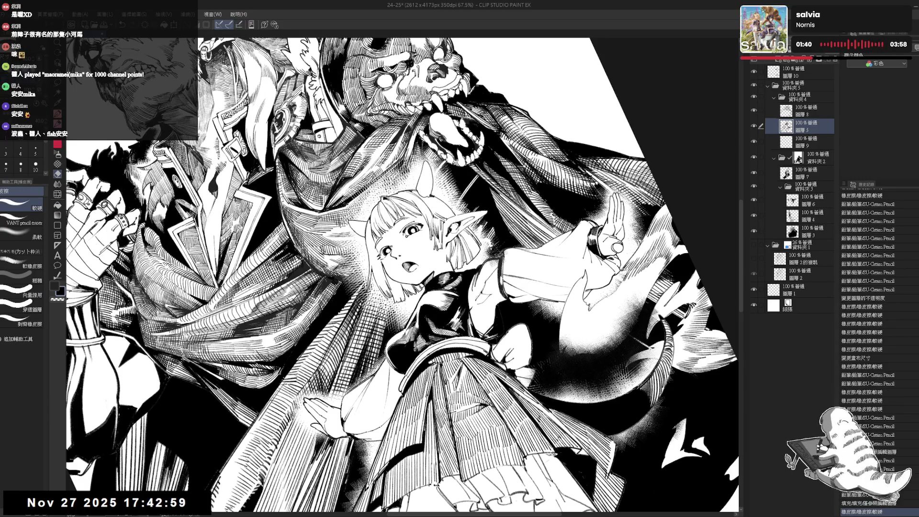
key("p")
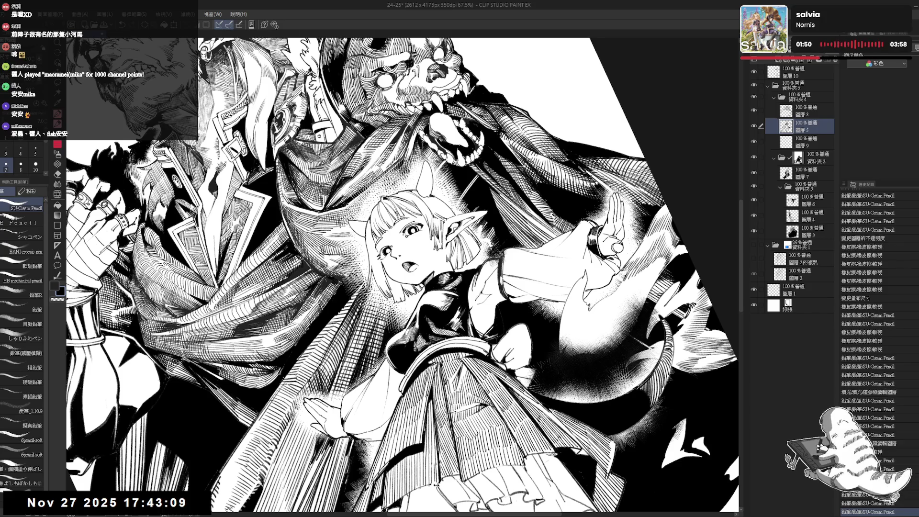
key("ctrl+z")
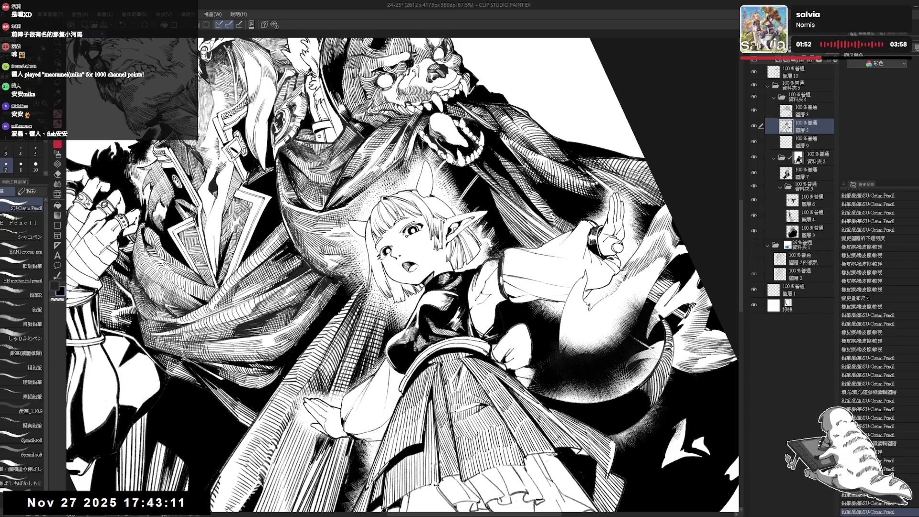
key("ctrl+0")
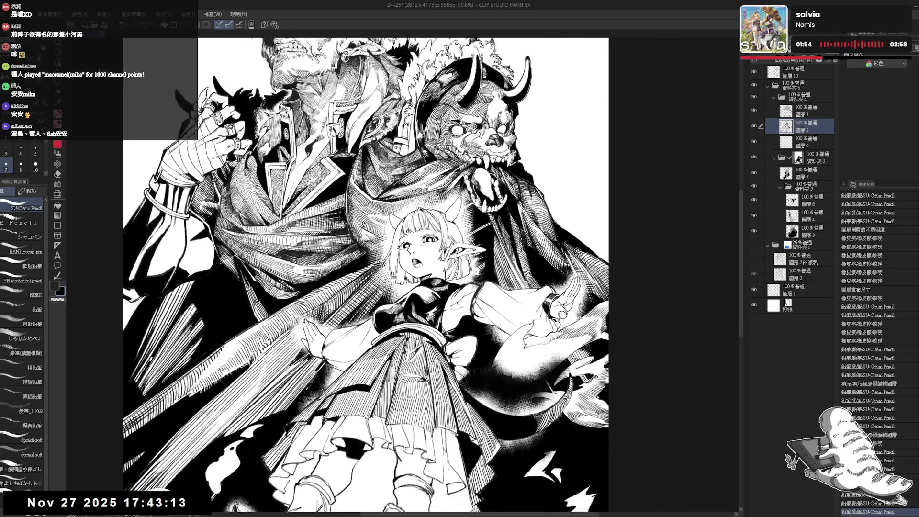
key("h")
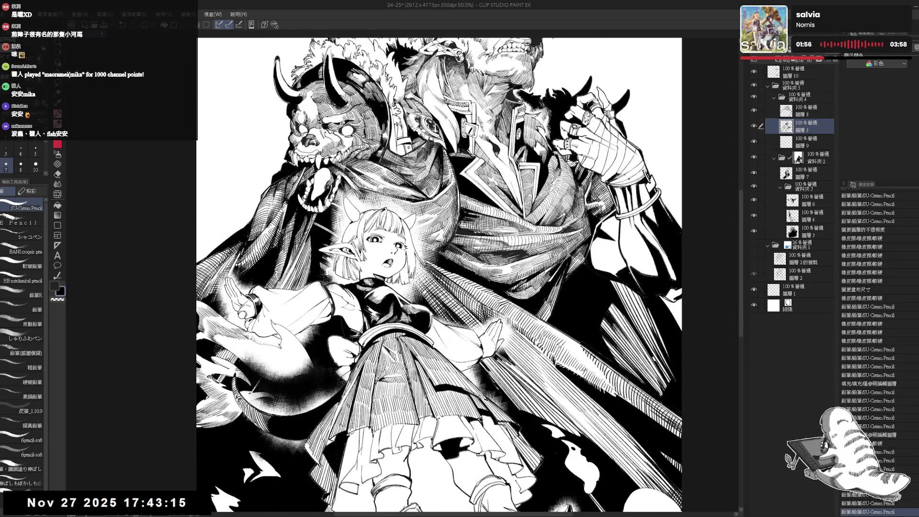
key("h")
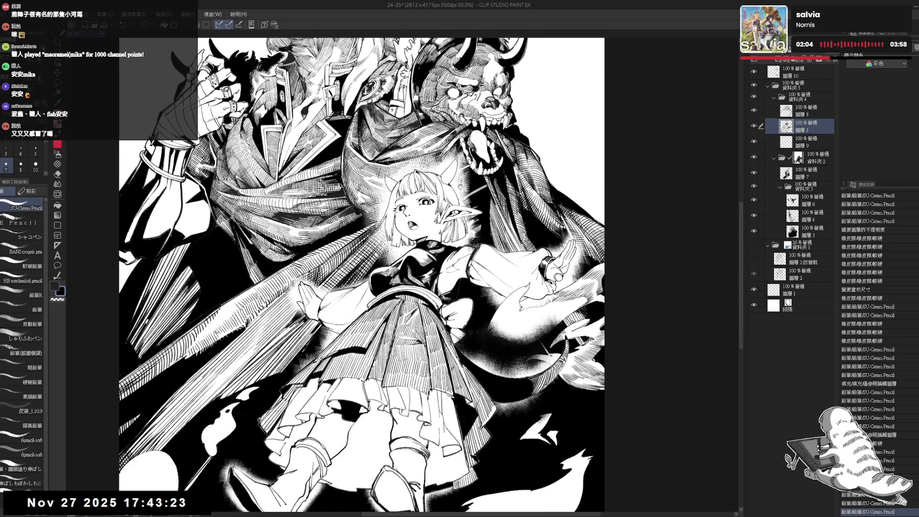
Add a few short hatching strokes and reduce the pencil size from 8 to 7.
key("e")
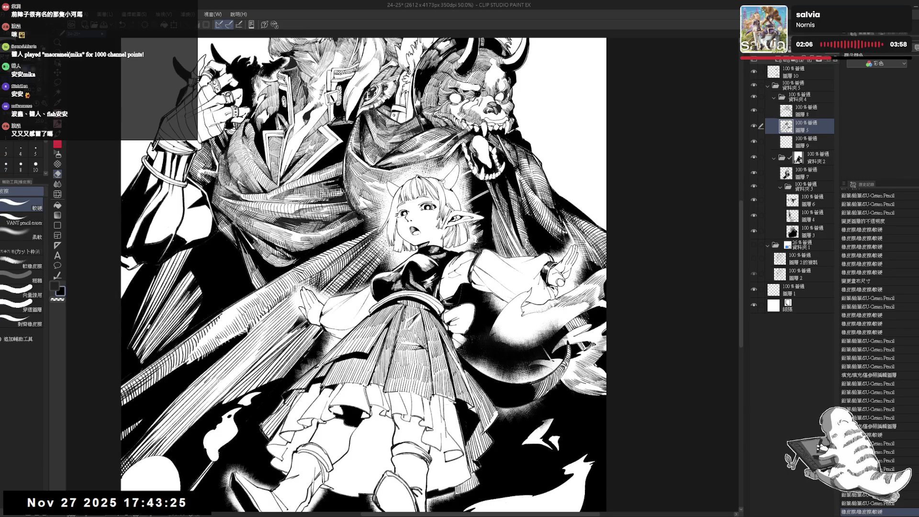
key("p")
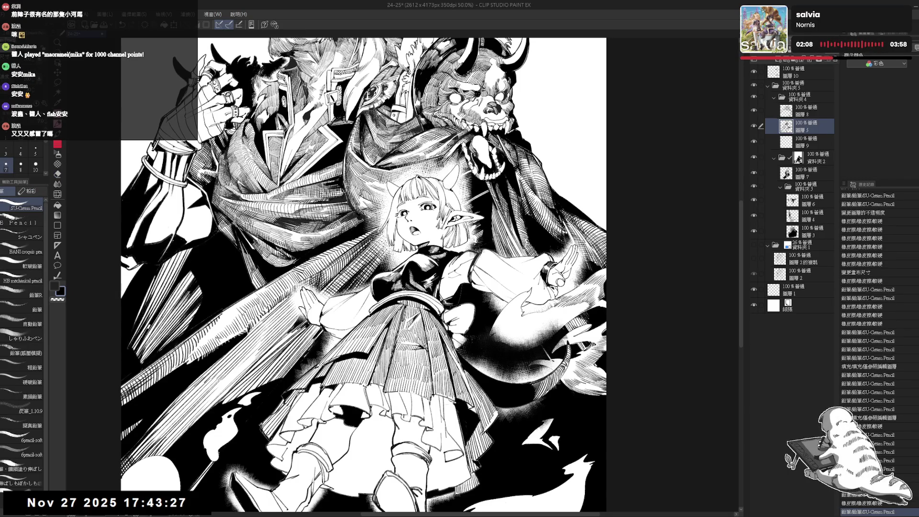
key("r")
left_click_drag(473, 203, 476, 223)
left_click(5, 164)
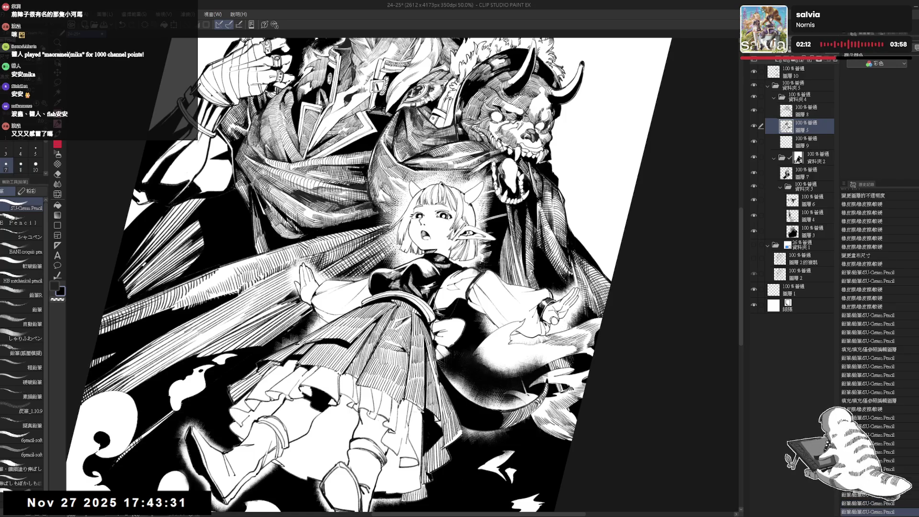
scroll(402, 259, "down", 3)
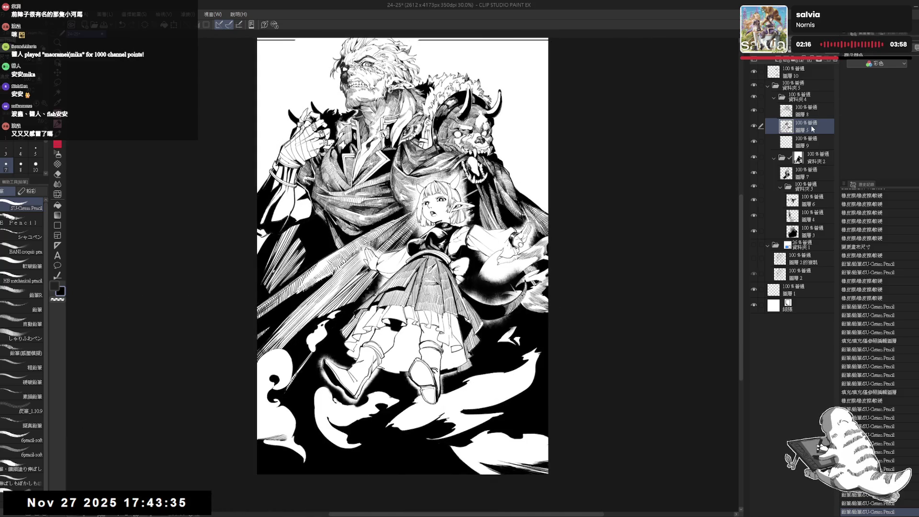
Duplicate layer 5's artwork onto a new layer with copy and paste.
key("ctrl+c")
key("ctrl+v")
key("ctrl+plus")
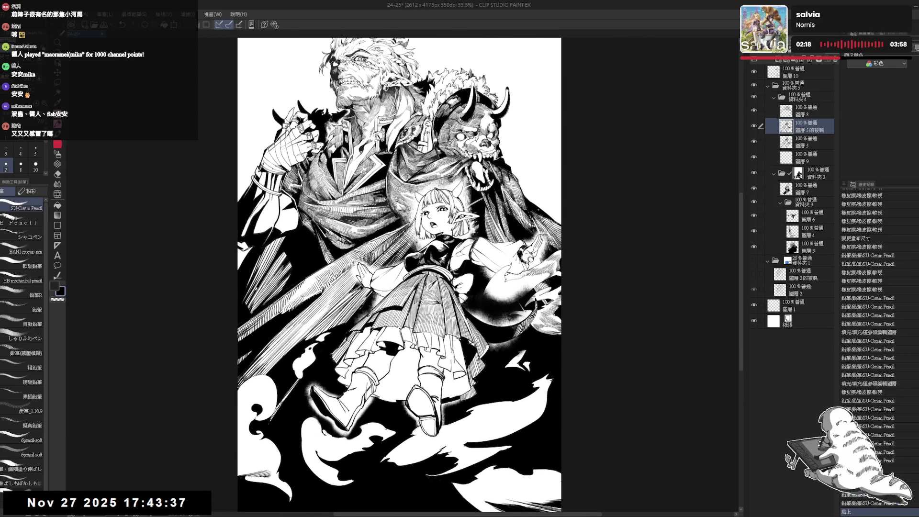
Toggle the duplicate and layer 5 on and off to compare the darkening, leaving the copy visible.
left_click(754, 125)
left_click(754, 126)
left_click(754, 125)
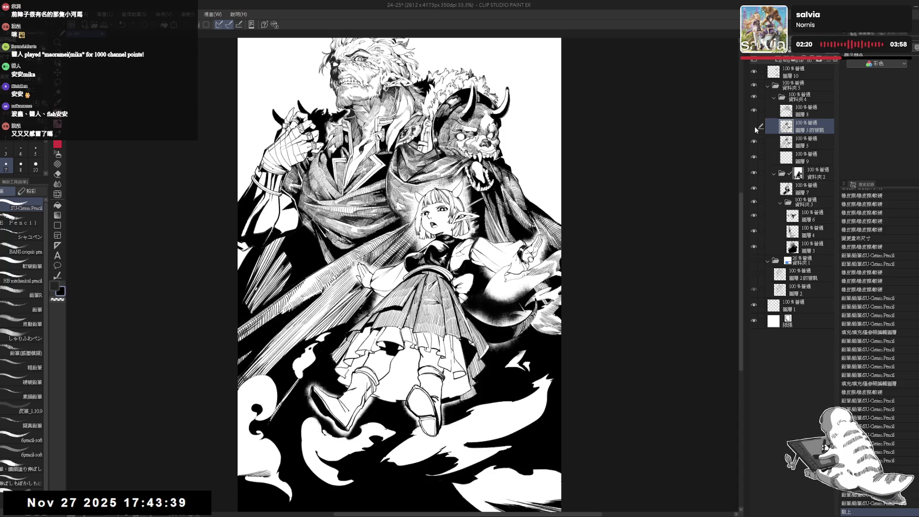
left_click(755, 142)
left_click(754, 142)
key("ctrl+plus")
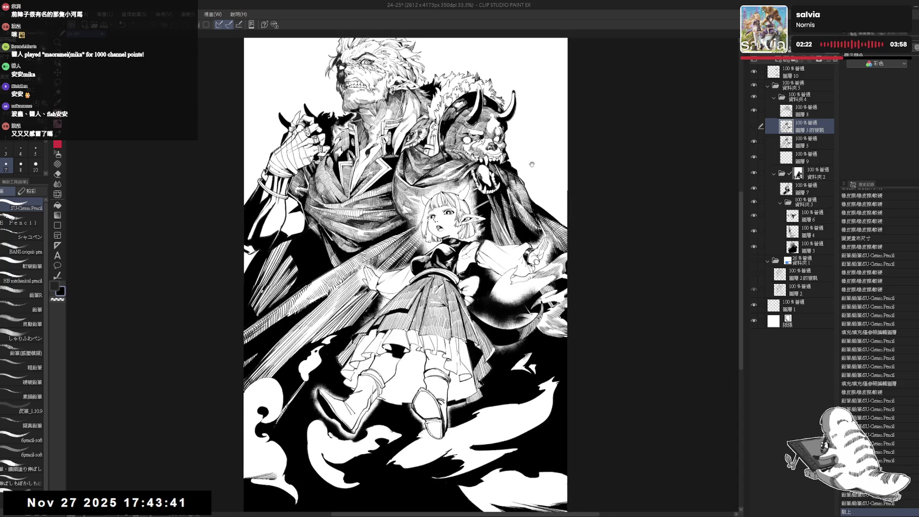
left_click(754, 125)
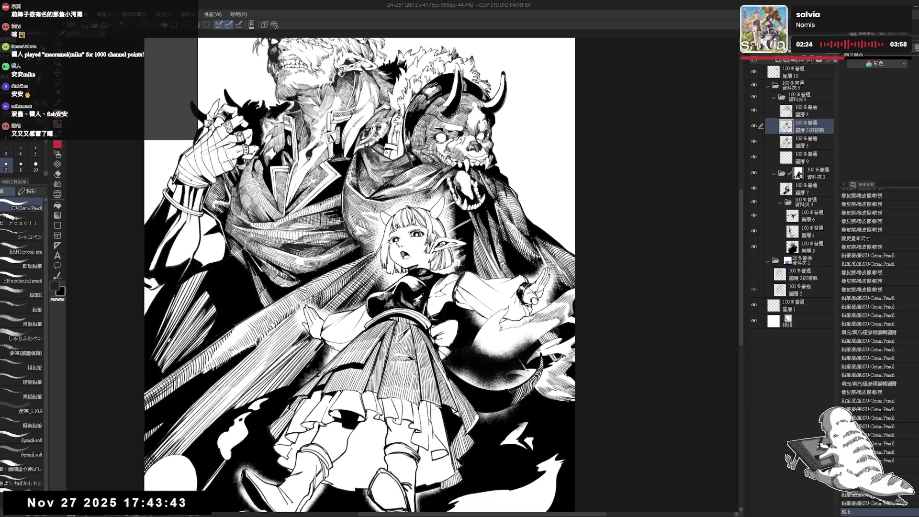
scroll(813, 55, "down", 2)
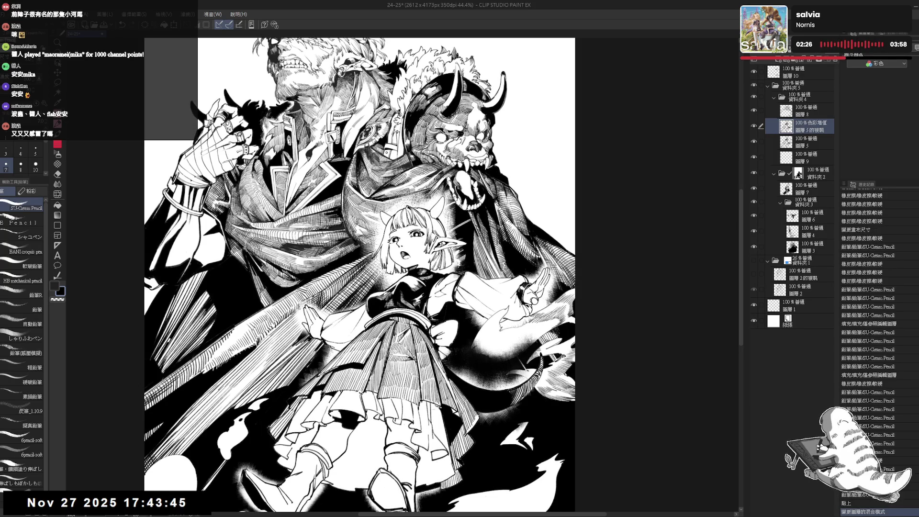
Lower 圖層 5的複製's opacity from 100% to 50% and zoom to review the shading.
left_click(823, 55)
left_click_drag(824, 55, 821, 56)
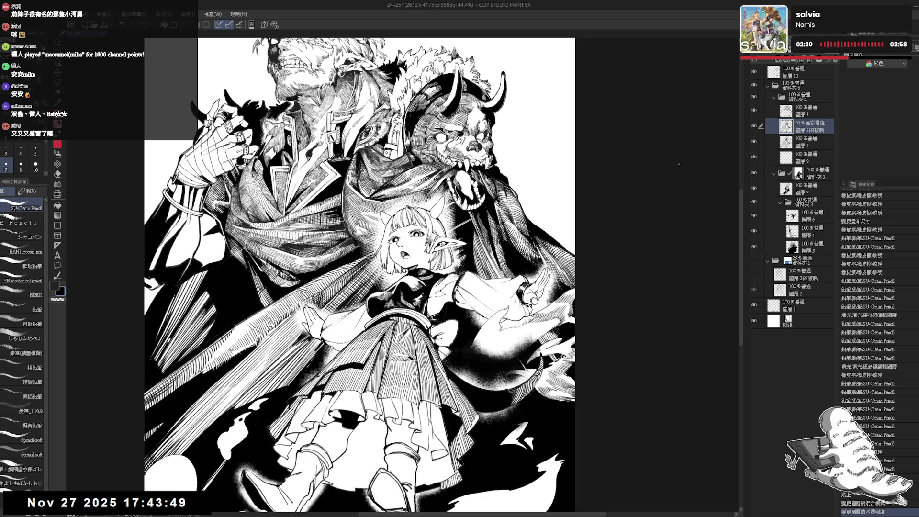
mouse_move(359, 275)
left_mouse_down()
mouse_move(386, 281)
mouse_move(347, 310)
left_mouse_up()
scroll(365, 247, "up", 2)
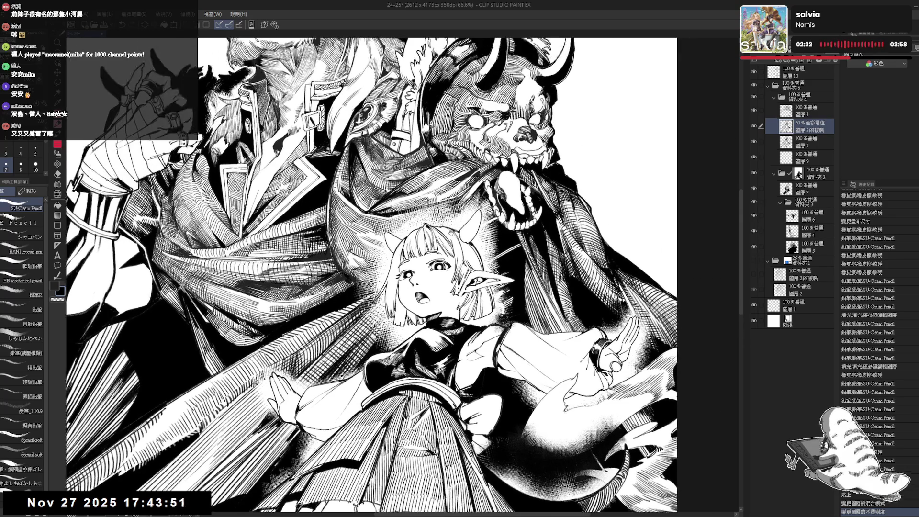
scroll(469, 197, "down", 2)
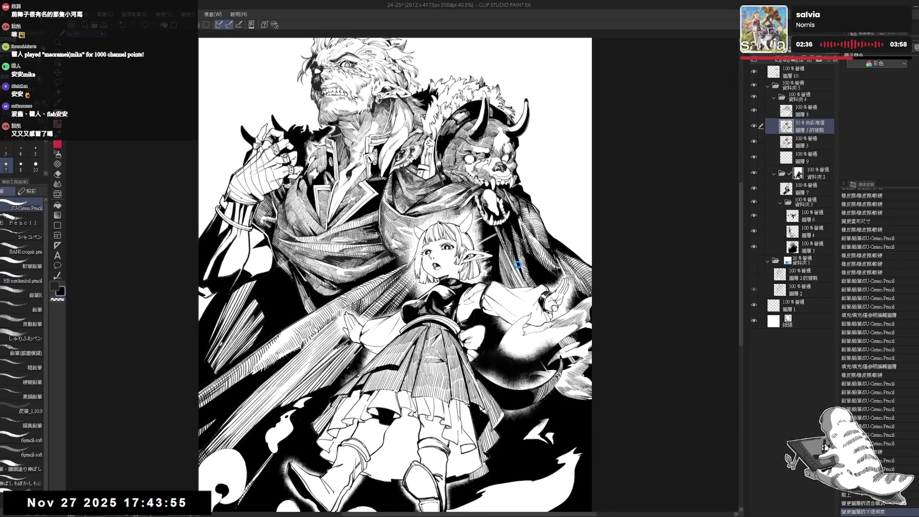
scroll(520, 264, "down", 1)
scroll(516, 267, "down", 1)
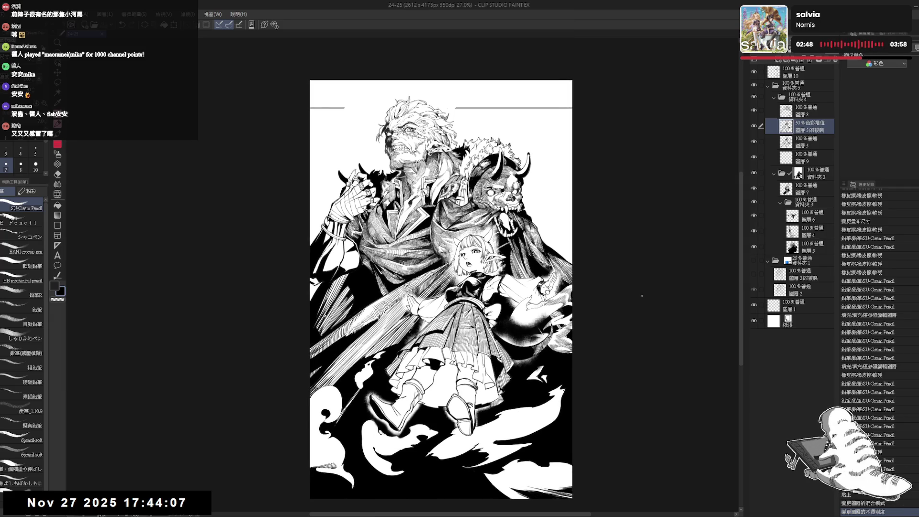
On layer 5, select regions of the artwork with the Auto Select tool.
left_click(809, 142)
key("w")
left_click(477, 364)
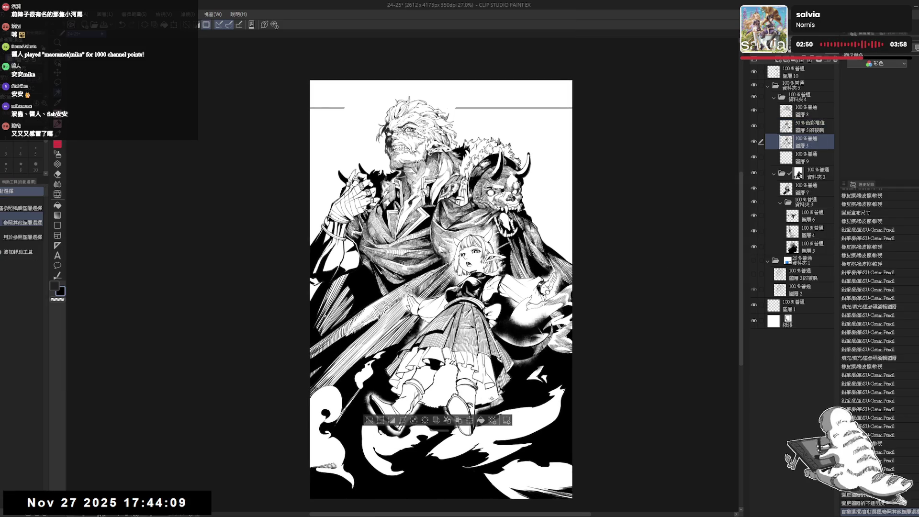
left_click_drag(454, 389, 460, 374)
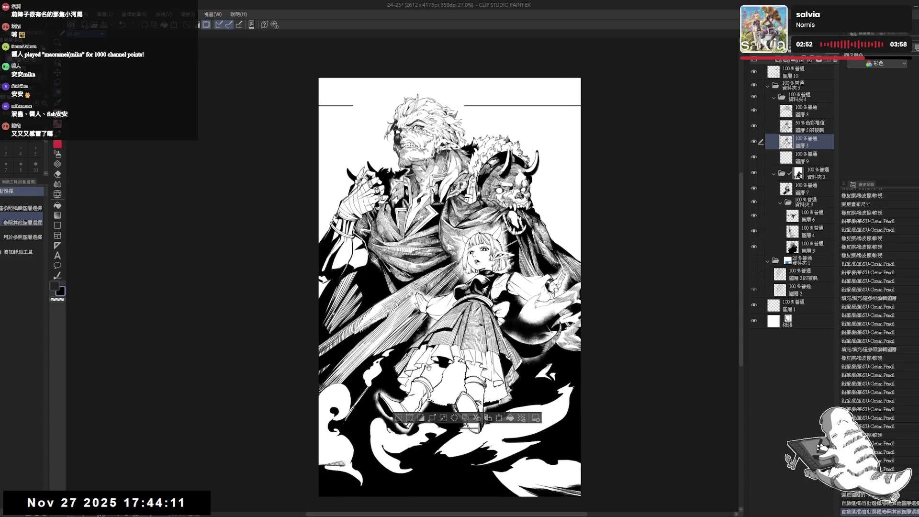
left_click(460, 374)
scroll(460, 374, "up", 2)
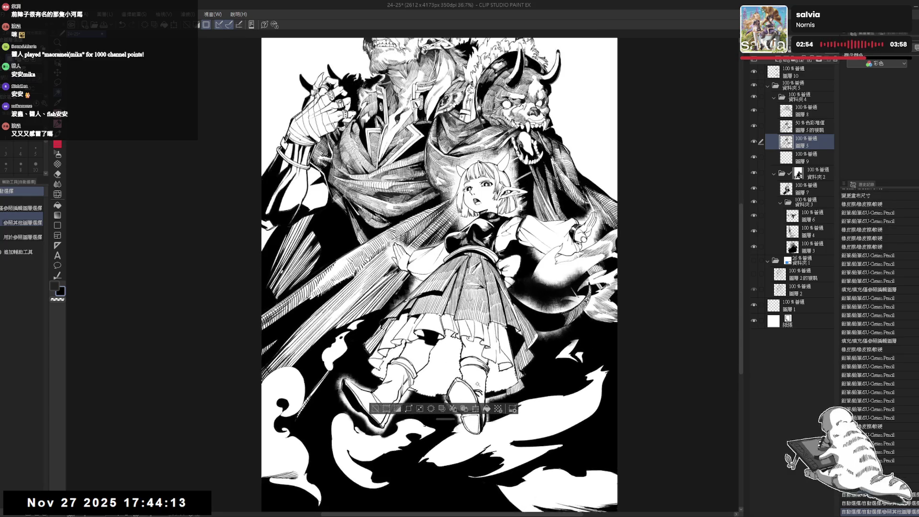
Try a freehand Lasso selection and then discard it.
key("m")
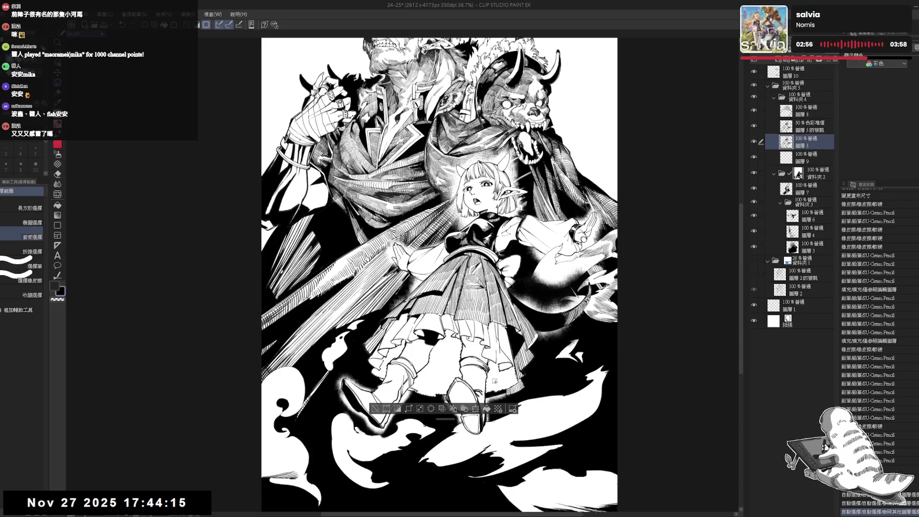
left_click_drag(537, 416, 525, 407)
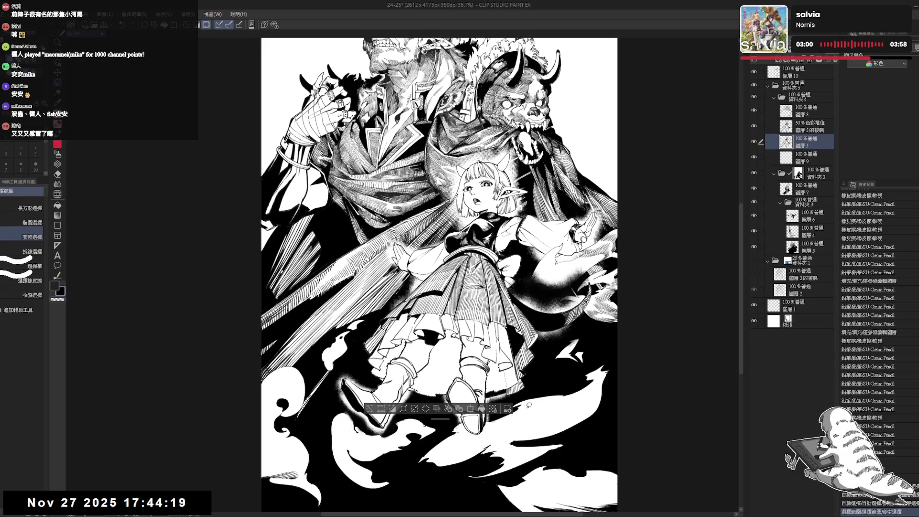
key("ctrl+z")
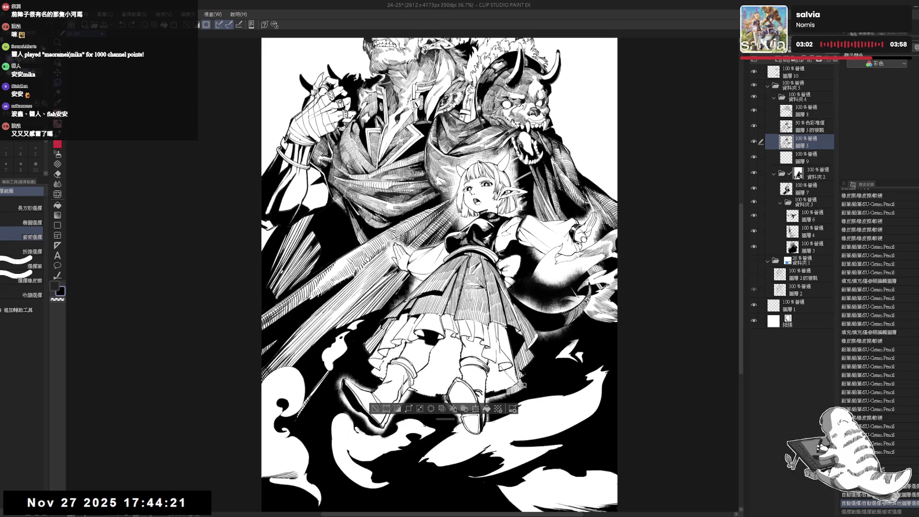
key("ctrl+y")
scroll(533, 391, "down", 2)
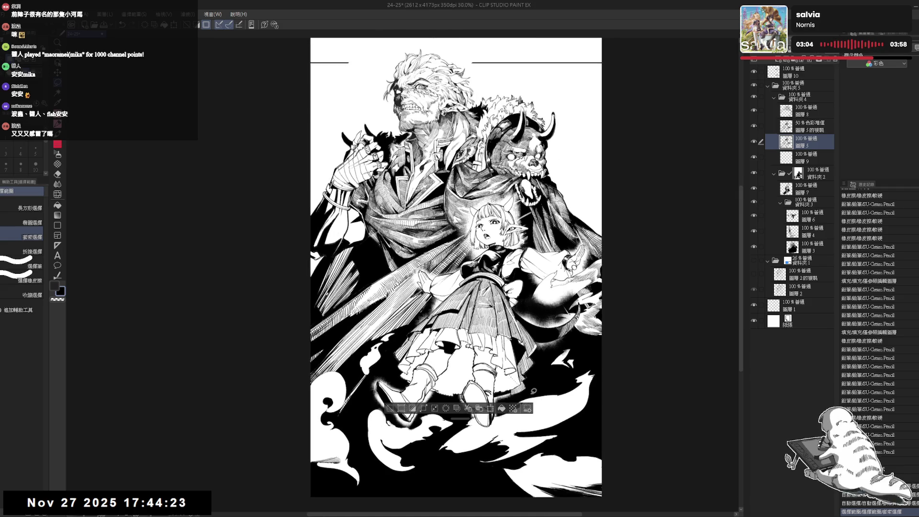
key("ctrl+z")
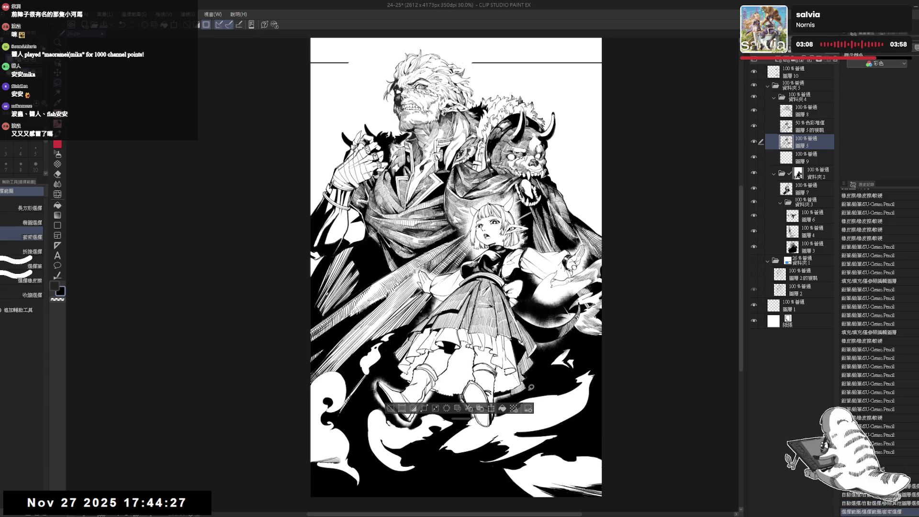
Zoom out, return to the pencil, reposition the page and mirror the view.
key("ctrl+minus")
key("p")
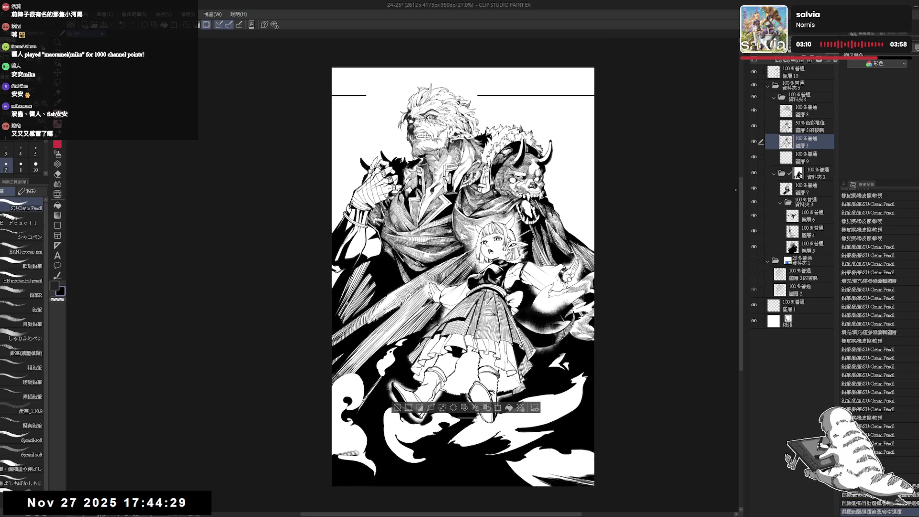
left_click_drag(575, 225, 554, 204)
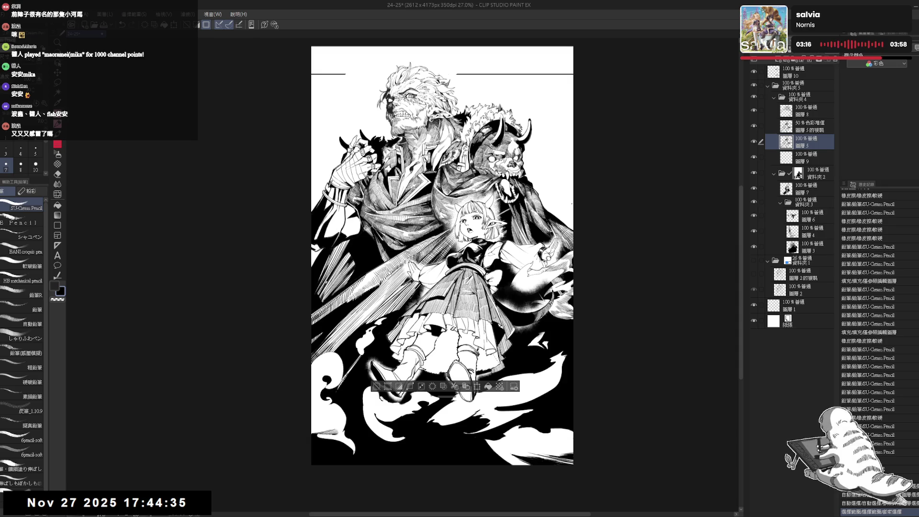
key("h")
key("h")
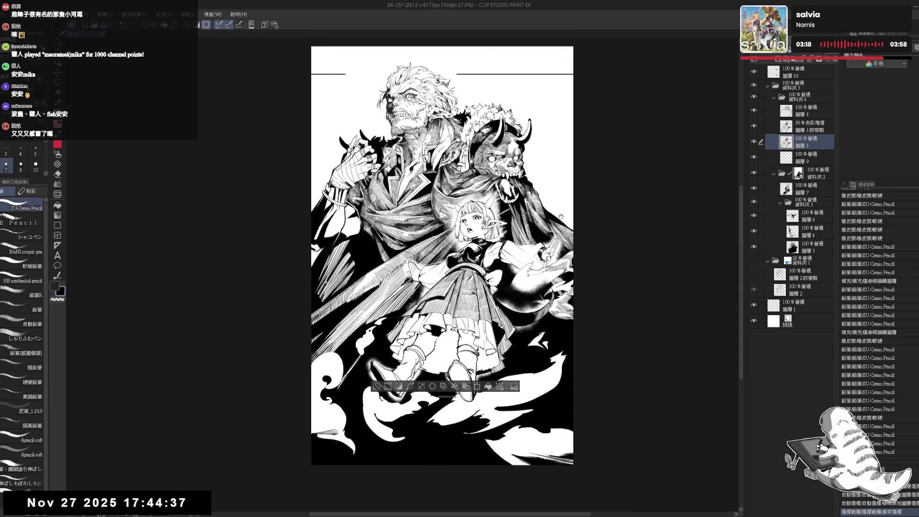
Add a new layer above the duplicate layer and choose the hatch pen brushes.
left_click(777, 60)
left_click_drag(807, 140, 808, 132)
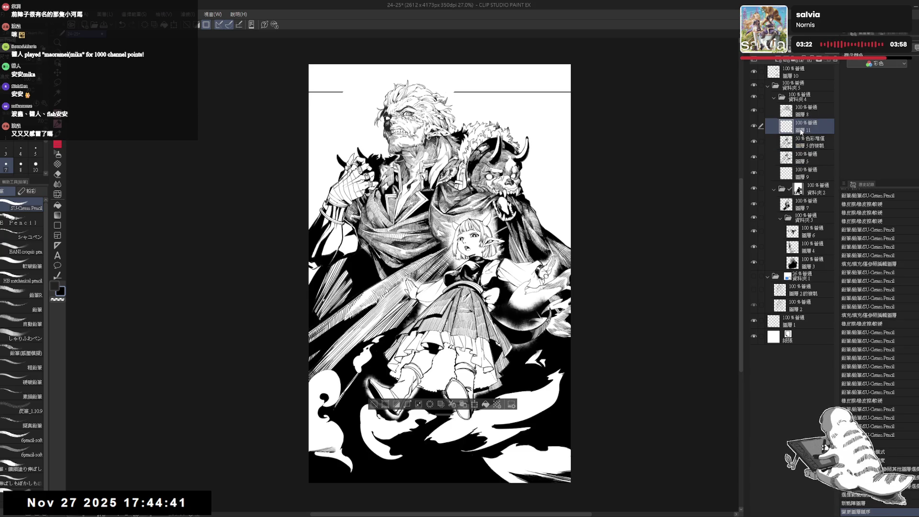
left_click(57, 144)
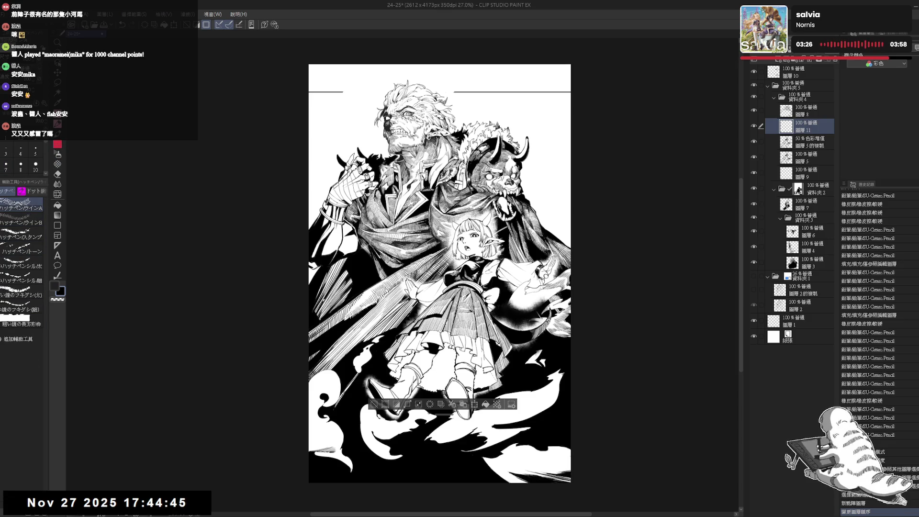
Rotate the view and restore the recent hatch strokes with redo.
key("space")
left_click_drag(455, 144, 527, 163)
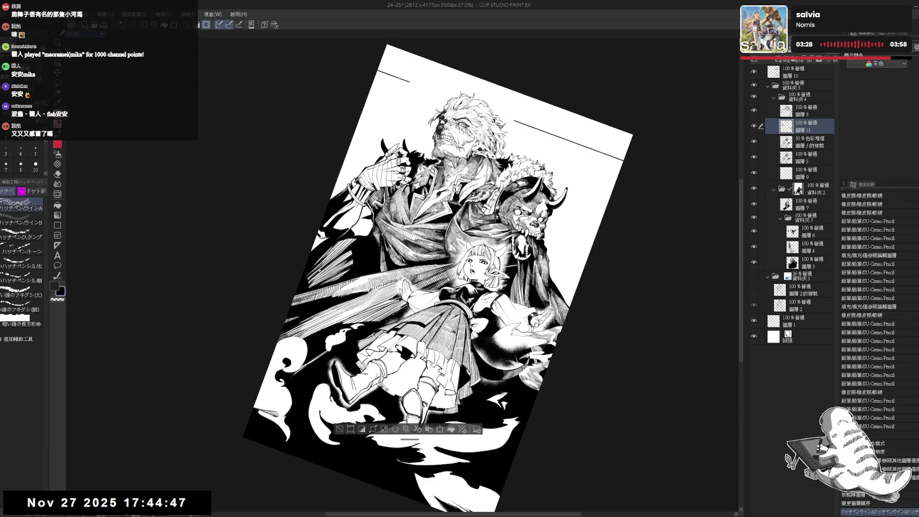
key("ctrl+y")
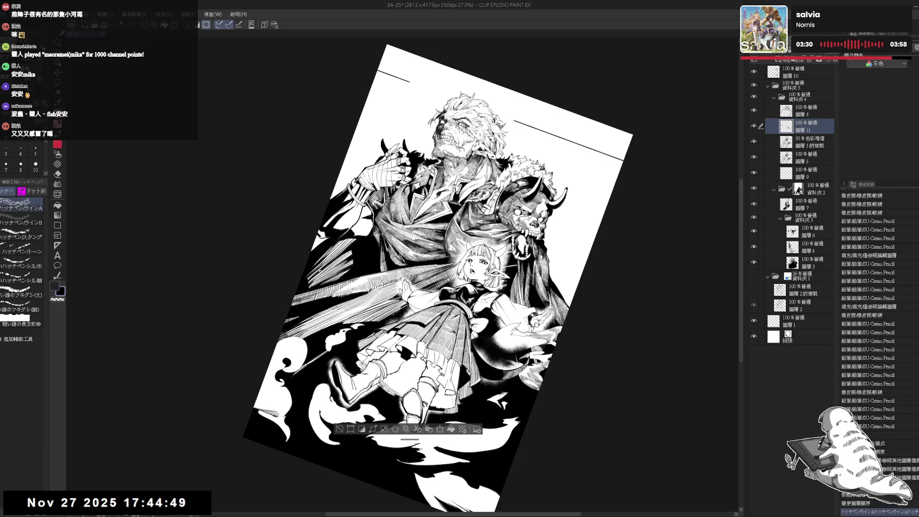
key("ctrl+y")
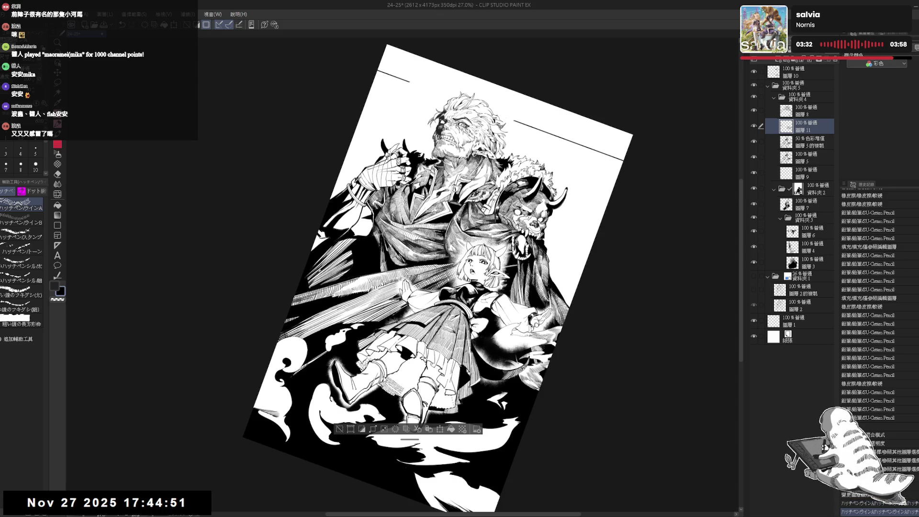
key("ctrl+y")
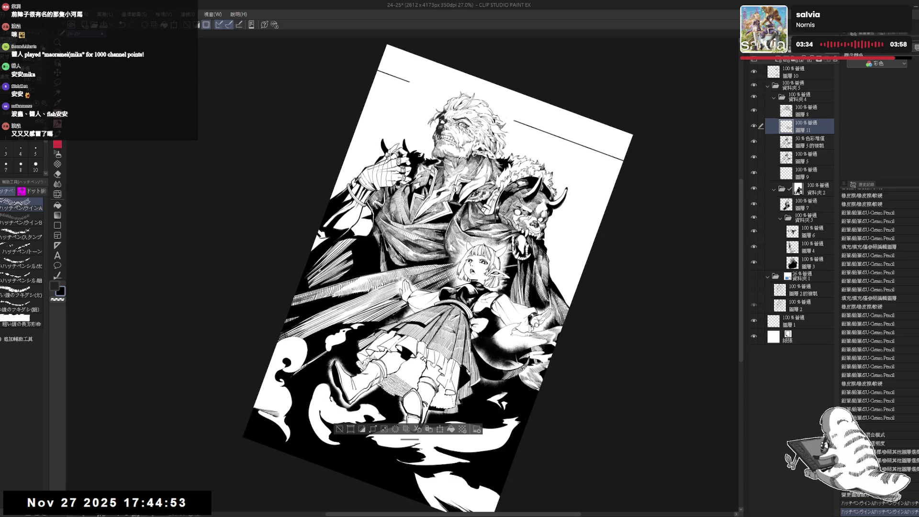
key("ctrl+y")
key("asciicircum")
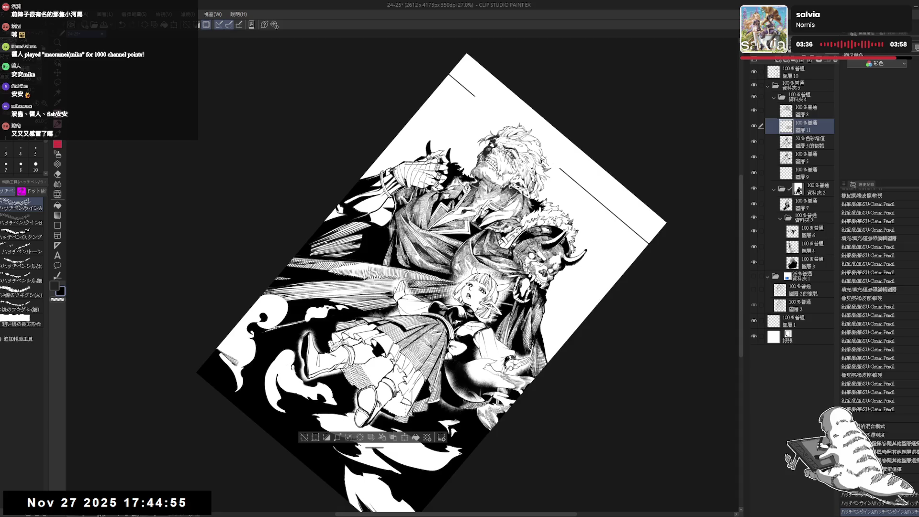
key("ctrl+y")
Compare hatch strokes by undoing and redoing, discarding the last one.
key("ctrl+z")
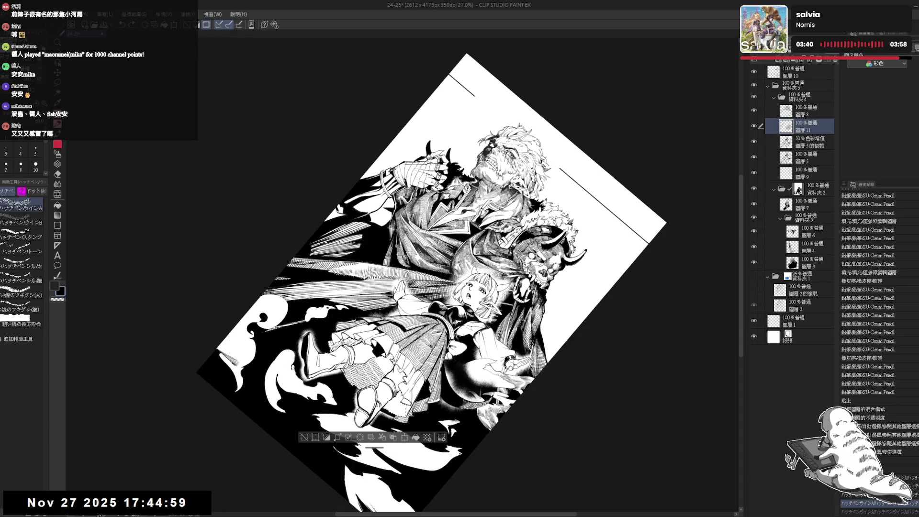
key("ctrl+y")
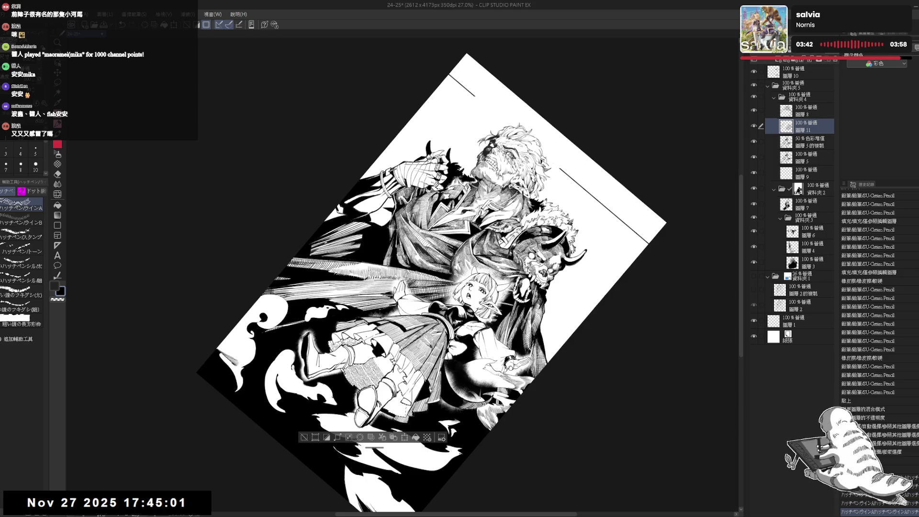
key("ctrl+y")
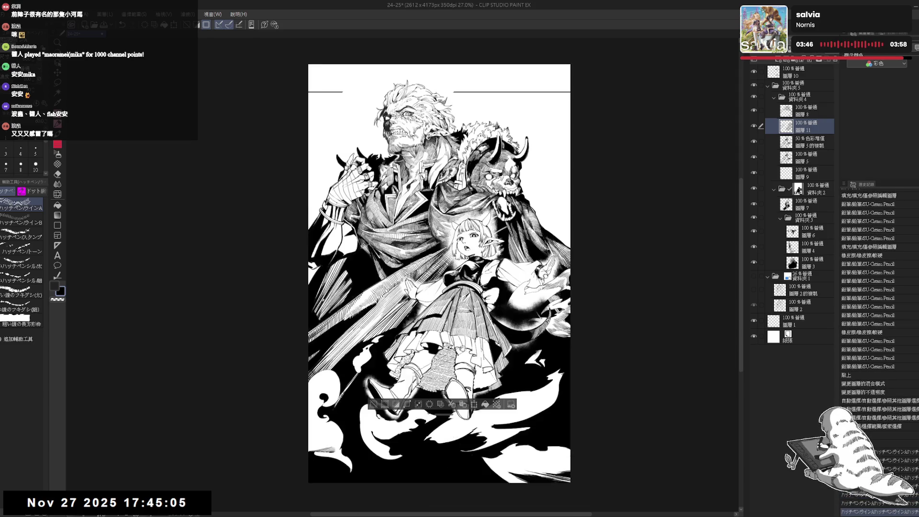
key("r")
key("p")
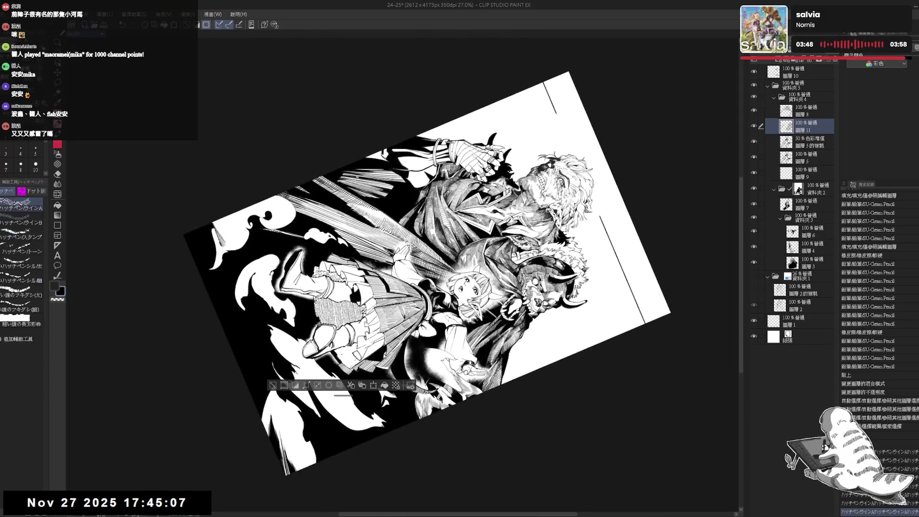
key("ctrl+z")
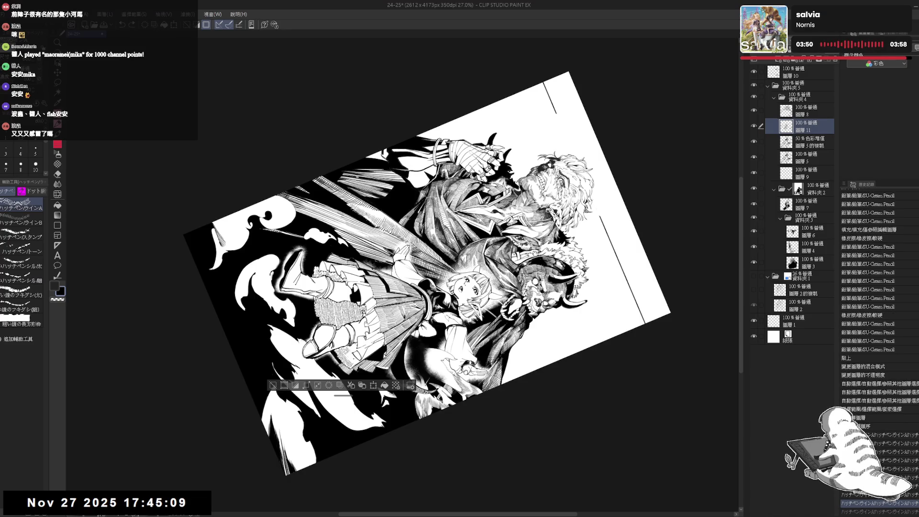
Check the drawing in a mirrored upright view and add a small pencil touch-up stroke.
key("ctrl+0")
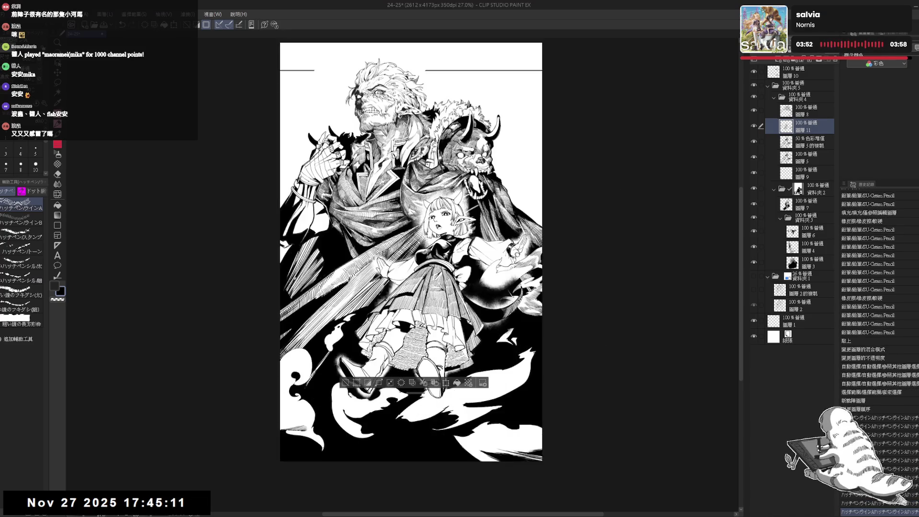
key("h")
key("shift+space")
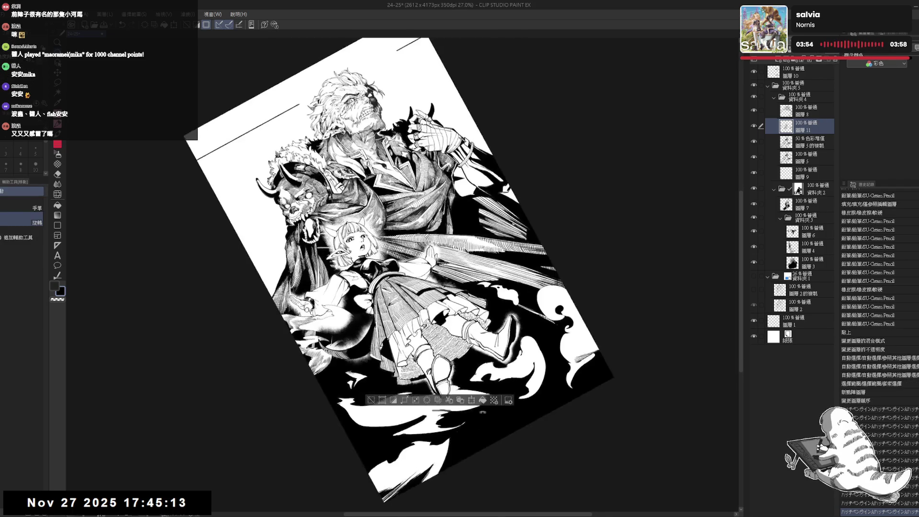
left_click_drag(352, 352, 362, 362)
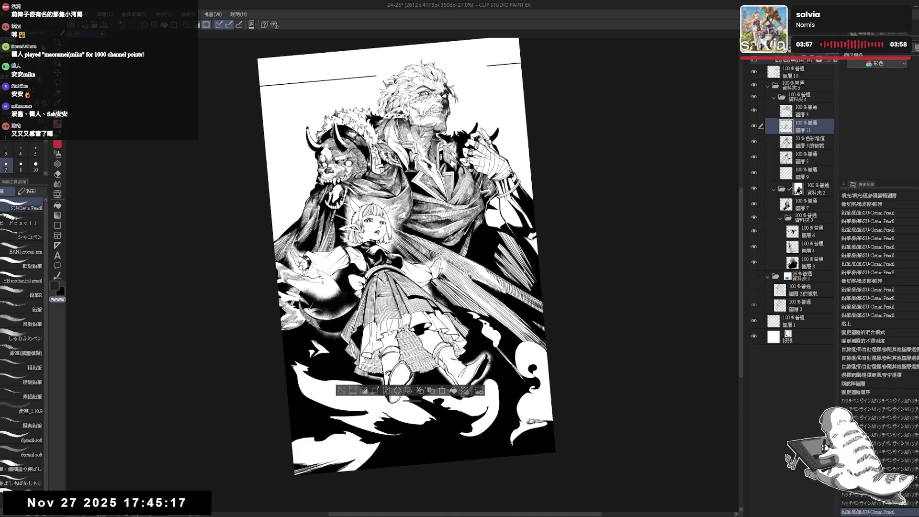
key("h")
key("minus")
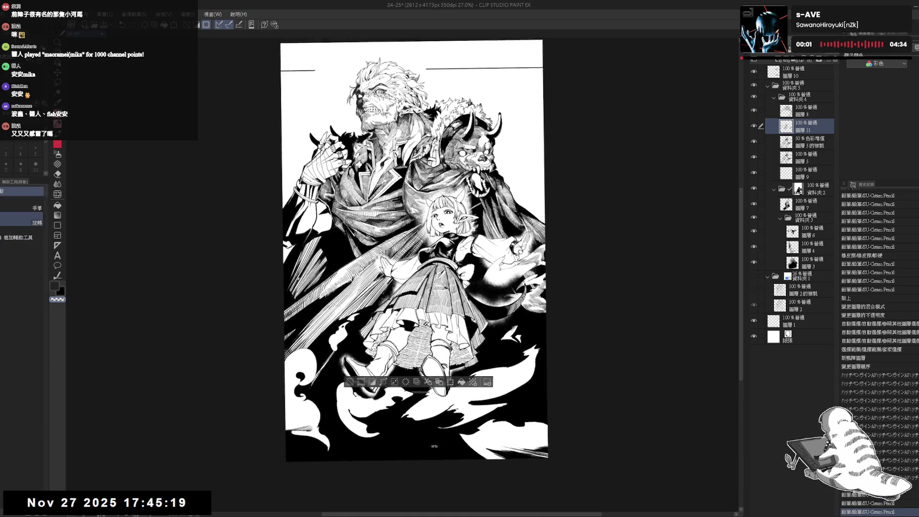
key("ctrl+y")
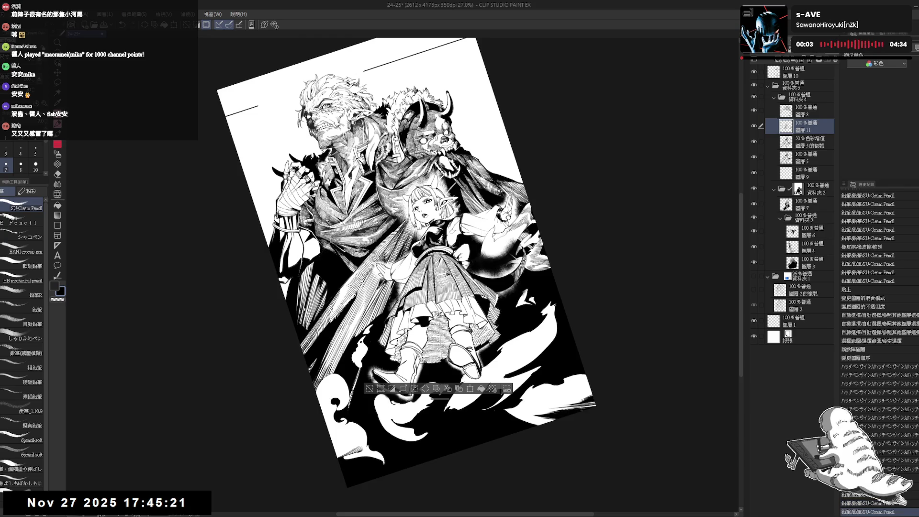
Switch to transparent colour for erasing while rotating the view back near upright.
key("c")
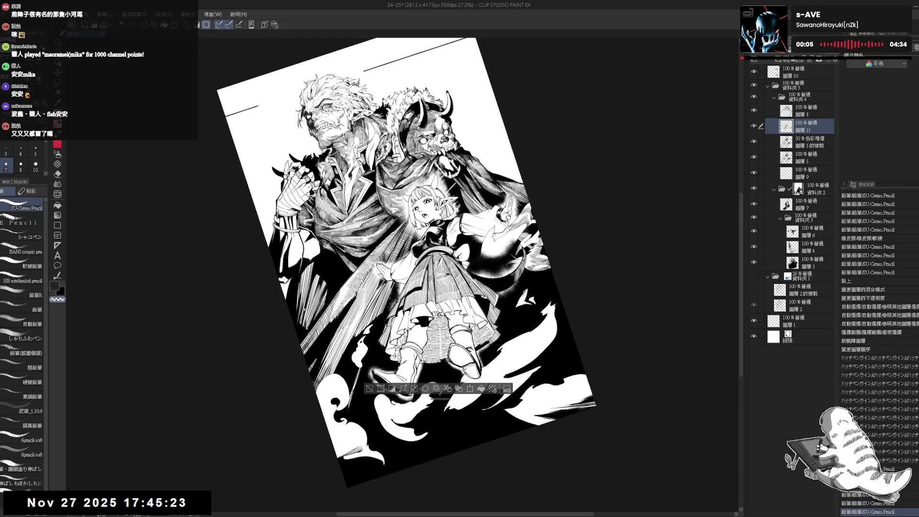
key("asciicircum")
key("minus")
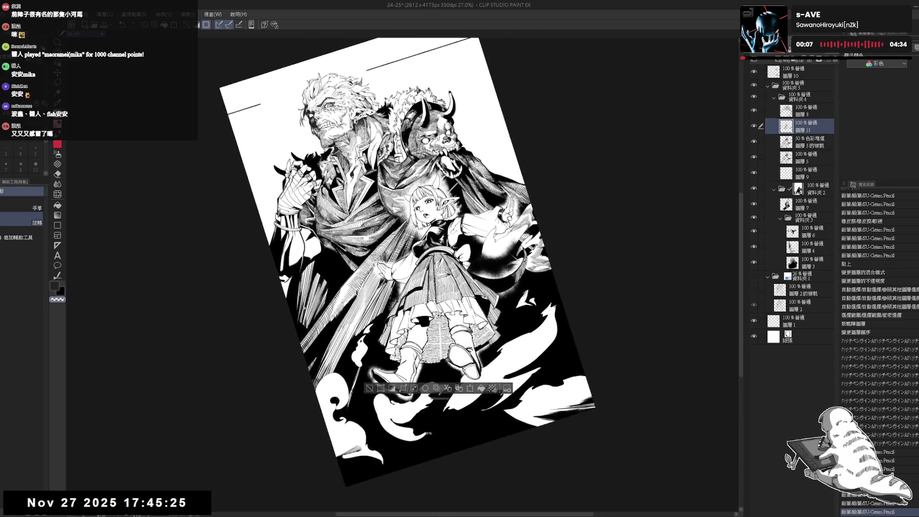
key("p")
key("c")
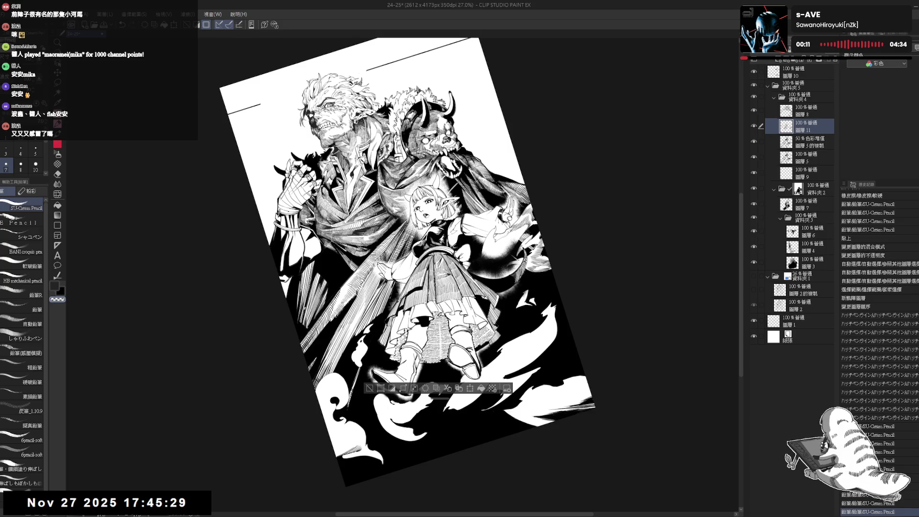
Add pencil shading inside the elf girl's skirt with the SU-Cream Pencil at size 8.
left_click(20, 165)
left_click_drag(430, 335, 438, 344)
left_click_drag(431, 335, 438, 345)
left_click_drag(431, 335, 438, 345)
left_click_drag(430, 335, 438, 344)
left_click_drag(431, 335, 438, 344)
left_click_drag(431, 335, 438, 345)
Fit the page upright in the window and clear the current selection.
key("ctrl+0")
scroll(480, 324, "down", 2)
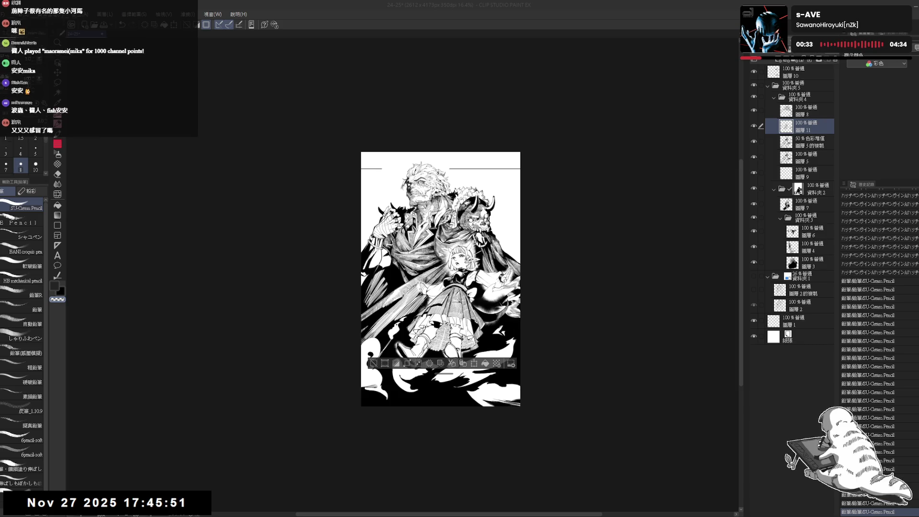
scroll(445, 347, "up", 2)
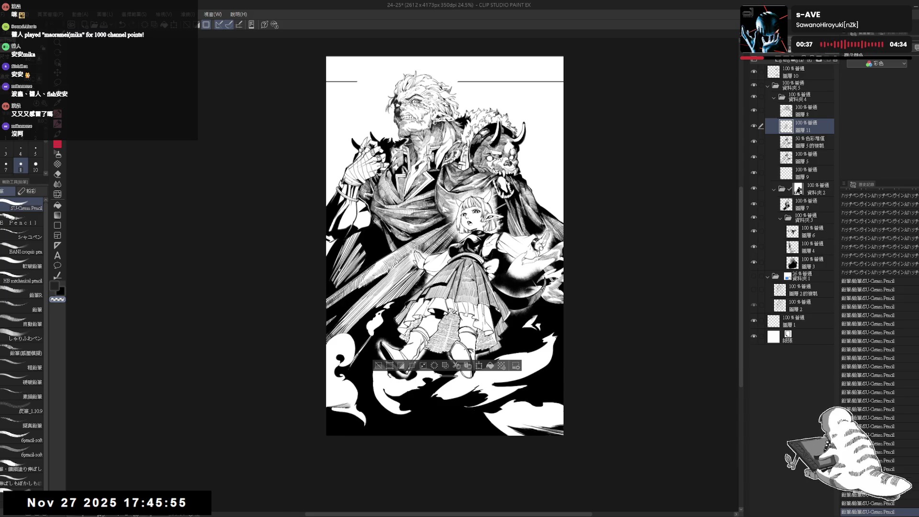
key("ctrl+d")
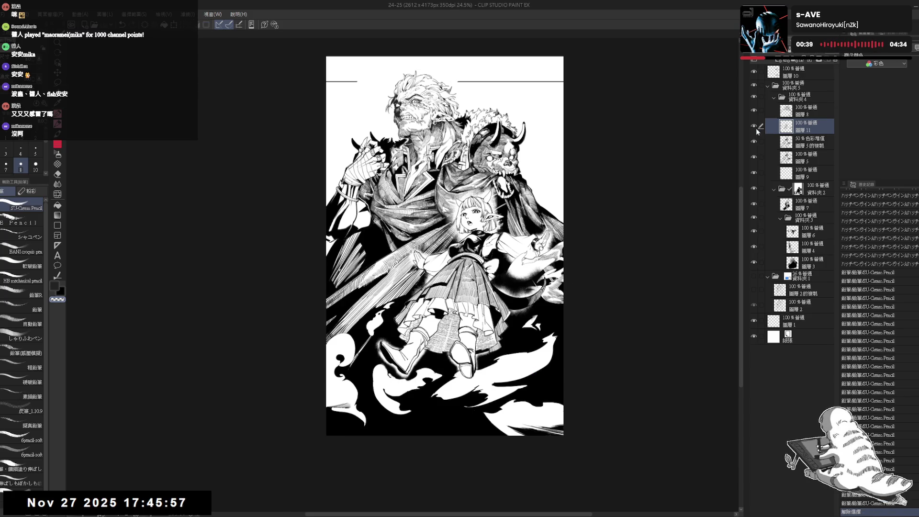
Compare 圖層 11 hidden and shown, then erase its skirt content and delete the layer.
left_click(755, 126)
left_click(754, 123)
left_click(753, 126)
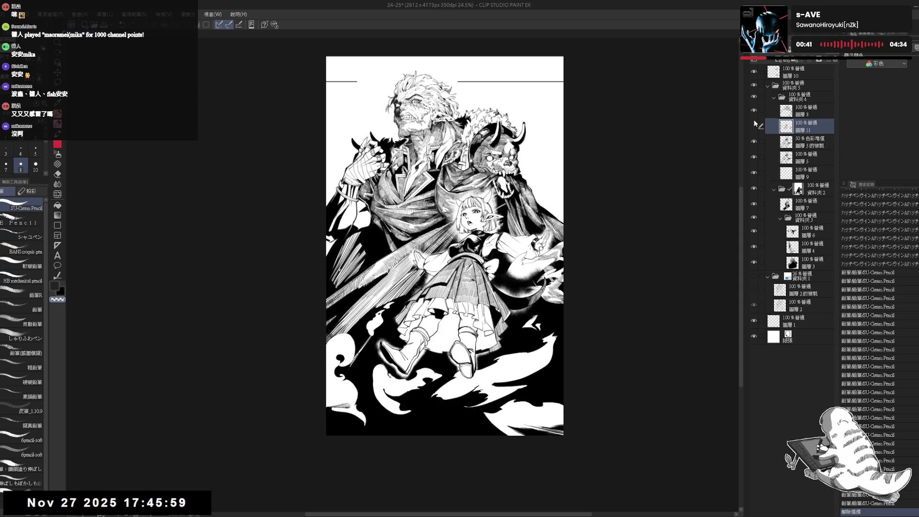
left_click(754, 124)
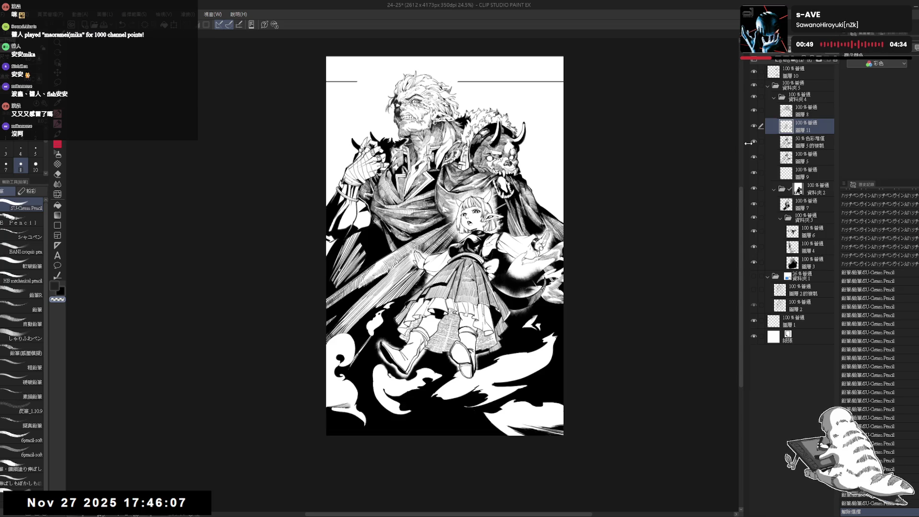
key("Delete")
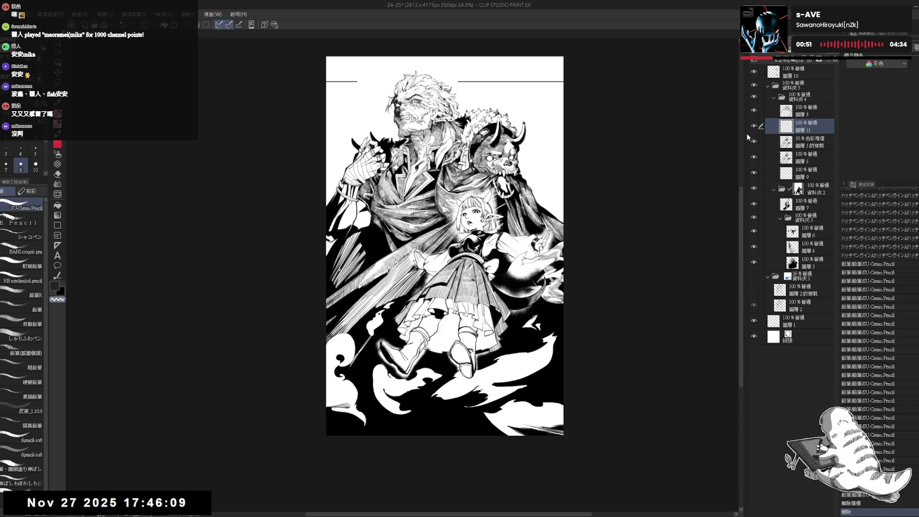
left_click(835, 59)
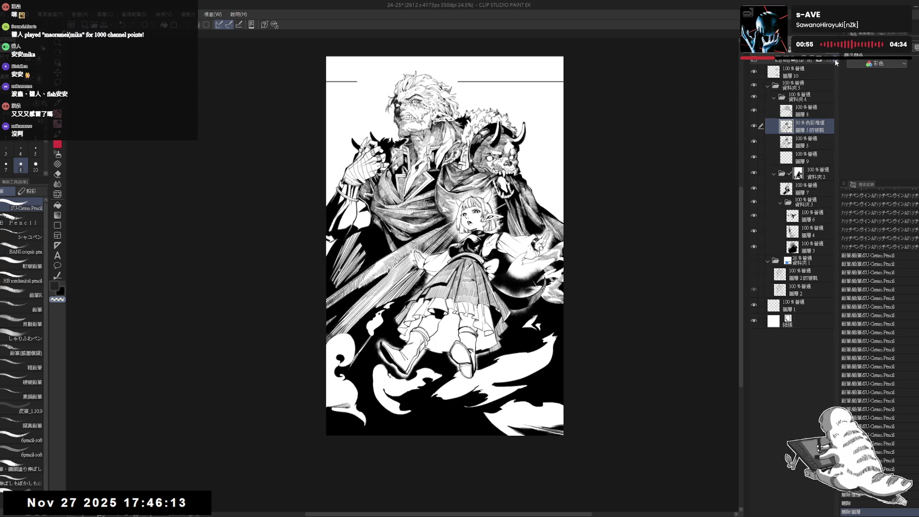
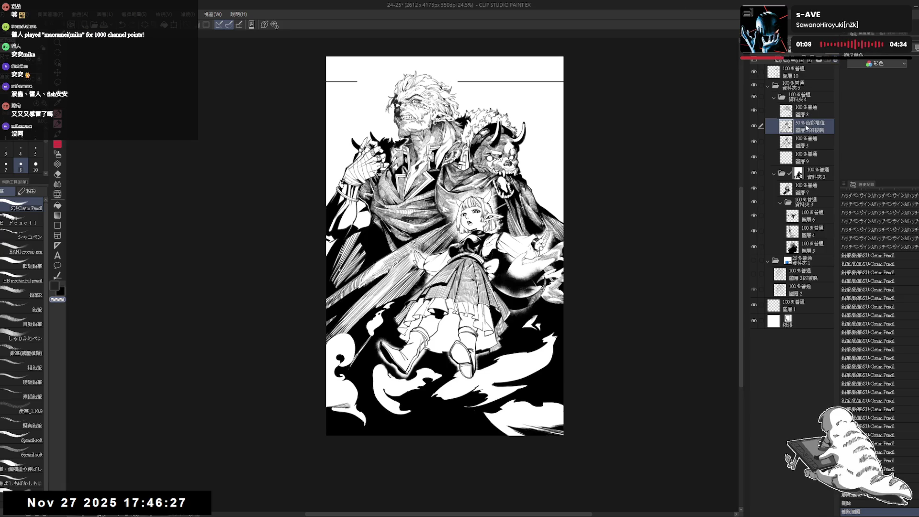
Widen the canvas to 2852 px by extending its left edge, adding a blank white strip.
scroll(441, 261, "up", 1)
scroll(496, 184, "up", 3)
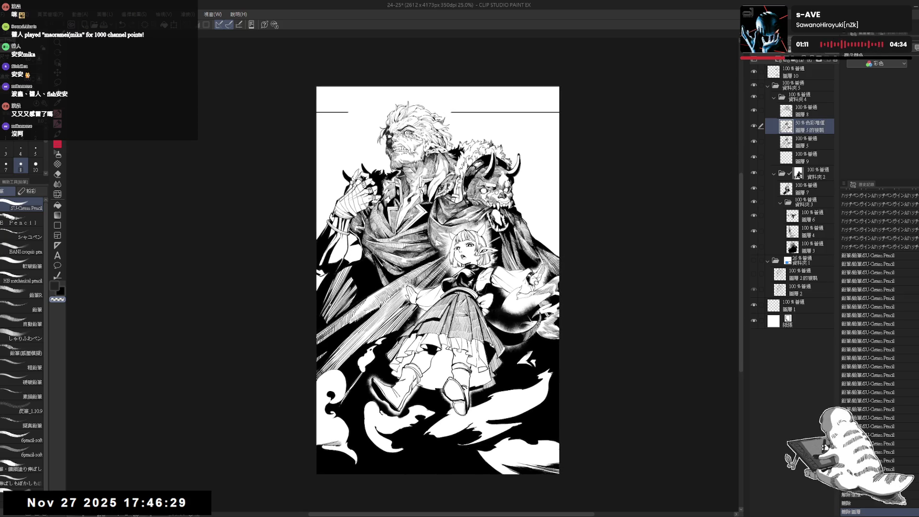
left_click_drag(443, 217, 447, 233)
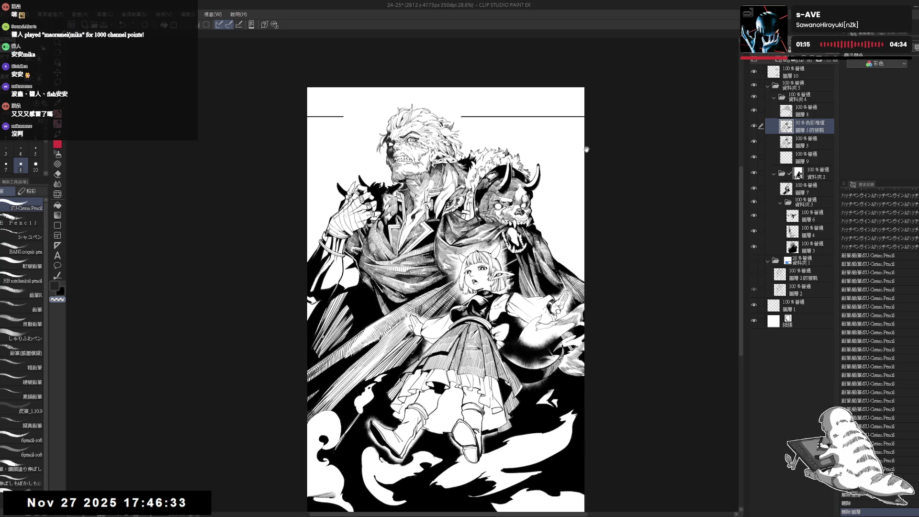
scroll(588, 149, "down", 2)
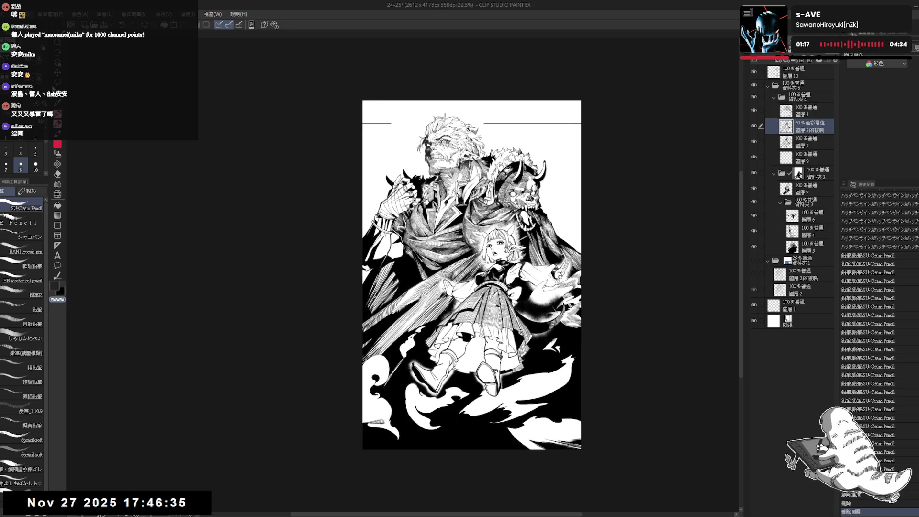
key("ctrl+t")
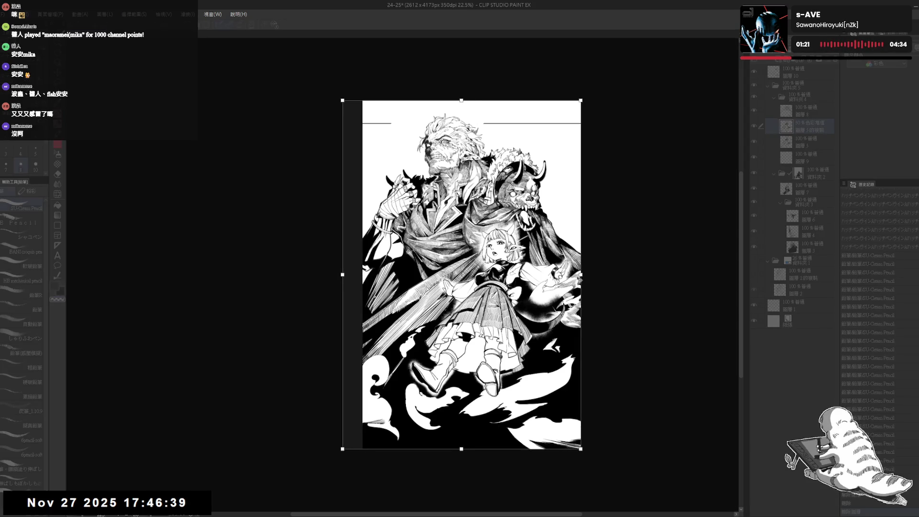
key("Return")
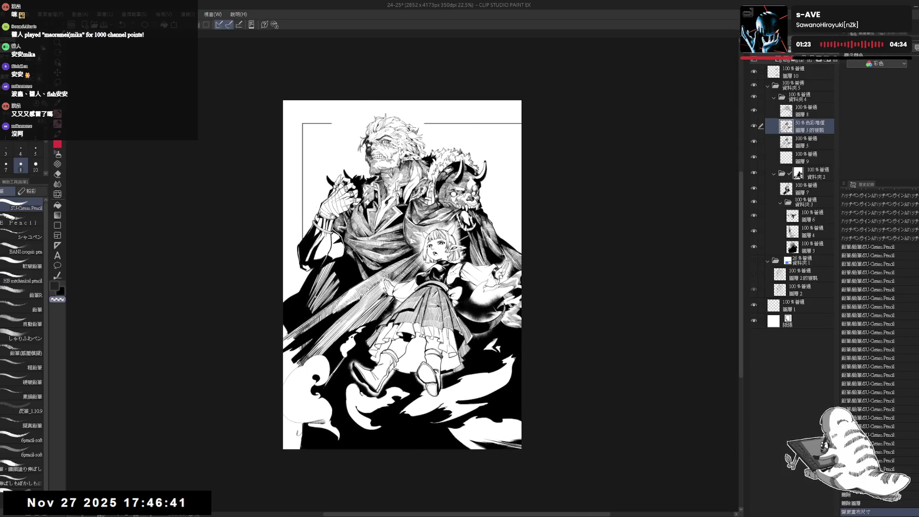
scroll(349, 226, "up", 1)
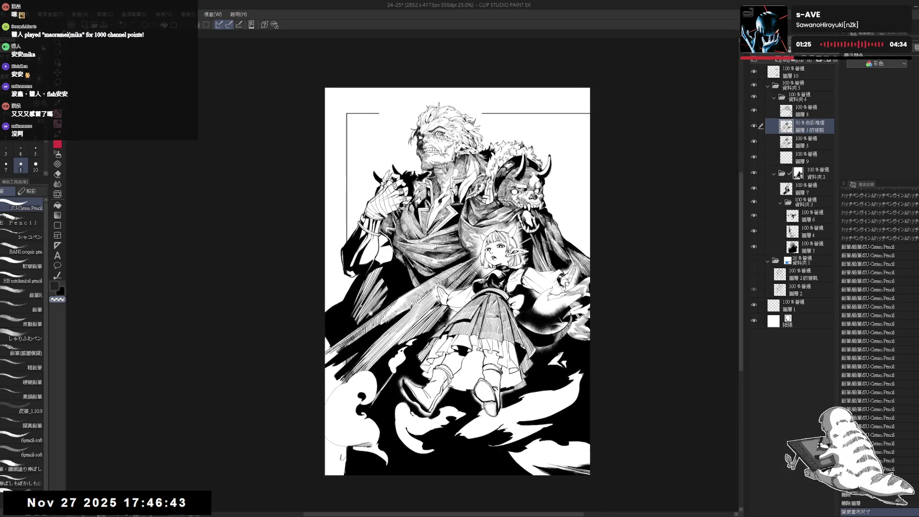
left_click_drag(368, 313, 376, 298)
left_click_drag(355, 377, 365, 441)
Make 圖層3 active, erase a small dab, and fit the whole page in view.
left_click(361, 449, "ctrl+shift")
key("e")
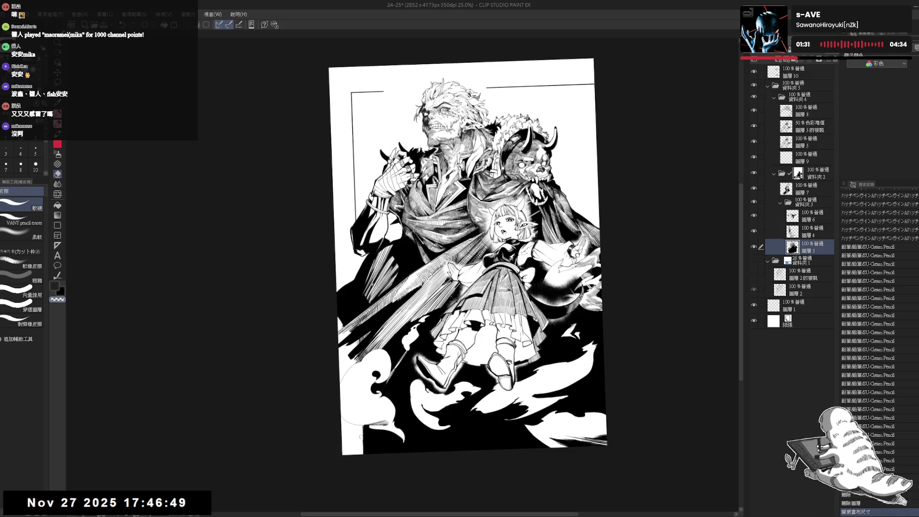
left_click(362, 437)
key("ctrl+0")
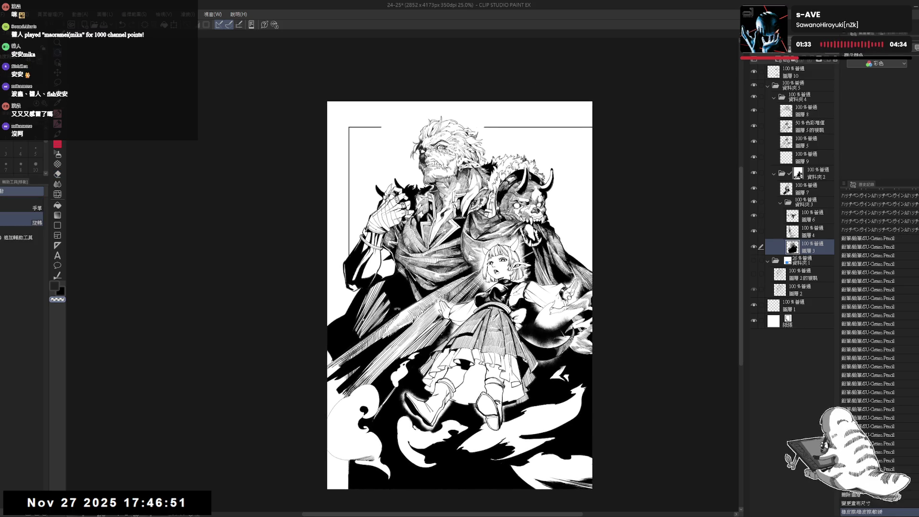
scroll(398, 309, "down", 2)
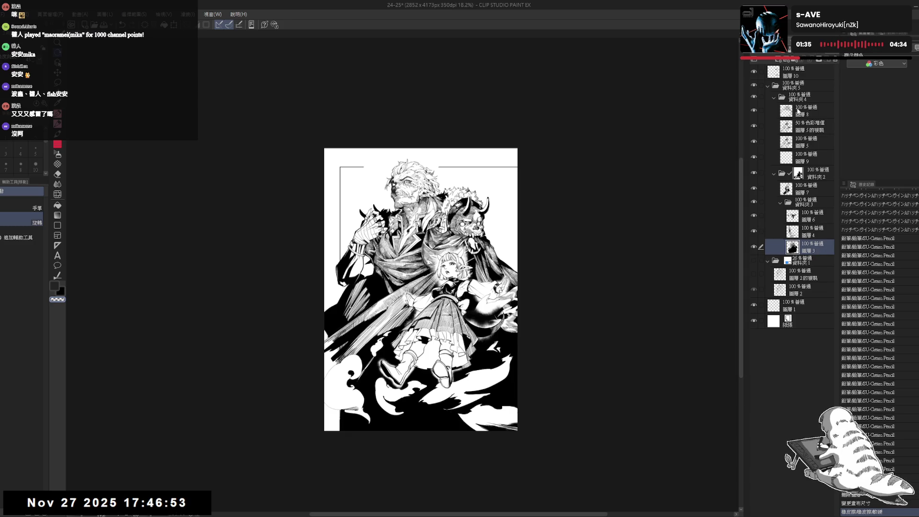
Delete 圖層3's art outside the frame using an inverted rectangular selection.
key("m")
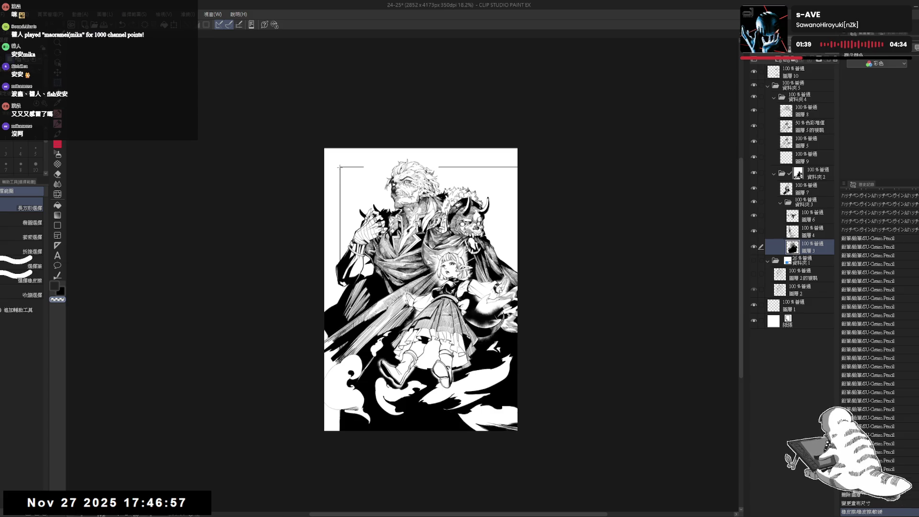
mouse_move(508, 261)
left_mouse_down()
mouse_move(512, 446)
mouse_move(527, 475)
left_mouse_up()
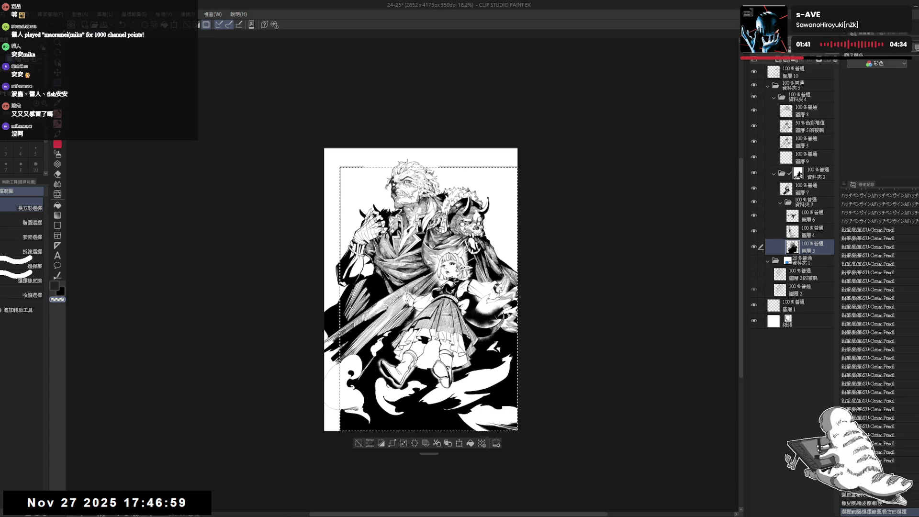
left_click(382, 444)
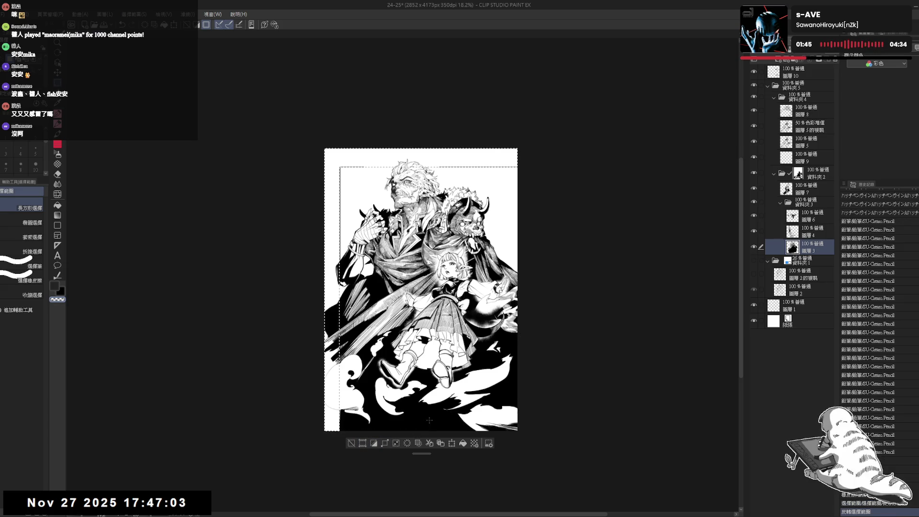
key("Delete")
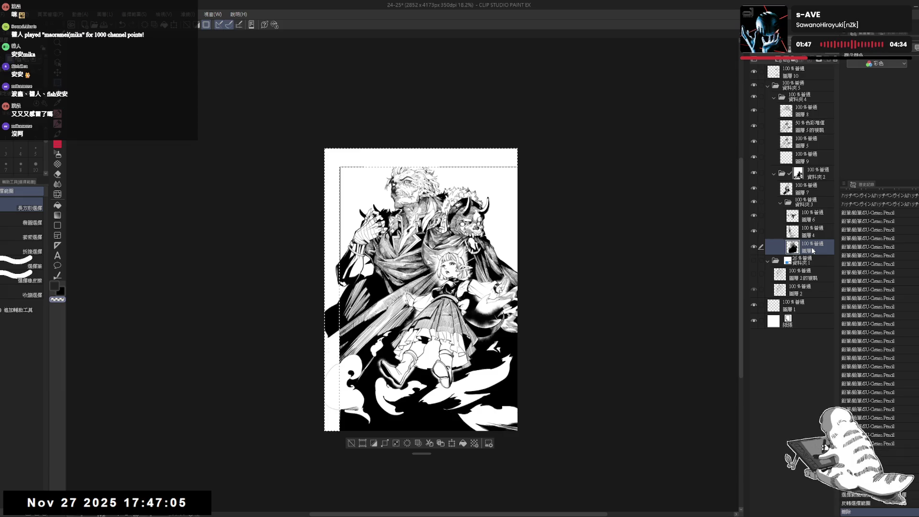
key("ctrl+z")
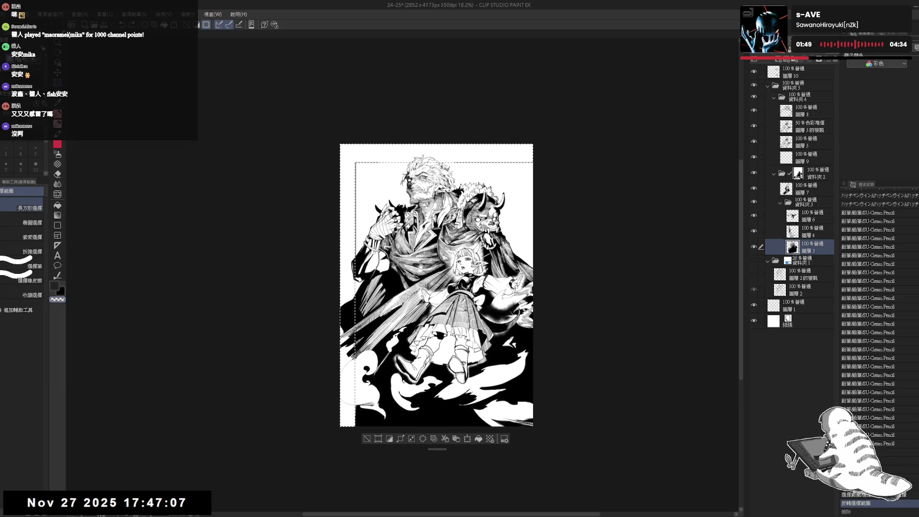
left_click(389, 438)
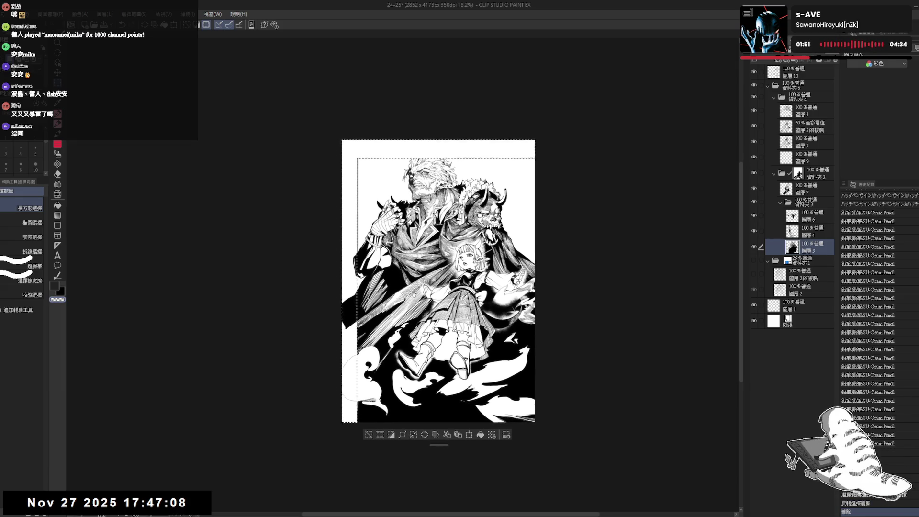
left_click(389, 431)
Reselect inside the frame, invert, and delete the remaining art spilling outside it.
scroll(369, 418, "up", 3)
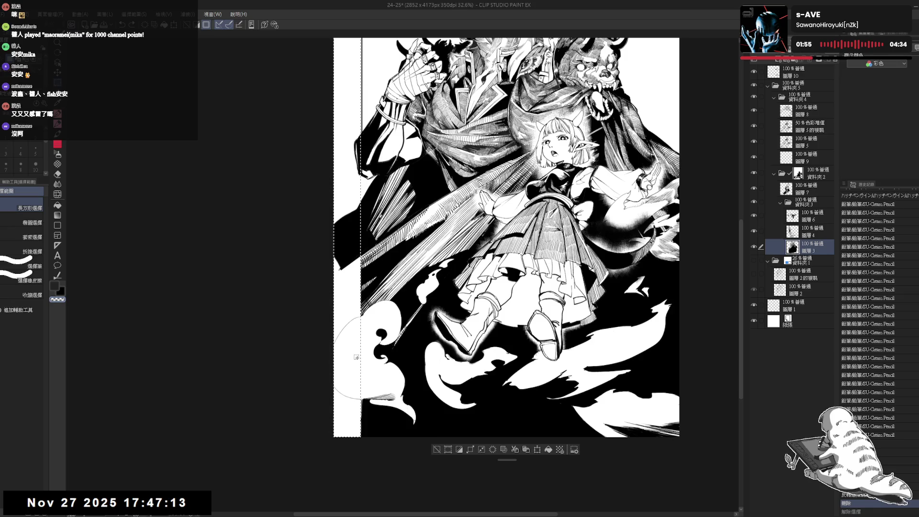
scroll(375, 344, "down", 3)
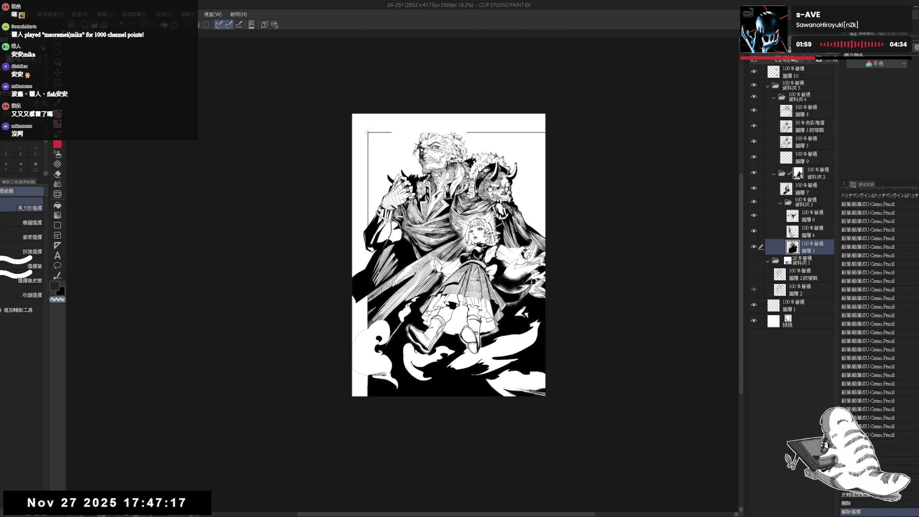
mouse_move(367, 132)
left_mouse_down()
mouse_move(532, 234)
mouse_move(589, 415)
left_mouse_up()
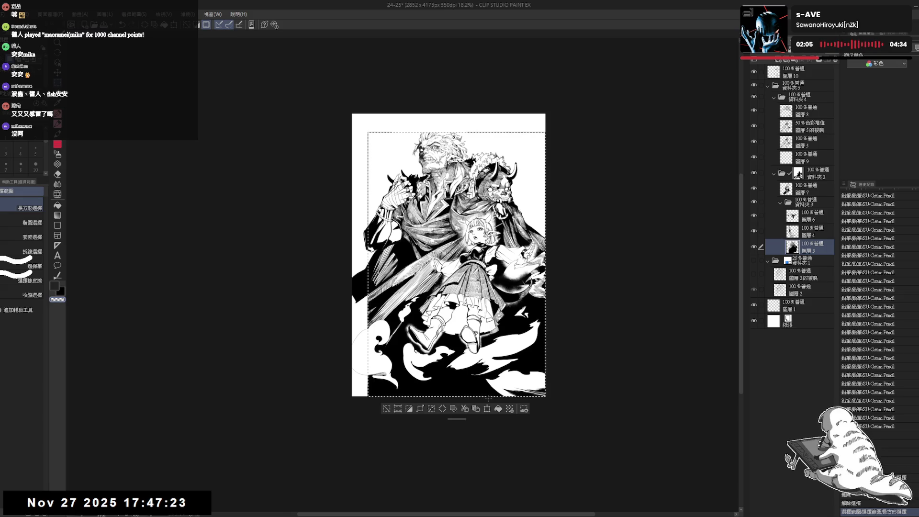
left_click(409, 408)
key("Delete")
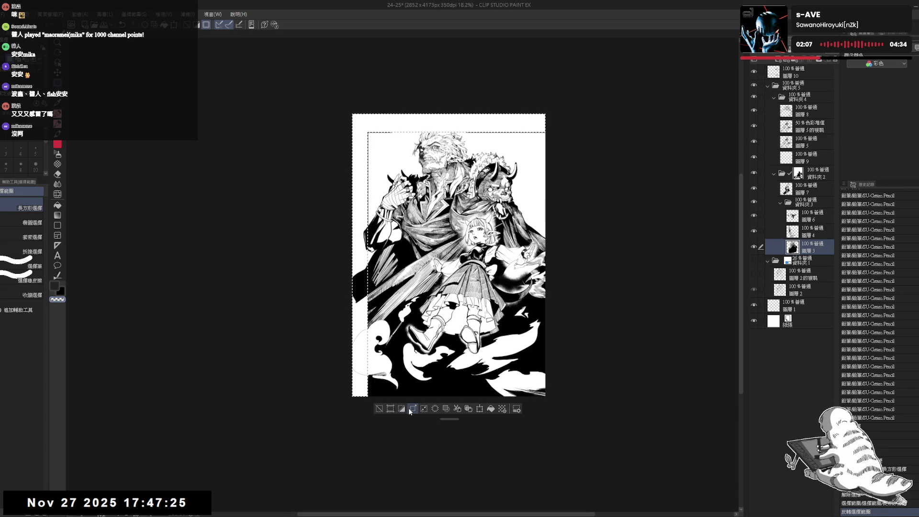
key("ctrl+d")
scroll(364, 386, "up", 3)
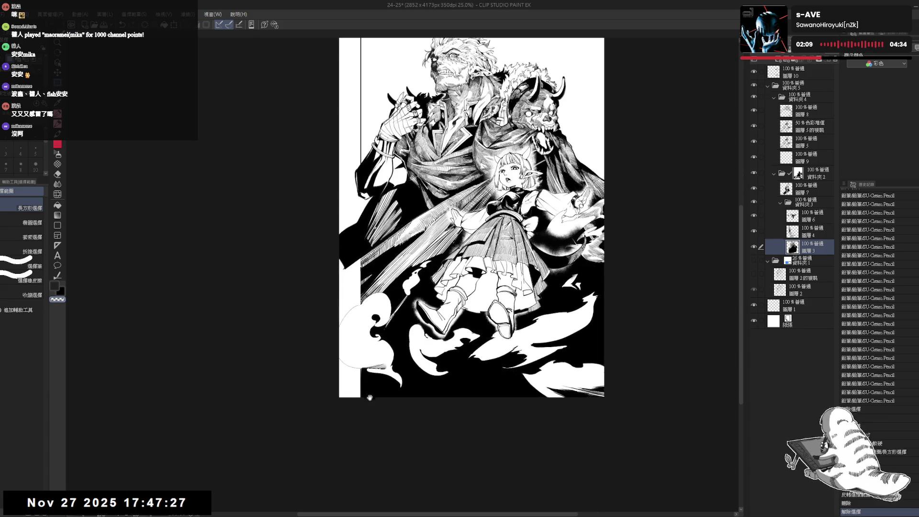
key("p")
left_click_drag(364, 385, 375, 378)
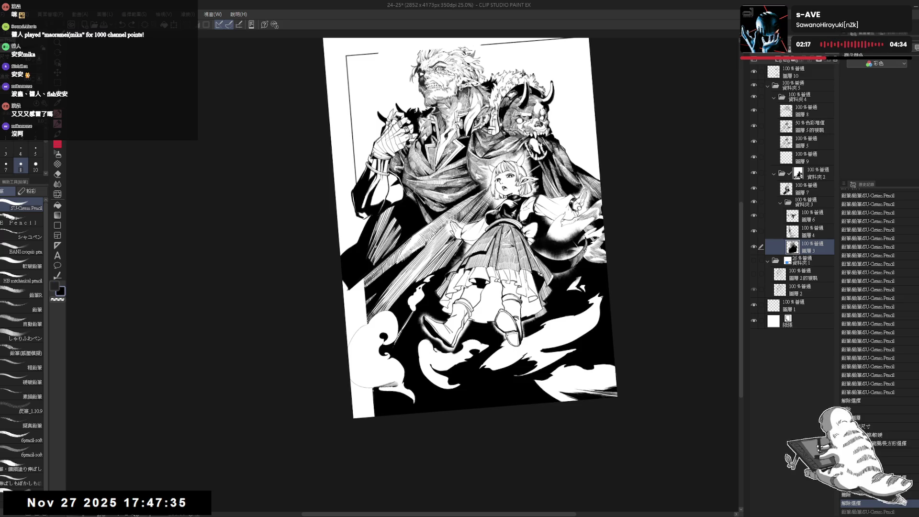
Restore the frame selection, invert it, and delete 圖層7's art outside the frame.
key("ctrl+at")
key("ctrl+shift+d")
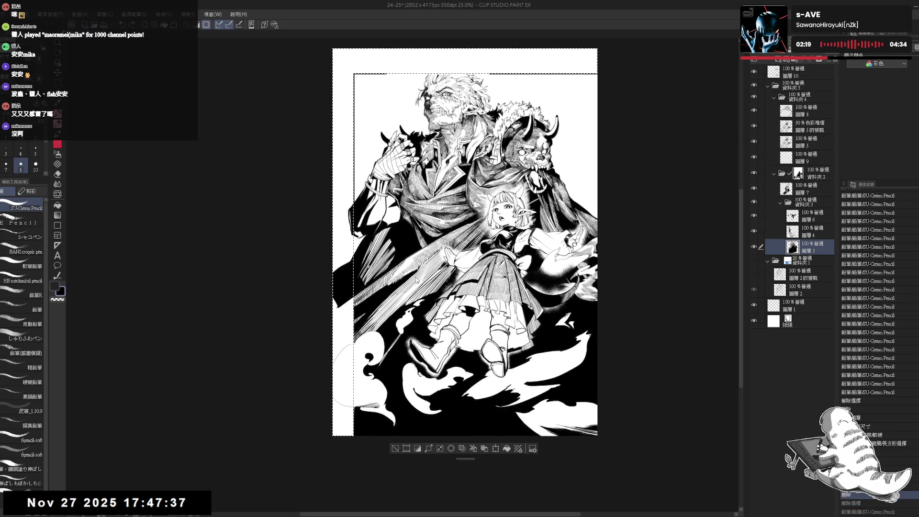
left_click_drag(417, 454, 419, 446)
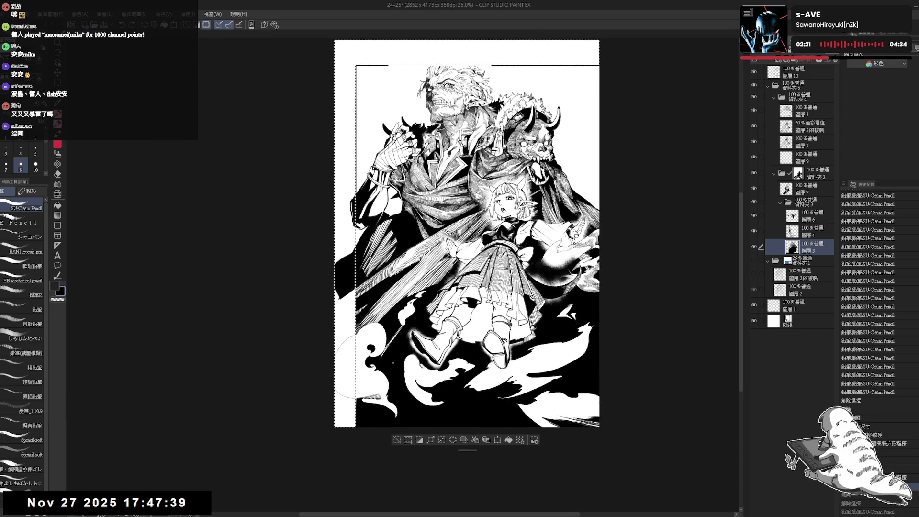
left_click(419, 442)
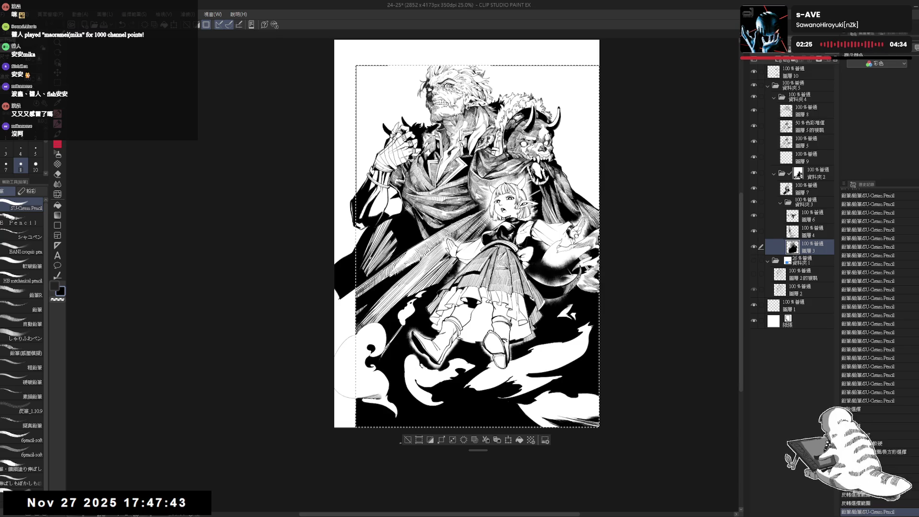
left_click(430, 440)
left_click(804, 188)
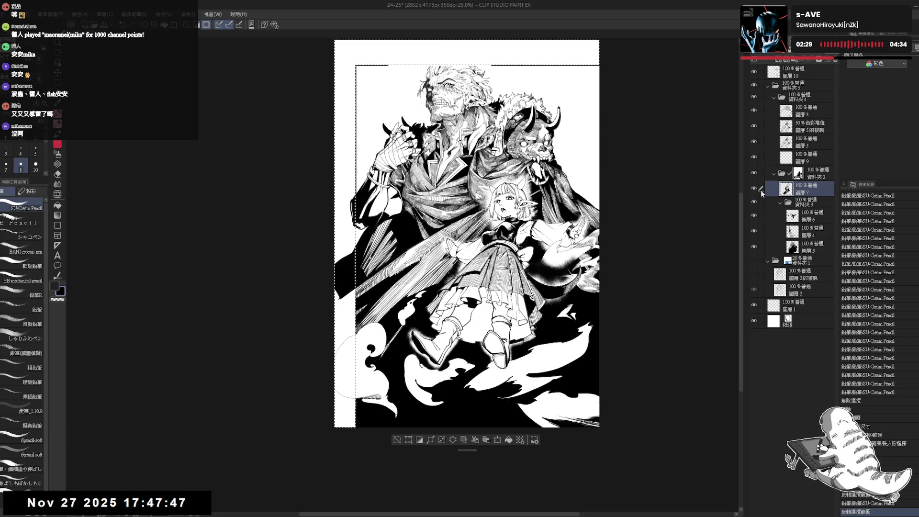
left_click_drag(322, 178, 336, 199)
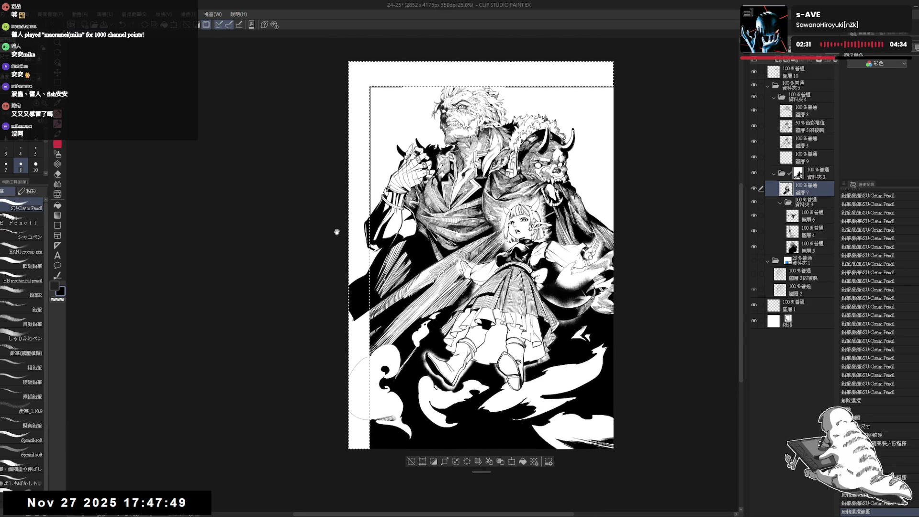
key("Delete")
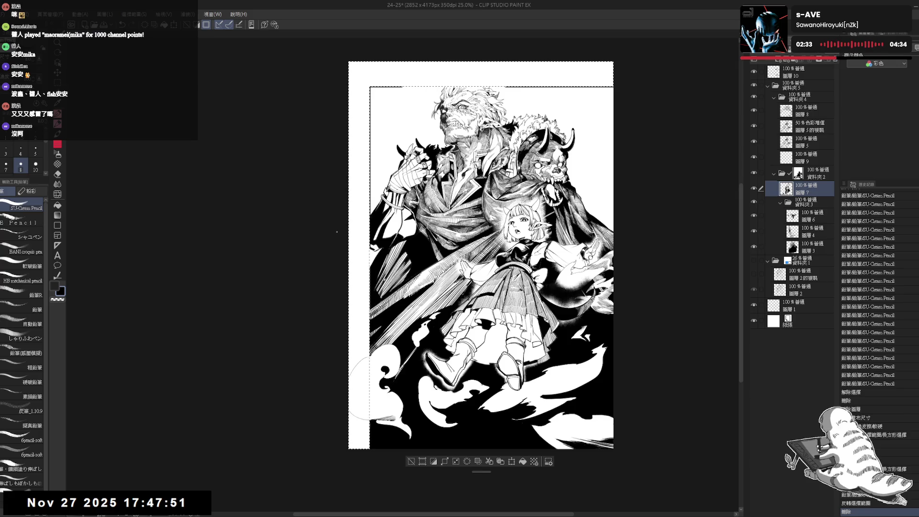
key("ctrl+d")
scroll(389, 213, "down", 2)
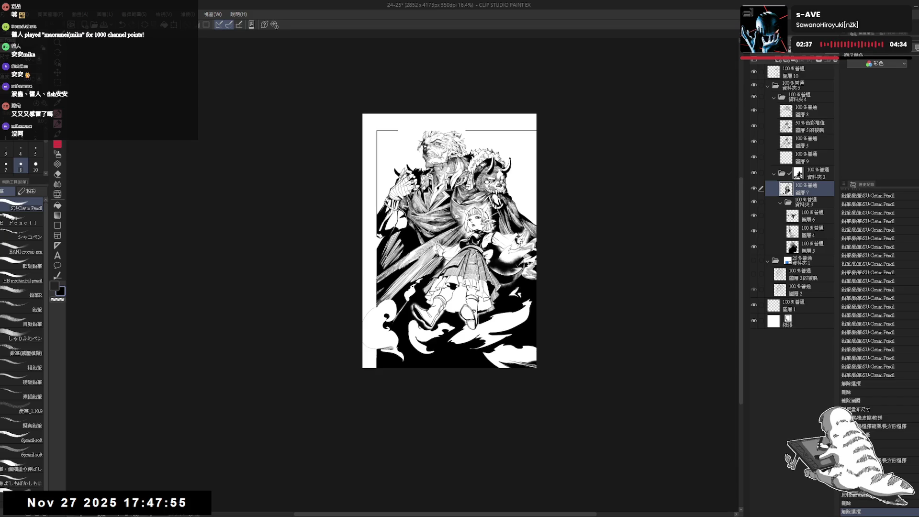
Undo back through the history until the selection around the border frame returns.
key("ctrl+z")
key("ctrl+z")
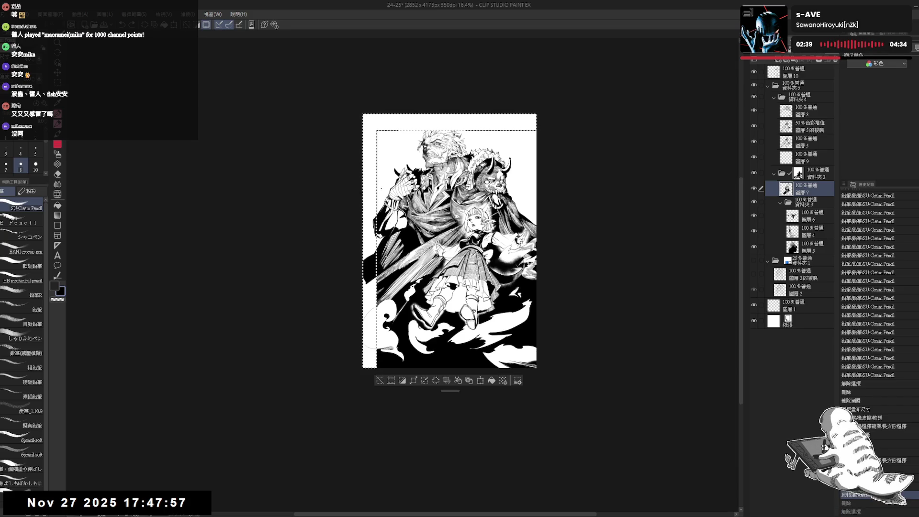
scroll(381, 187, "up", 2)
left_click_drag(458, 148, 457, 163)
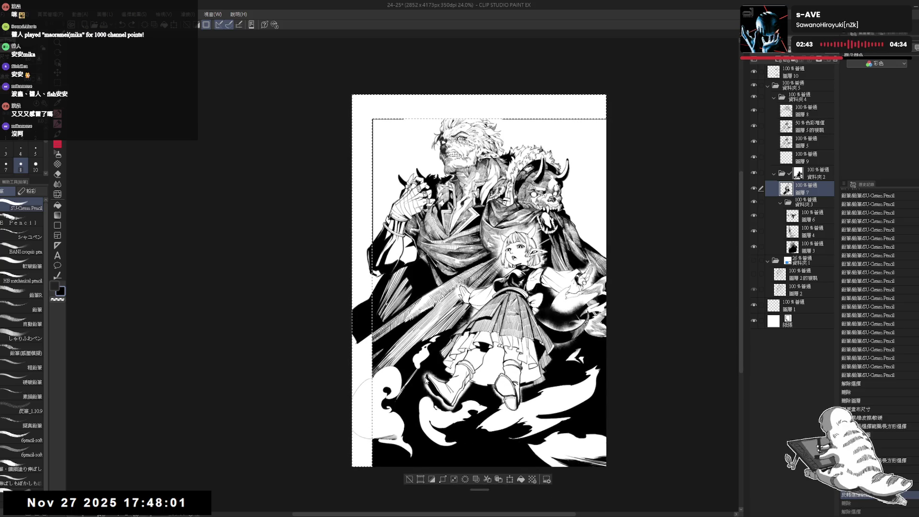
key("ctrl+z")
key("ctrl+z")
key("ctrl+z")
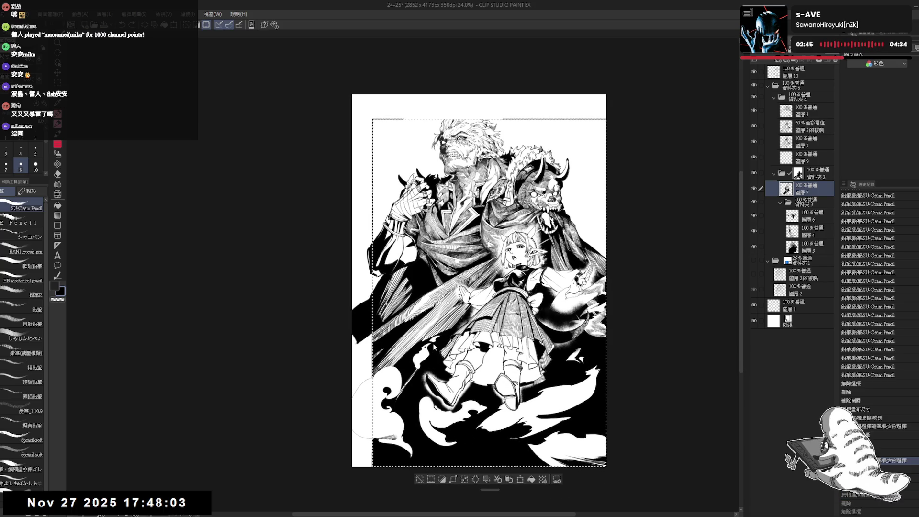
key("ctrl+z")
key("ctrl+z")
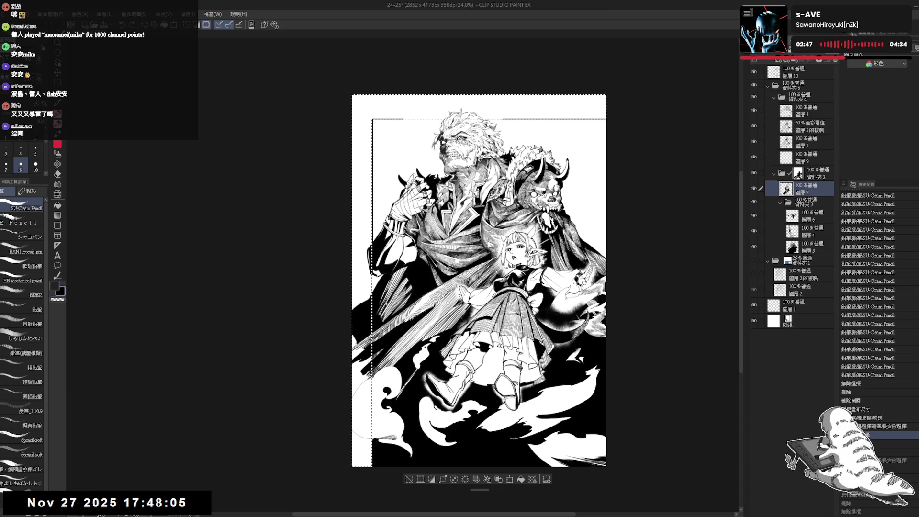
left_click_drag(353, 229, 351, 242)
key("m")
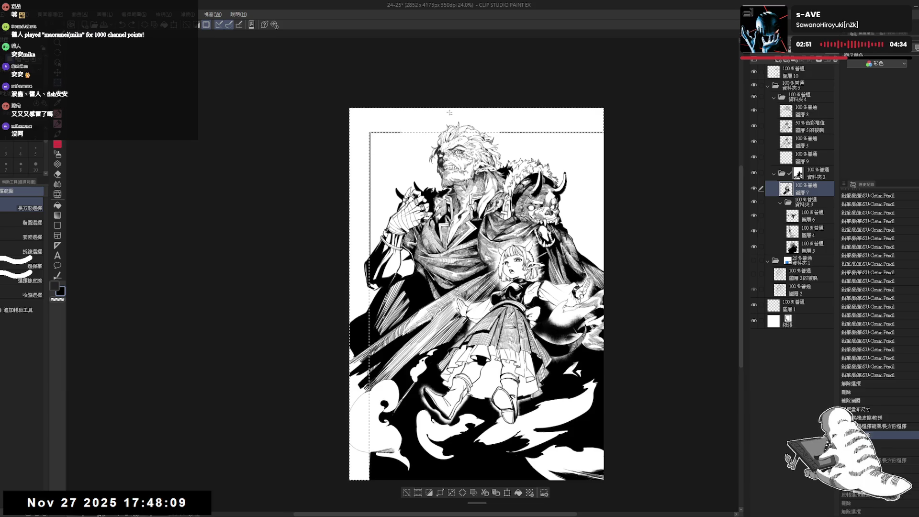
Lasso the area above the warrior's head and erase the frame line inside it.
key("m")
key("m")
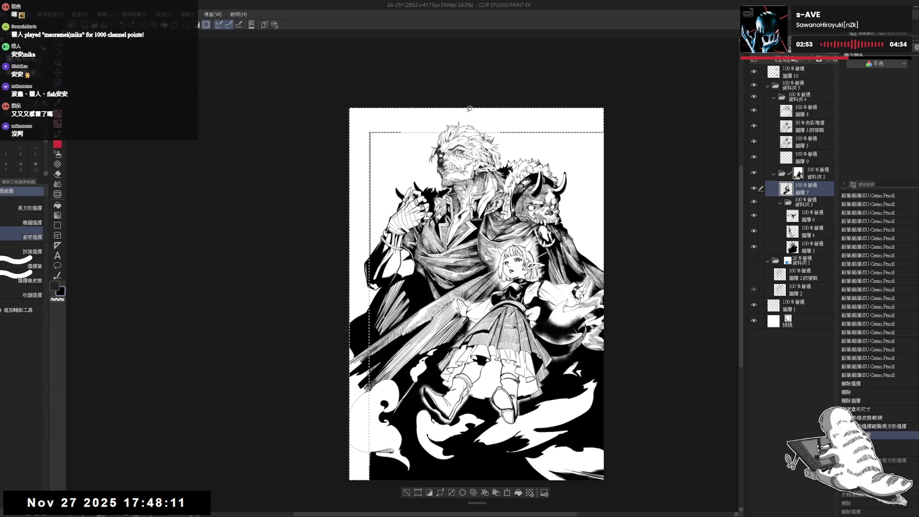
left_click_drag(452, 113, 497, 130)
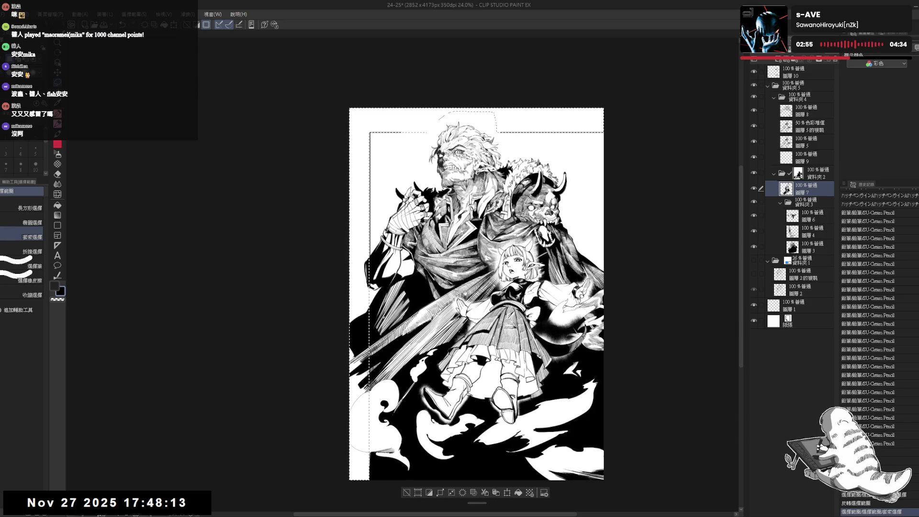
left_click_drag(651, 290, 654, 263)
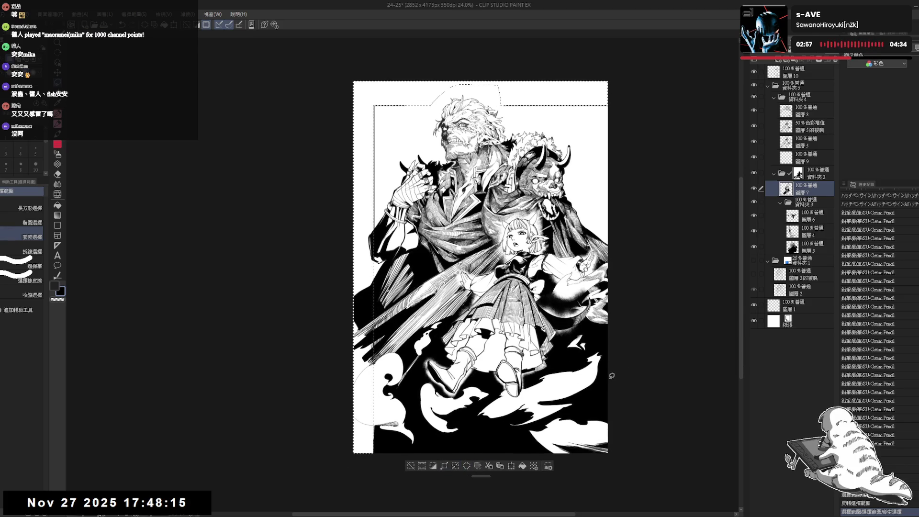
left_click_drag(431, 442, 437, 440)
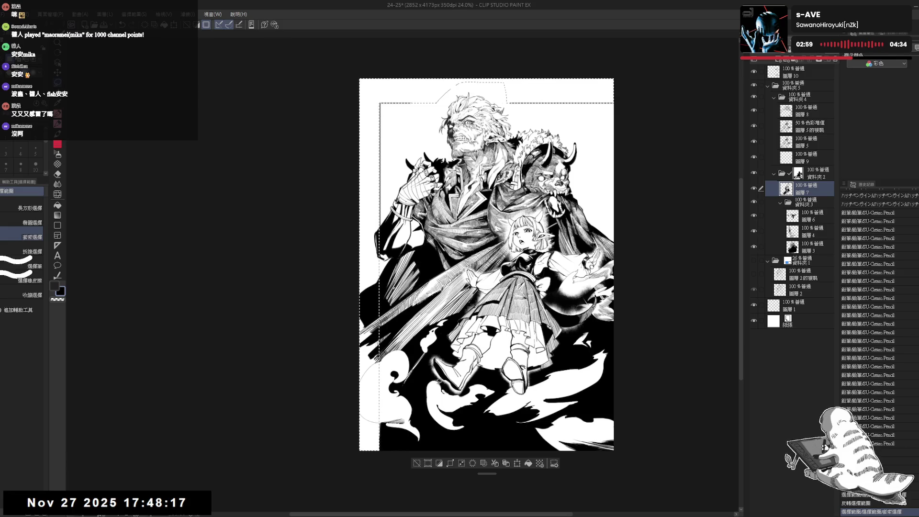
key("e")
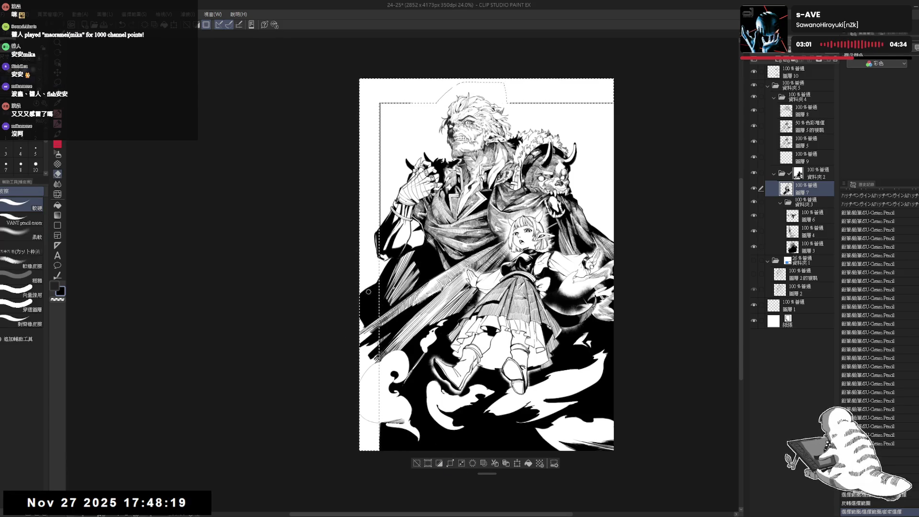
mouse_move(360, 283)
left_mouse_down()
mouse_move(357, 311)
mouse_move(379, 316)
left_mouse_up()
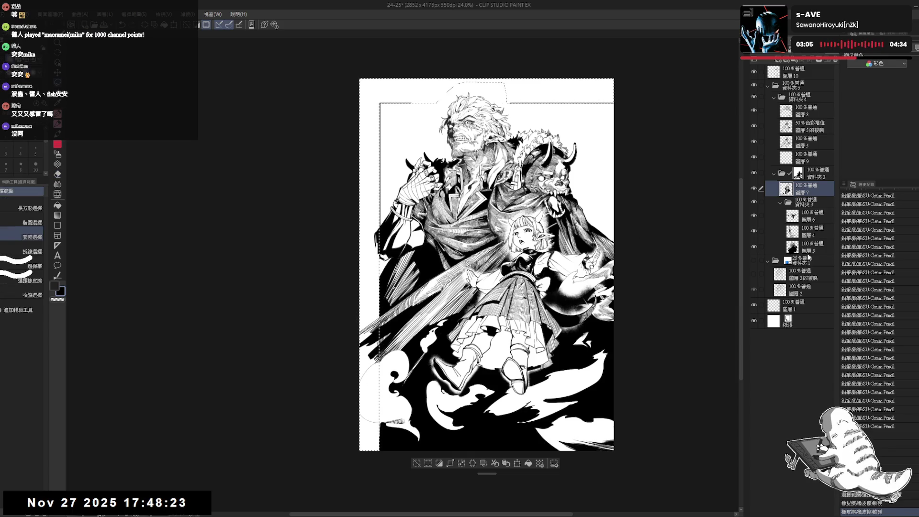
left_click(581, 263, "ctrl+shift")
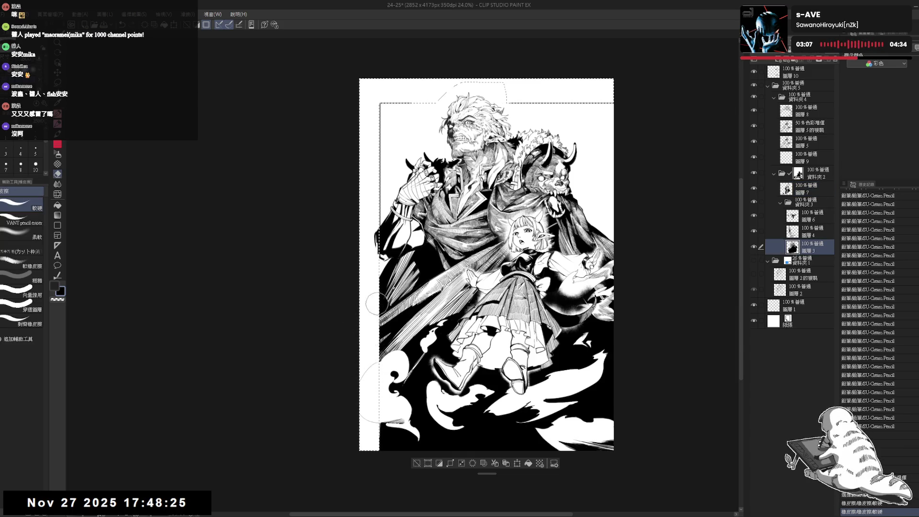
Switch between layers 圖層 7 and 圖層 3 and invert the selection on 圖層 3.
key("m")
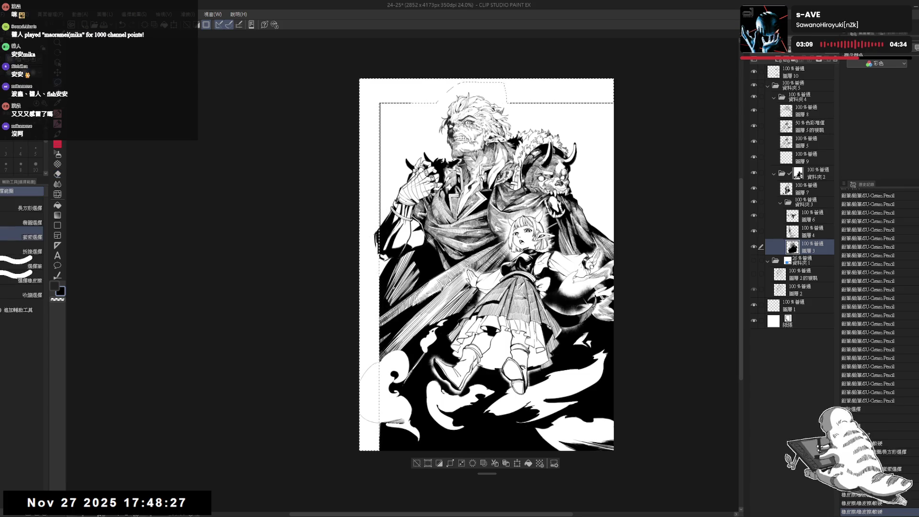
left_click(375, 216, "ctrl+shift")
key("e")
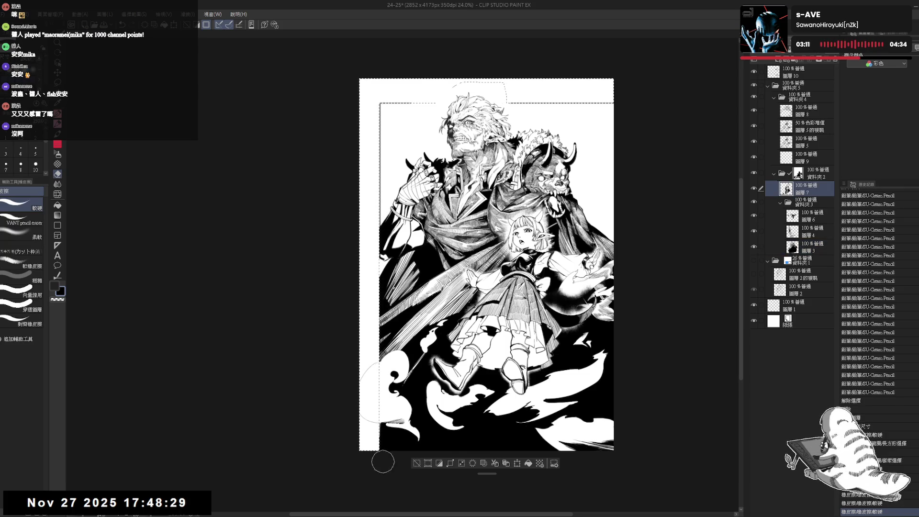
key("m")
left_click(422, 443, "ctrl+shift")
left_click(439, 463)
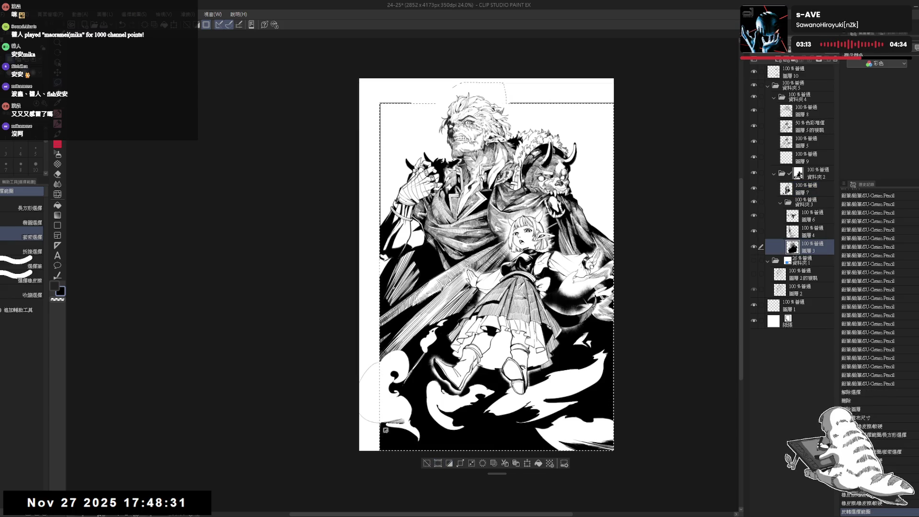
Ink a small G-pen touch-up stroke near the lower-left clouds.
key("p")
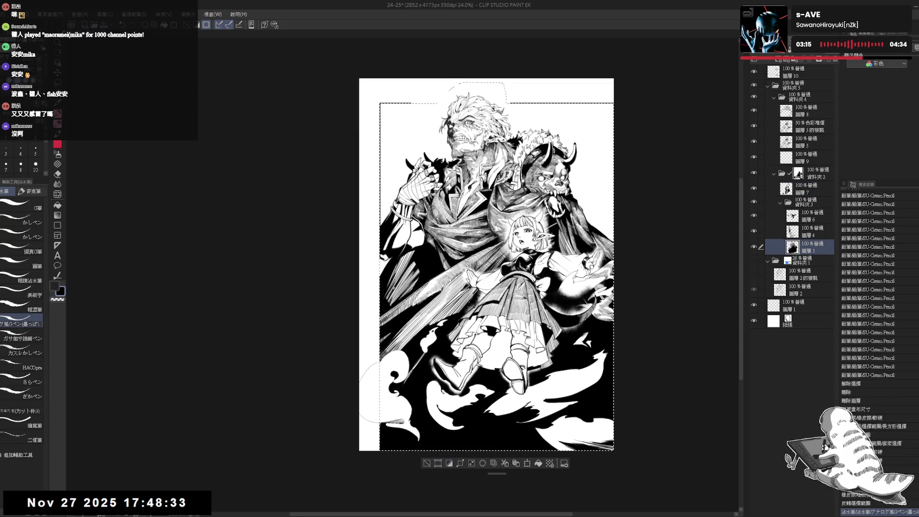
scroll(383, 393, "up", 3)
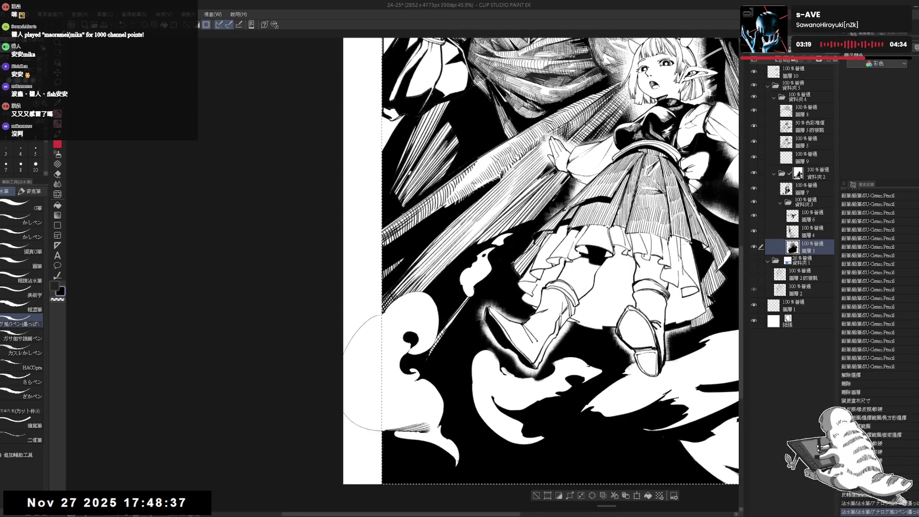
left_click_drag(378, 373, 380, 374)
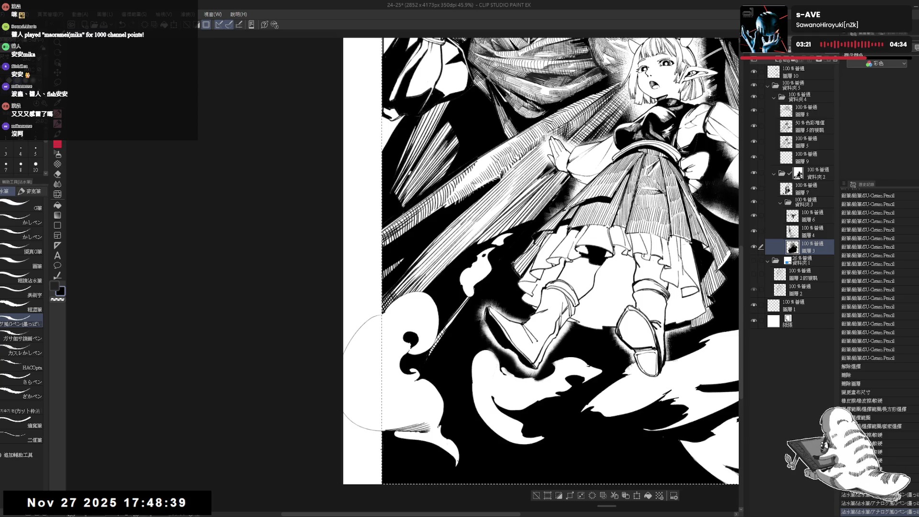
scroll(381, 375, "down", 2)
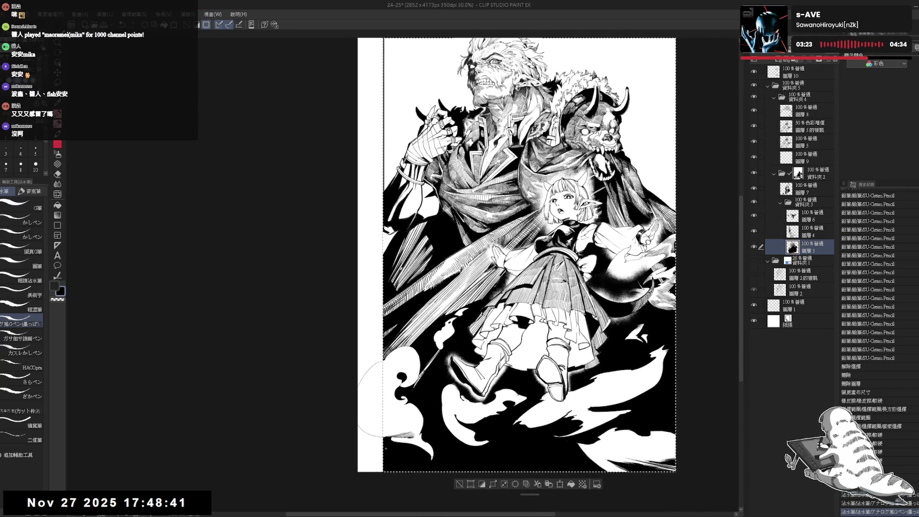
scroll(383, 397, "down", 1)
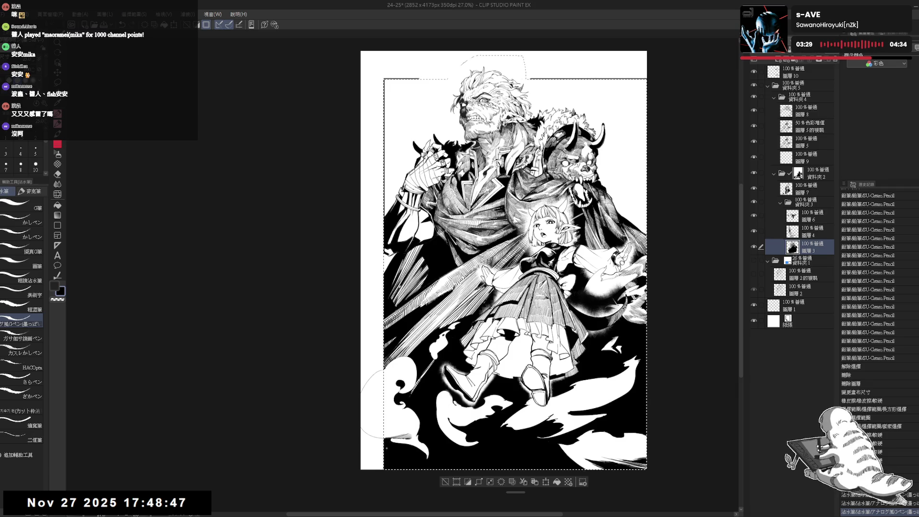
scroll(381, 405, "down", 1)
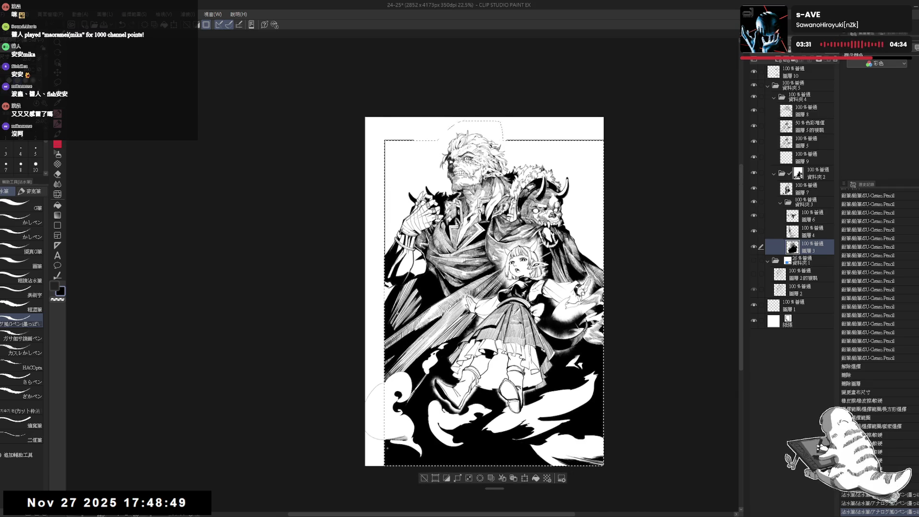
scroll(381, 410, "up", 1)
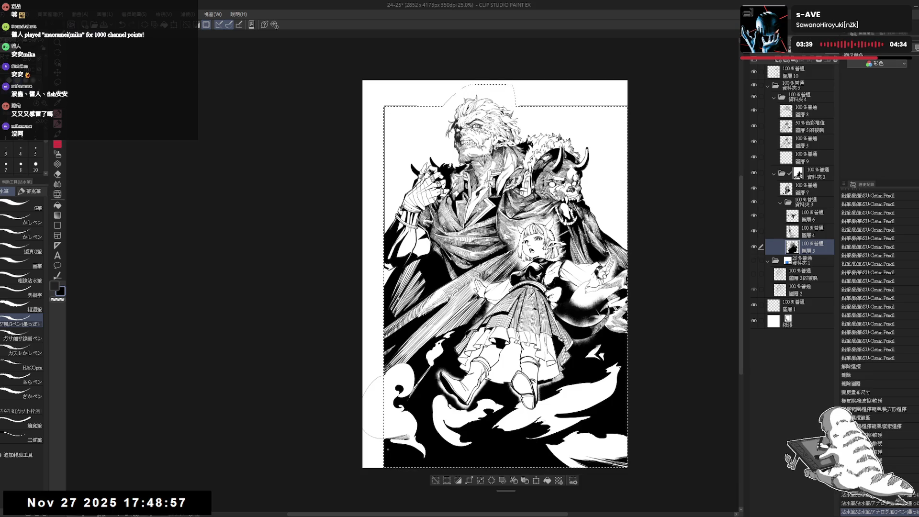
scroll(495, 274, "up", 1)
Clear the selection and make the frame-border layer active.
key("ctrl+d")
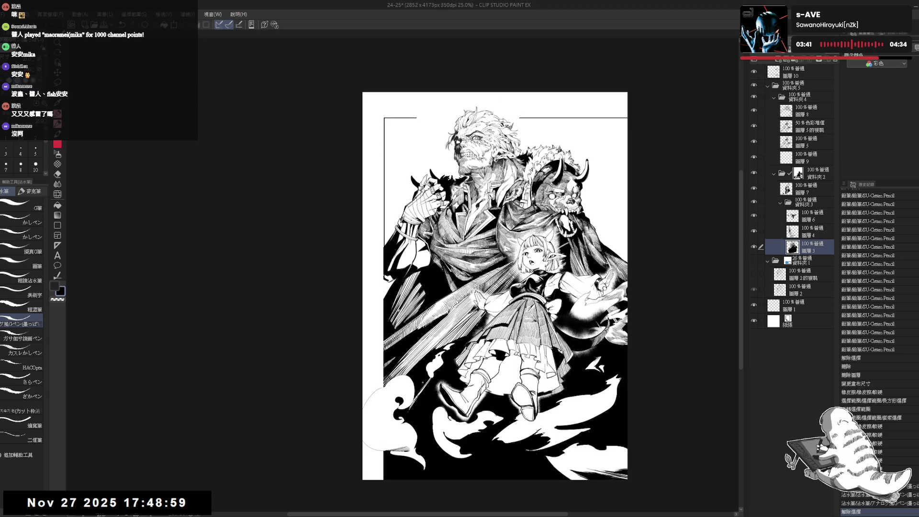
scroll(419, 373, "down", 2)
scroll(437, 381, "up", 9)
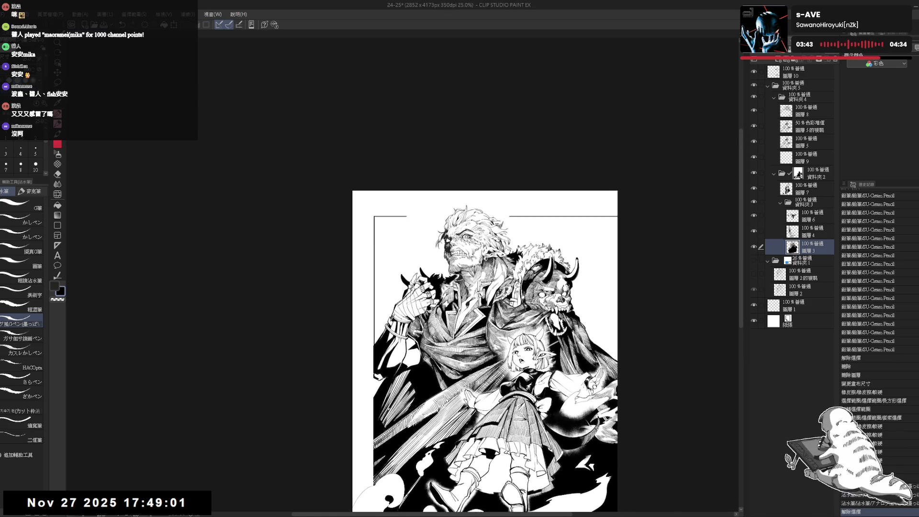
scroll(449, 354, "up", 1)
left_click_drag(512, 140, 500, 145)
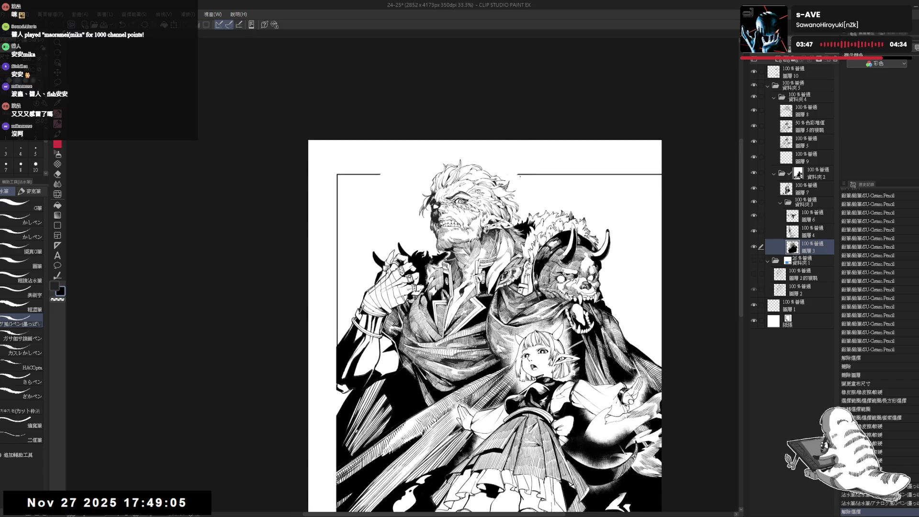
left_click(519, 174, "ctrl+shift")
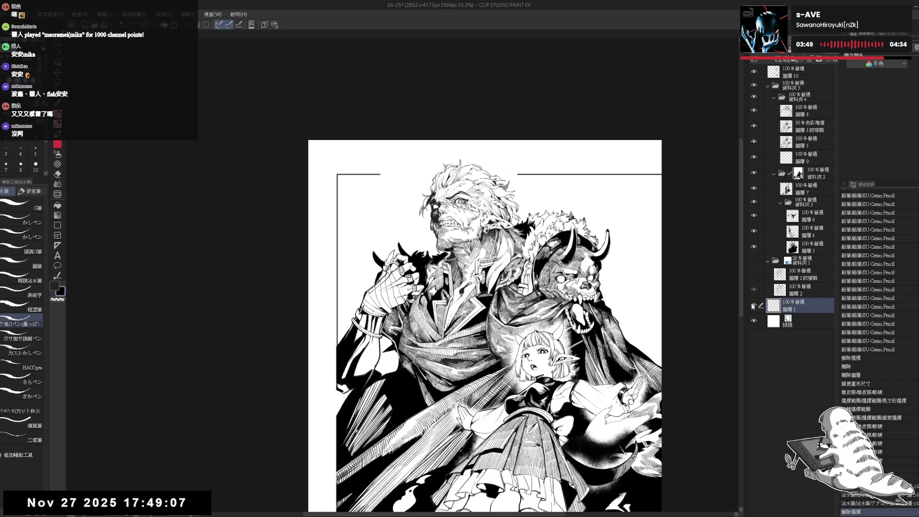
key("e")
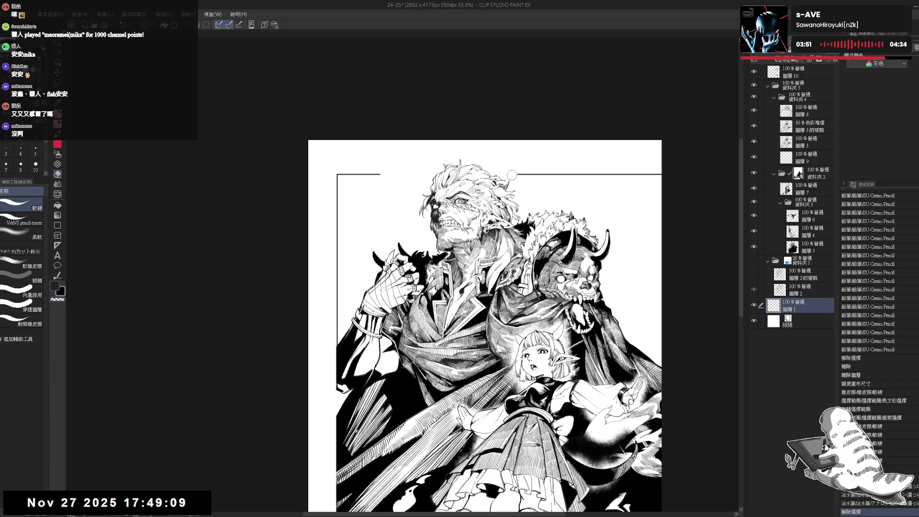
key("p")
left_click_drag(512, 175, 466, 94)
scroll(526, 170, "down", 2)
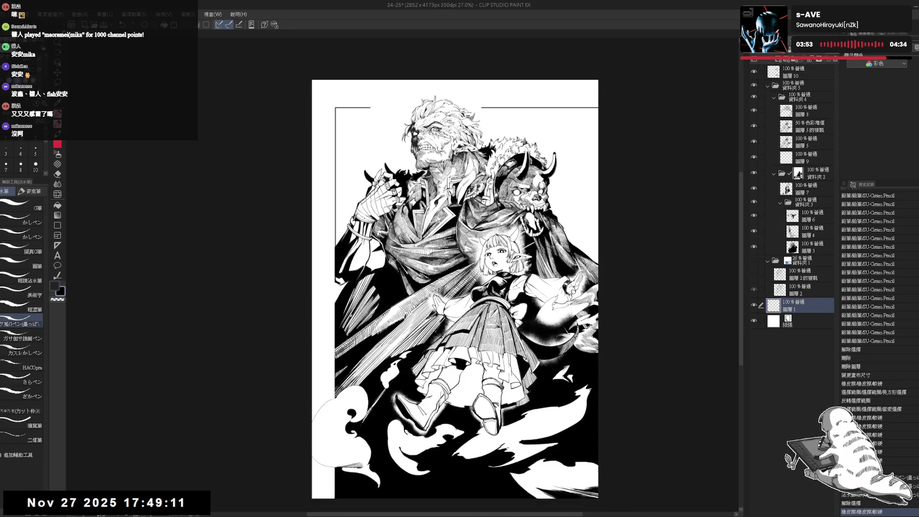
left_click_drag(455, 271, 463, 269)
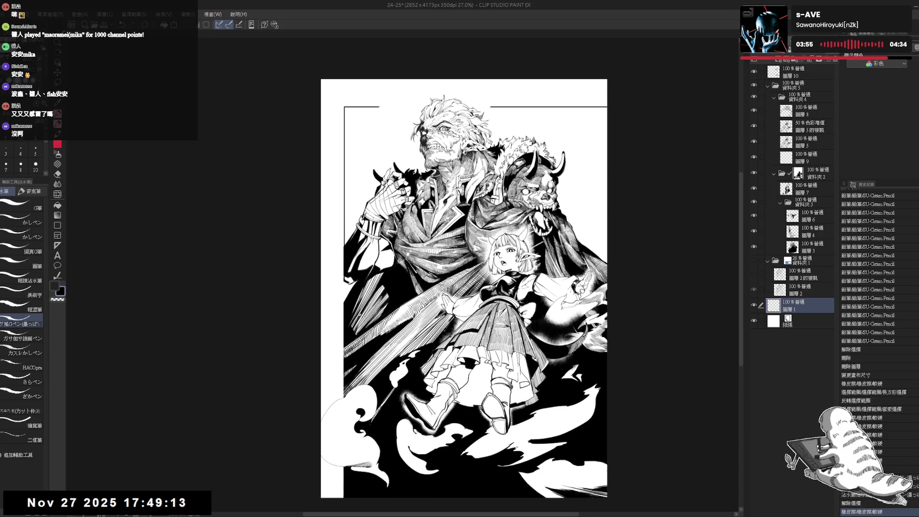
Create new layer 圖層 11 and move it below 圖層 3 in 資料夾 3.
key("p")
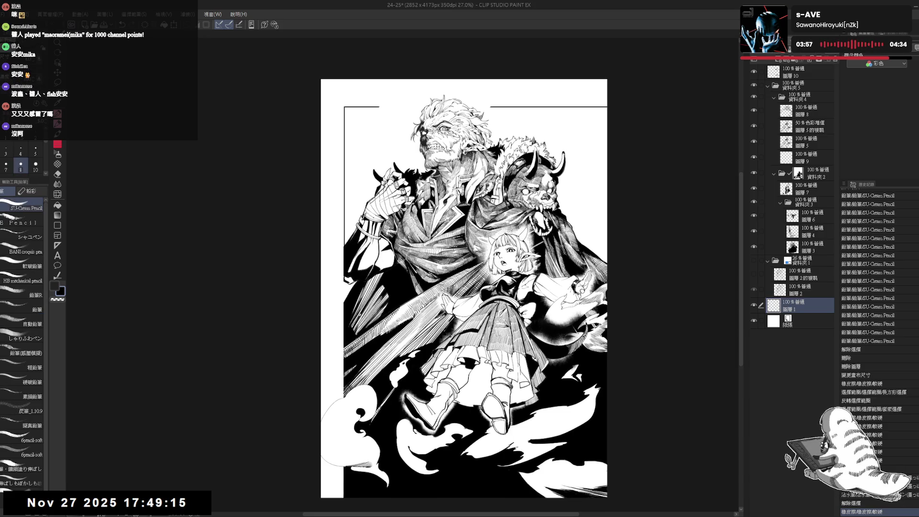
left_click_drag(460, 296, 452, 310)
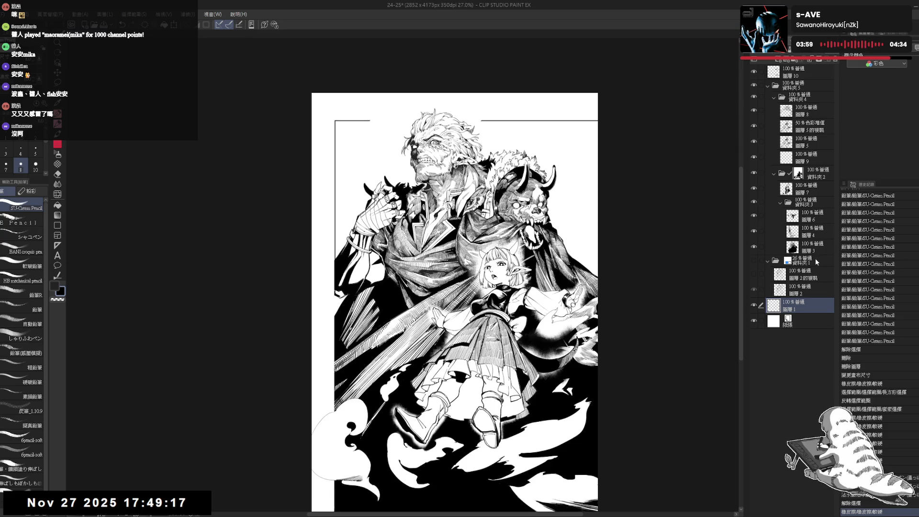
left_click(817, 262)
left_click(786, 61)
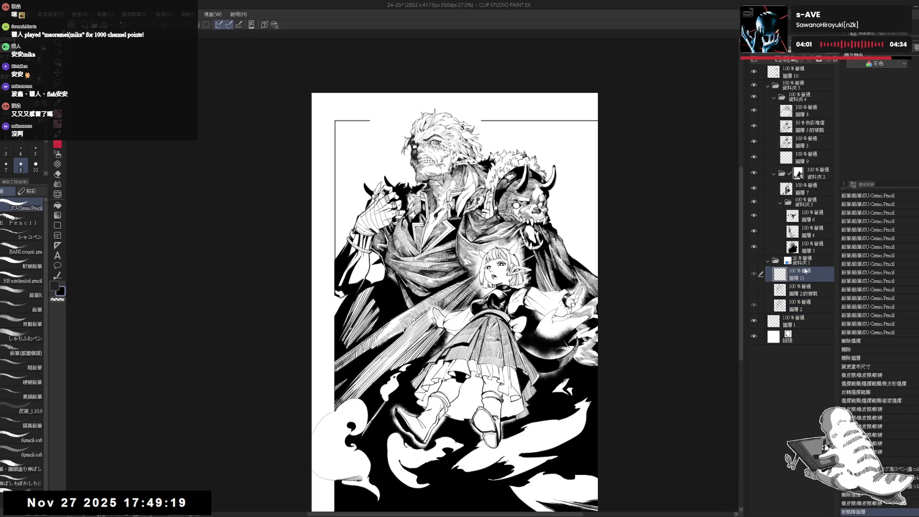
left_click_drag(805, 271, 810, 255)
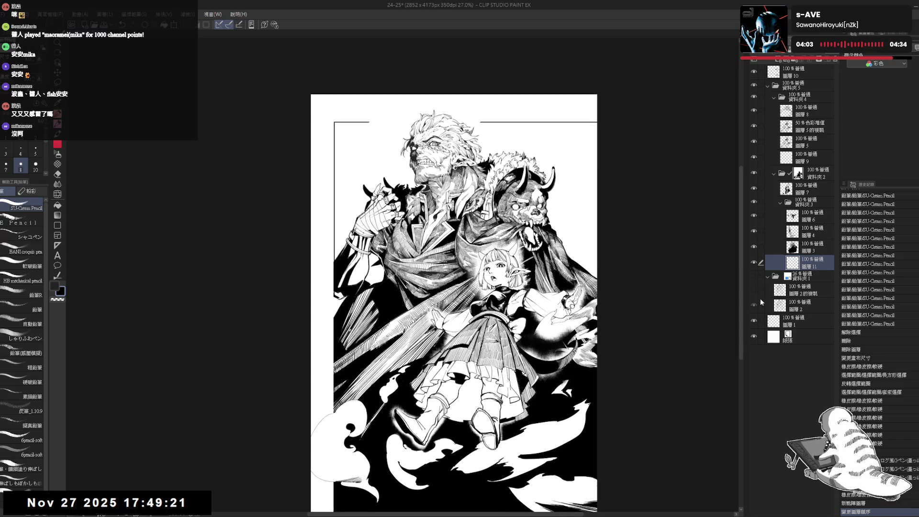
Show the blue sketch lines in 資料夾 1 and set a size-7 pencil on 圖層 3.
left_click(755, 277)
scroll(560, 134, "up", 2)
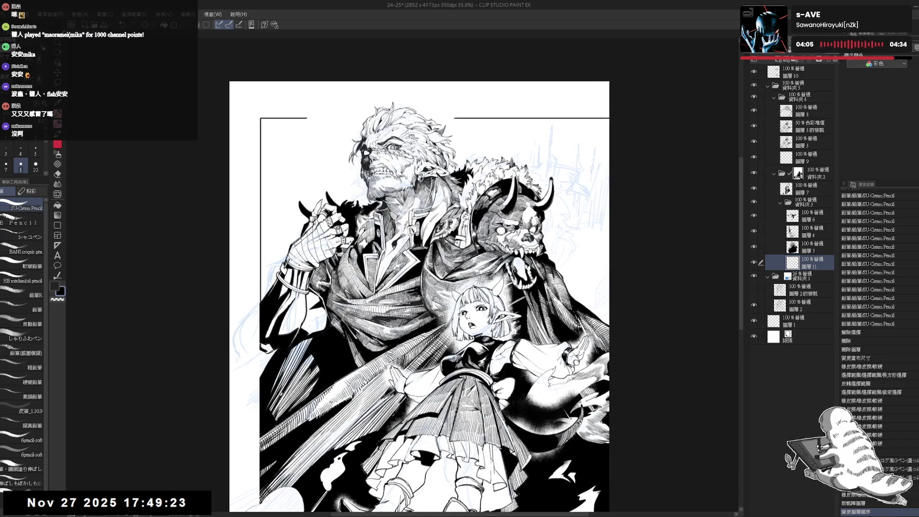
mouse_move(572, 224)
left_mouse_down()
mouse_move(545, 240)
mouse_move(556, 269)
left_mouse_up()
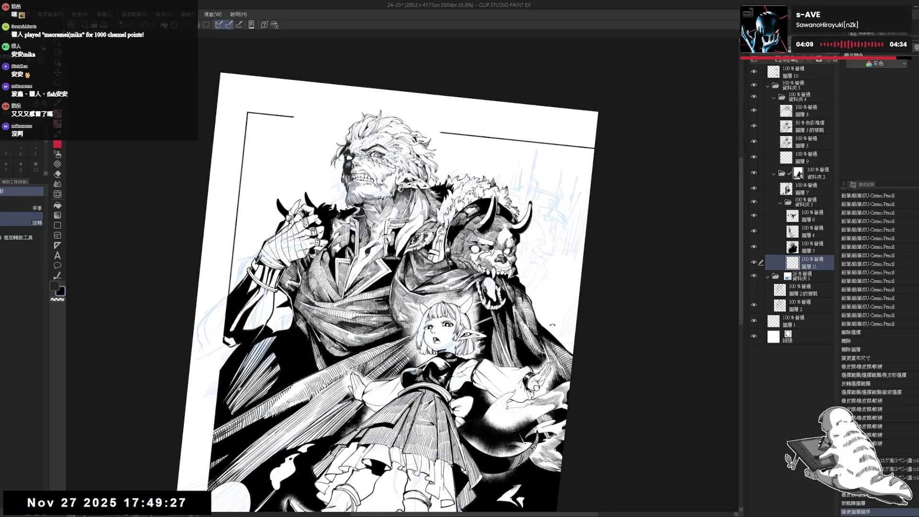
scroll(553, 325, "up", 2)
key("ctrl+shift+r")
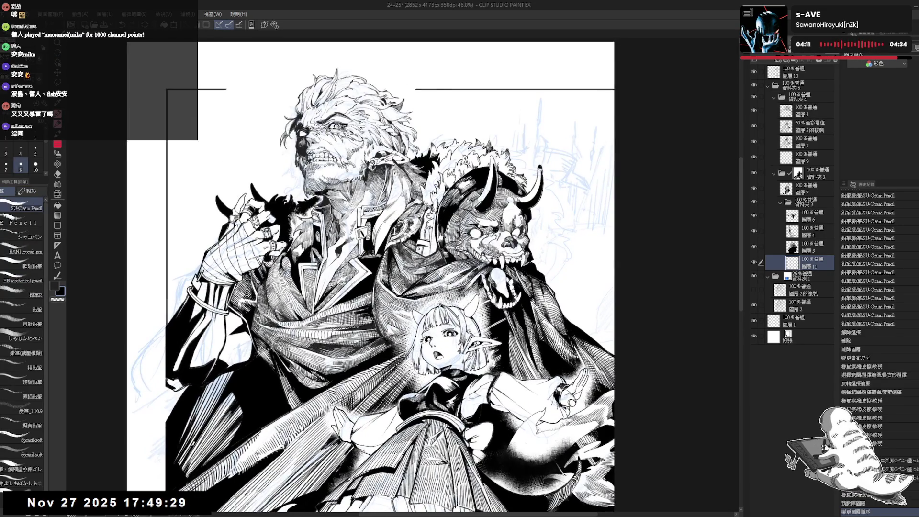
left_click(814, 247)
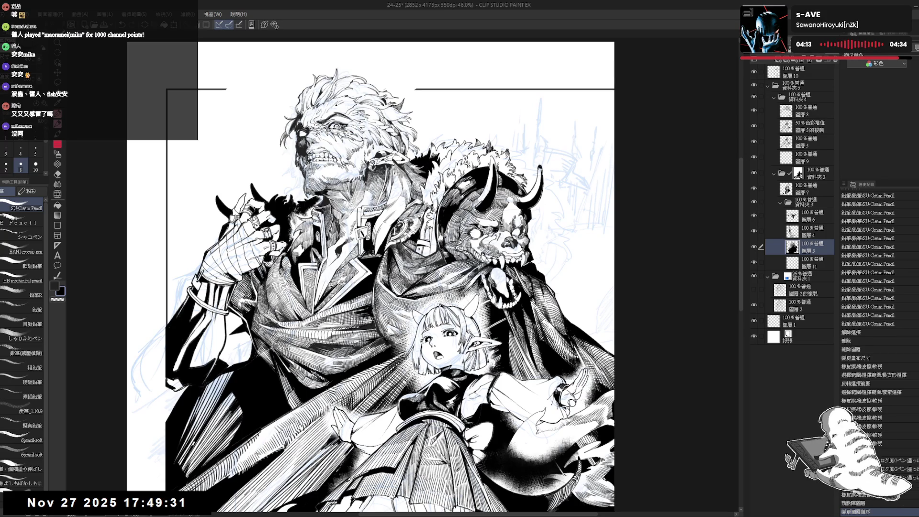
left_click(6, 164)
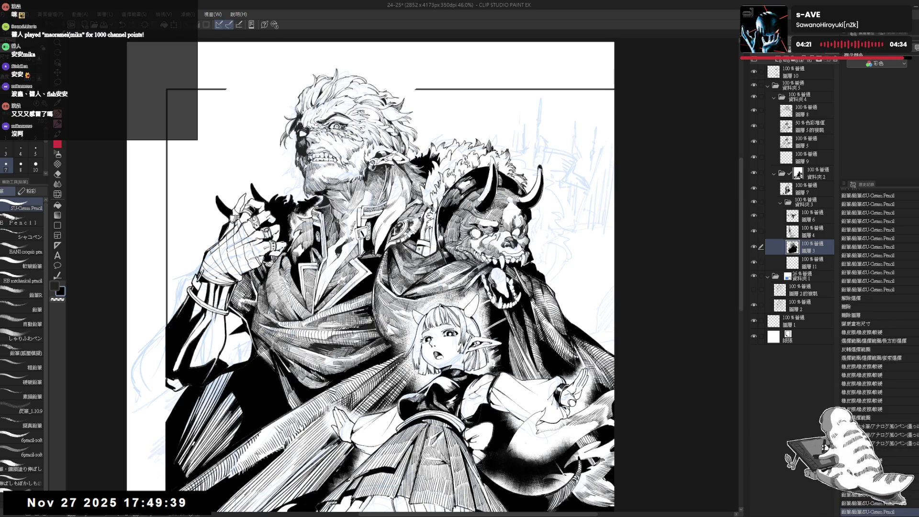
Zoom in and add short pencil touch-up strokes to the figures' linework.
key("minus")
key("minus")
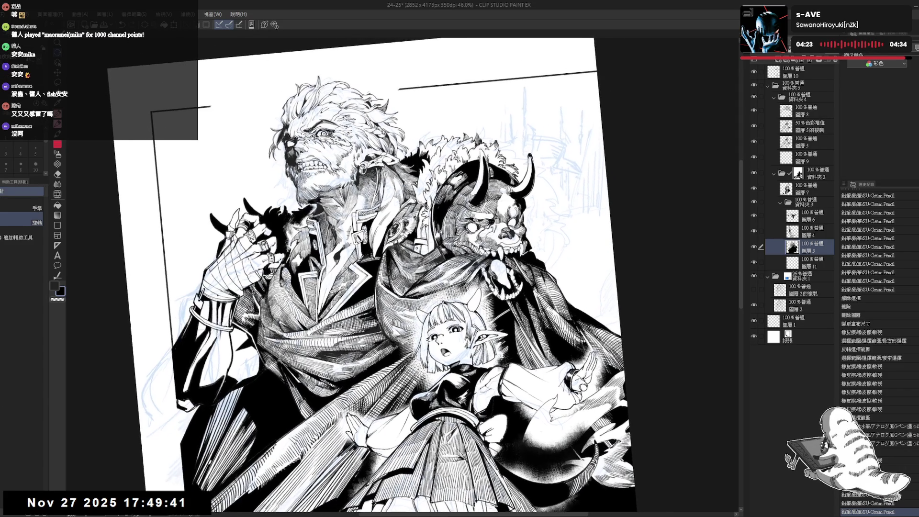
key("ctrl+plus")
key("e")
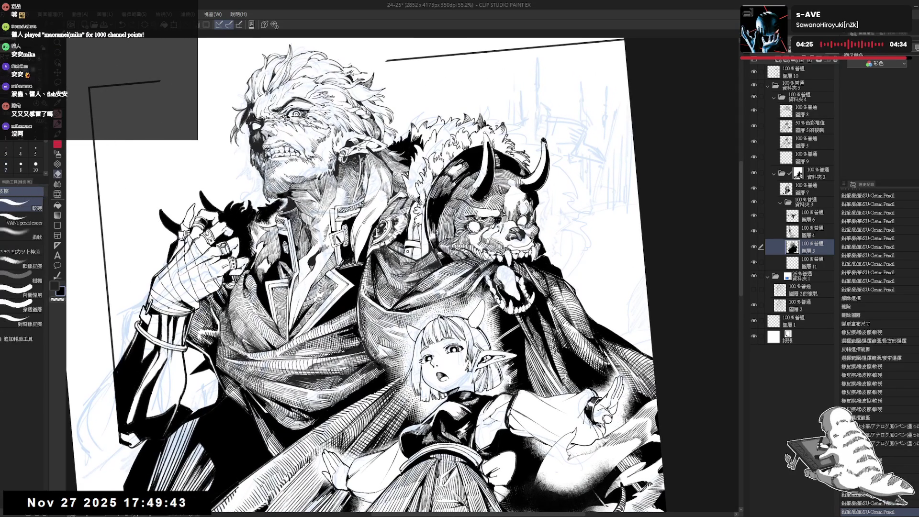
key("p")
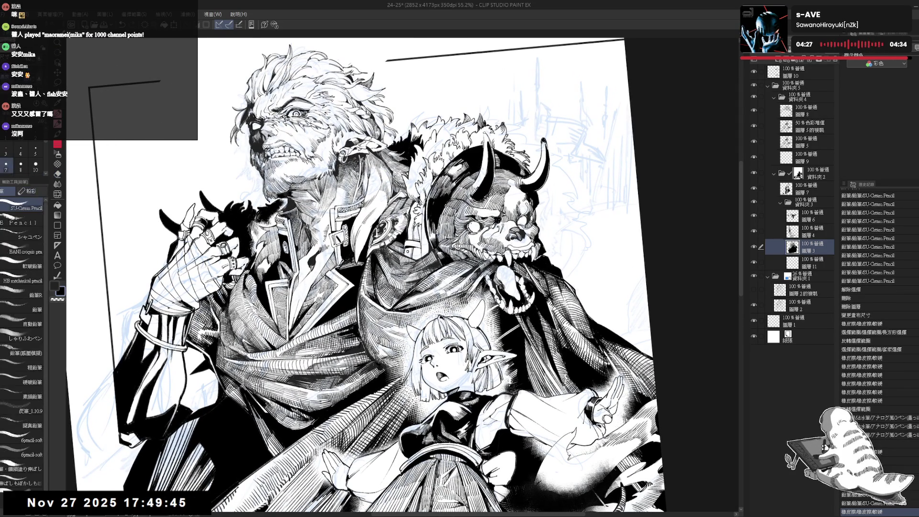
left_click(472, 226)
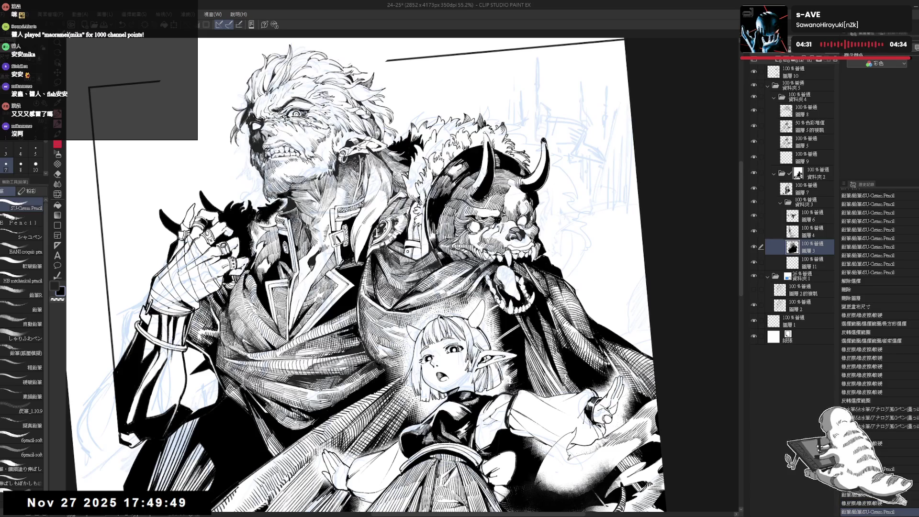
left_click(471, 226)
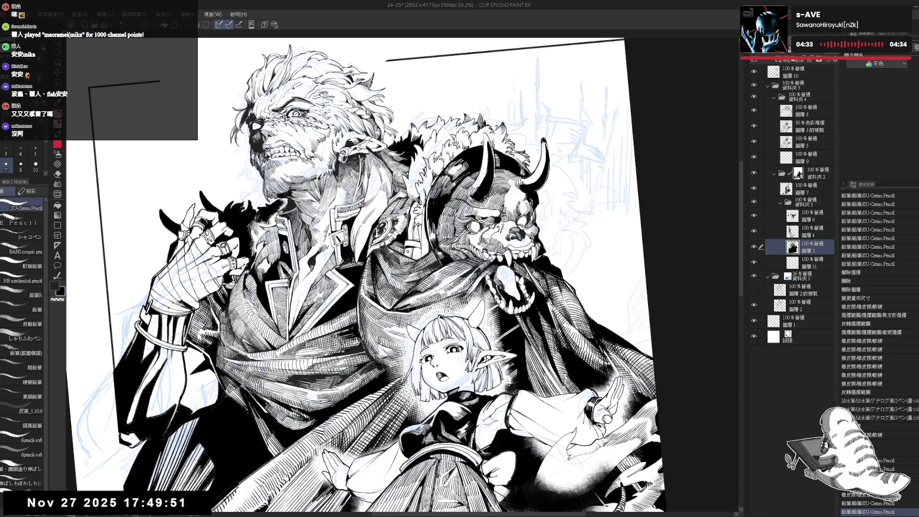
left_click(472, 226)
left_click(472, 226)
key("r")
left_click_drag(431, 240, 455, 215)
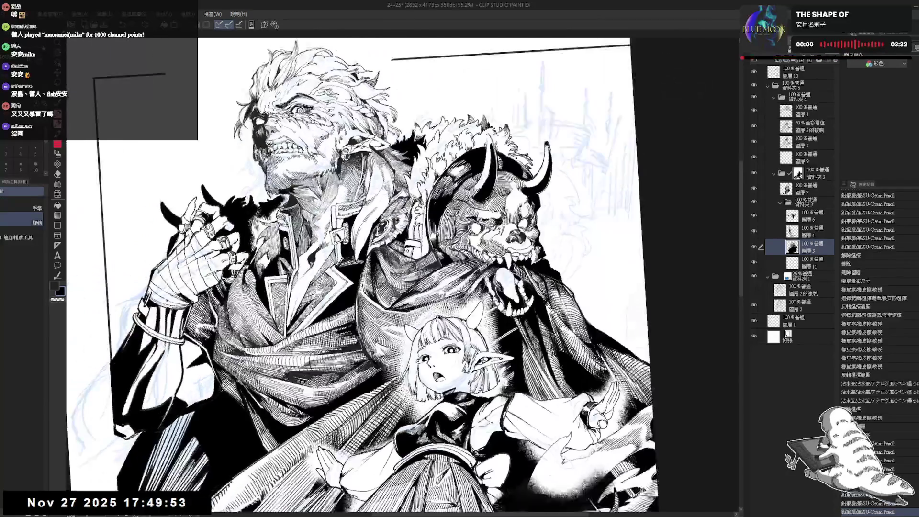
key("e")
key("p")
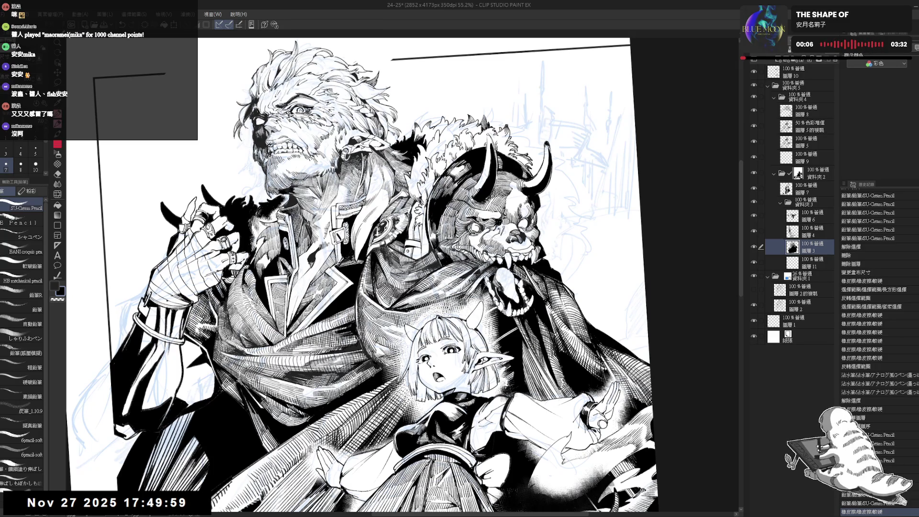
left_click(478, 223)
Fill a small enclosed gap in the linework and add a few more pencil strokes.
key("g")
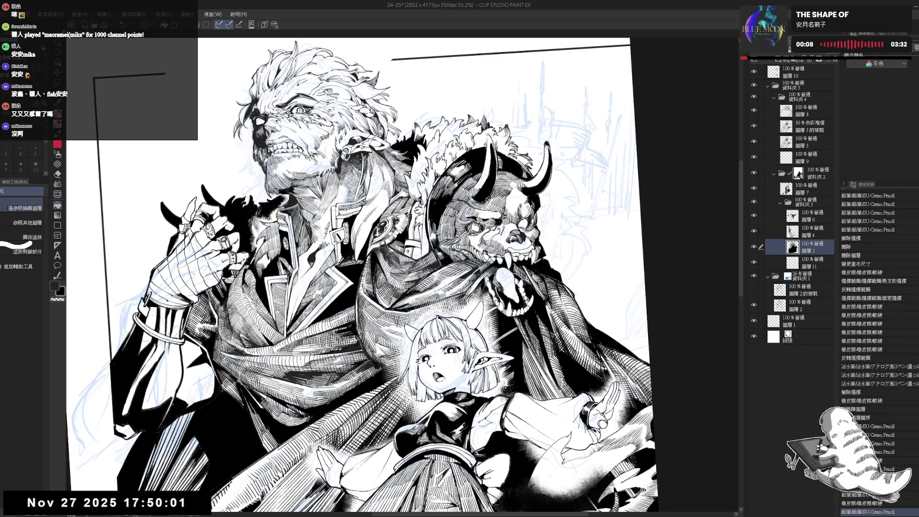
left_click(479, 224)
key("p")
left_click(478, 223)
left_click(479, 224)
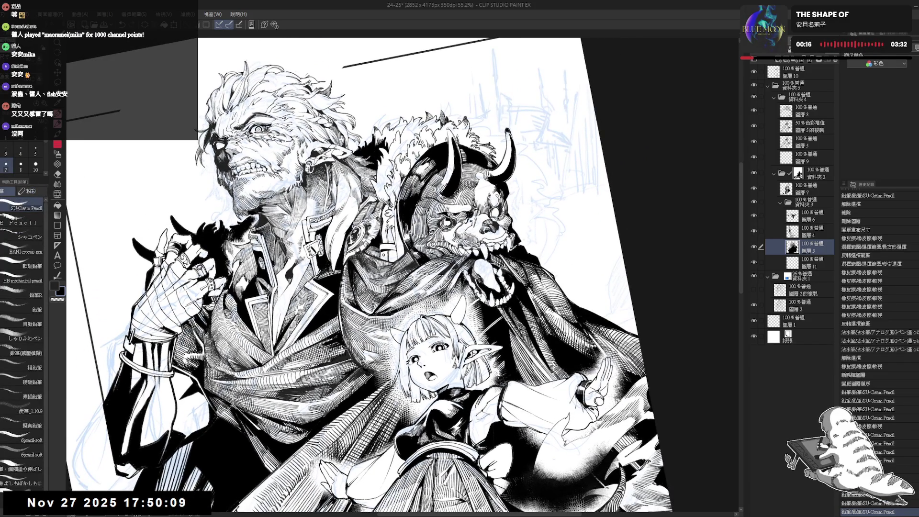
left_click_drag(491, 215, 495, 219)
left_click(495, 218)
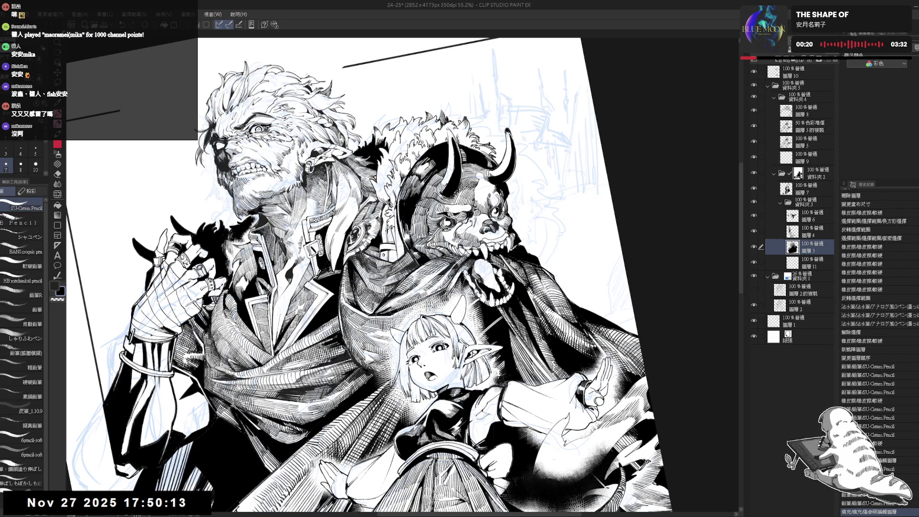
Alternate erasing and pencil touch-ups, then zoom out to view the whole page.
key("e")
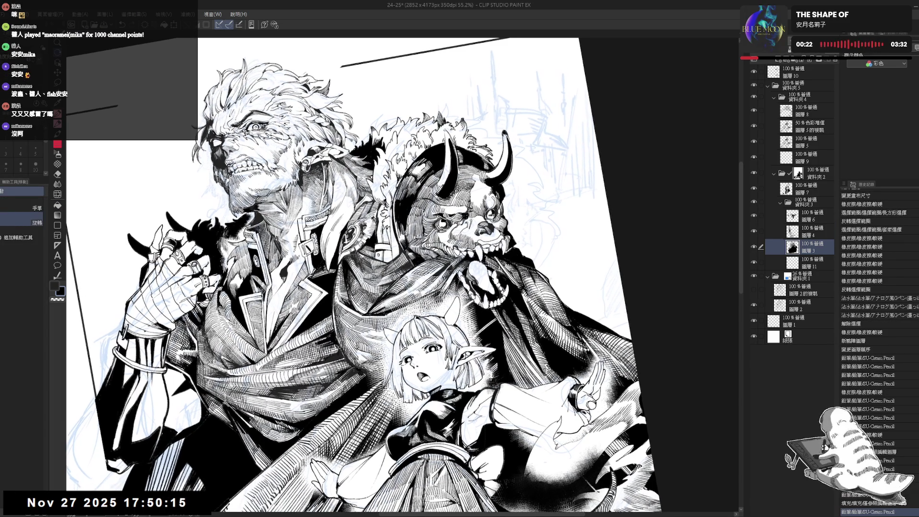
key("p")
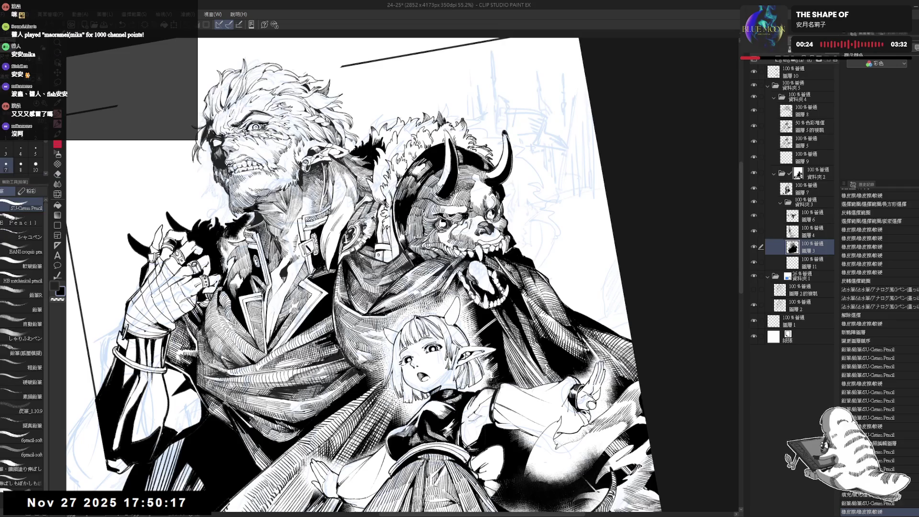
key("e")
key("p")
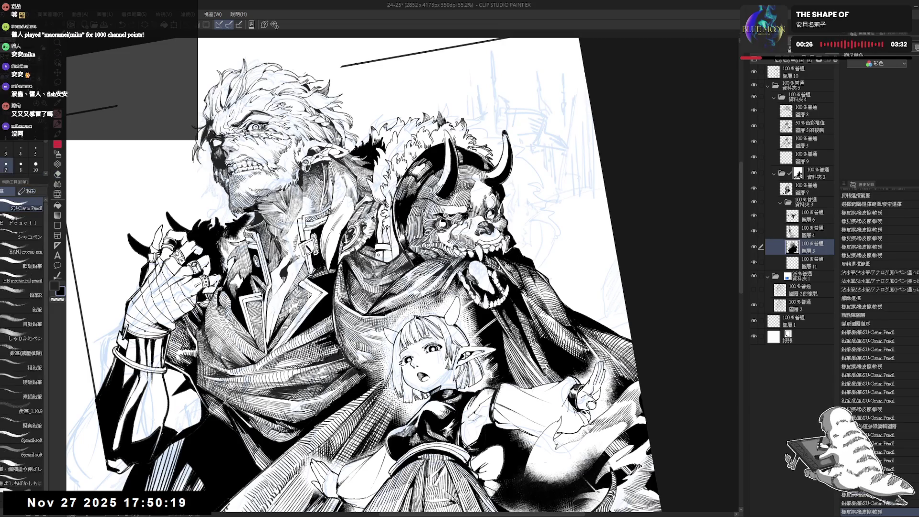
key("e")
key("p")
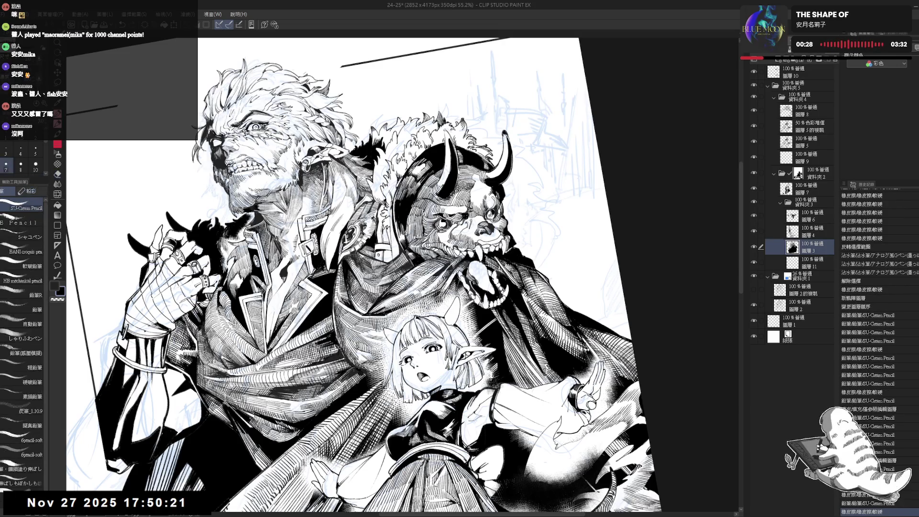
key("ctrl+0")
key("e")
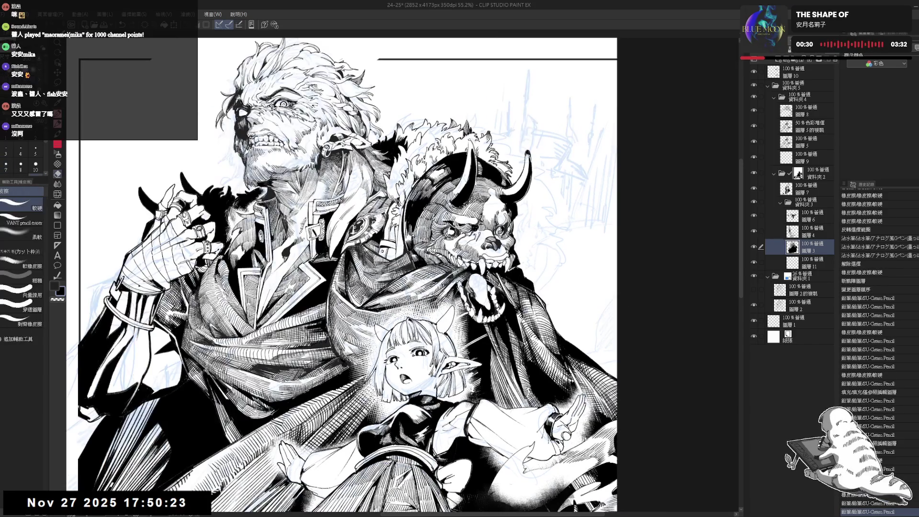
key("p")
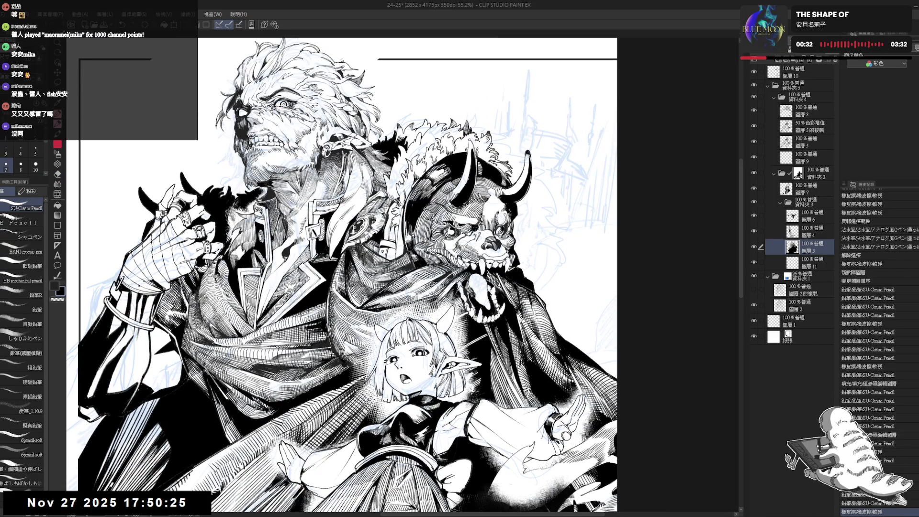
key("ctrl+minus")
key("ctrl+minus")
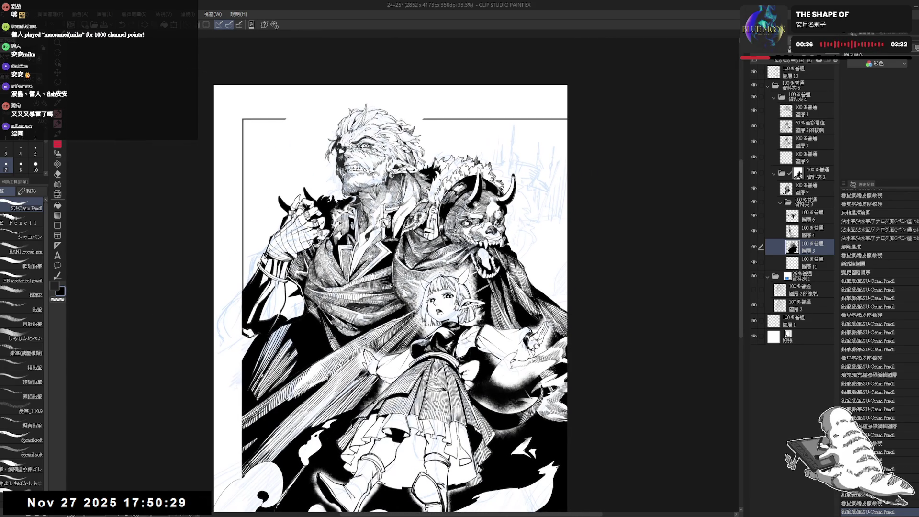
Mirror the canvas to check the drawing, then rotate the view about 40 degrees and undo a stroke.
key("h")
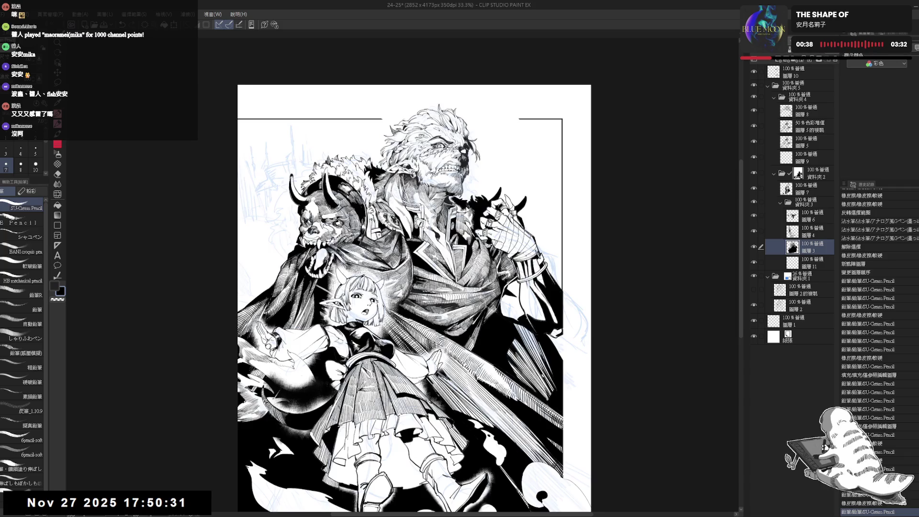
key("h")
scroll(437, 180, "up", 3)
left_click_drag(437, 180, 403, 200)
scroll(403, 200, "up", 2)
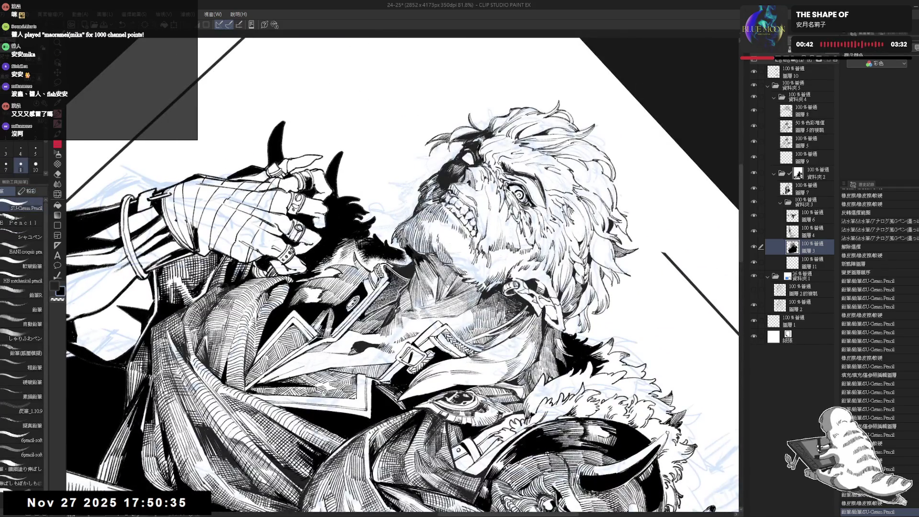
key("ctrl+z")
Thin the pencil, try and undo hatching strokes near the neck, then straighten the view upright.
key("bracketleft")
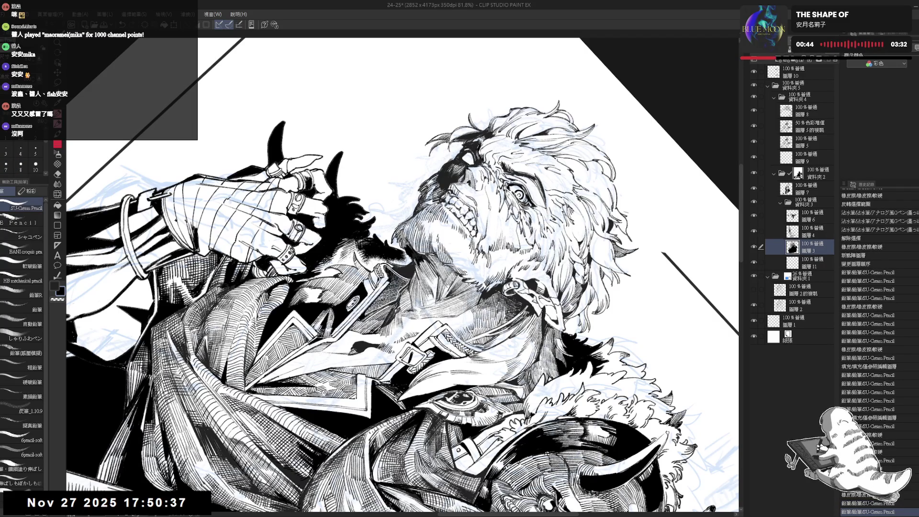
key("ctrl+z")
key("bracketleft")
key("bracketleft")
left_click_drag(411, 242, 421, 252)
mouse_move(416, 244)
left_mouse_down()
mouse_move(428, 254)
mouse_move(431, 289)
mouse_move(388, 262)
mouse_move(397, 260)
mouse_move(389, 248)
left_mouse_up()
key("ctrl+z")
key("ctrl+z")
key("ctrl+z")
key("ctrl+shift+r")
Erase a small stray mark and make 圖層 6 the active pencil layer.
left_click(392, 258, "ctrl+shift")
key("p")
left_click(402, 263, "ctrl+shift")
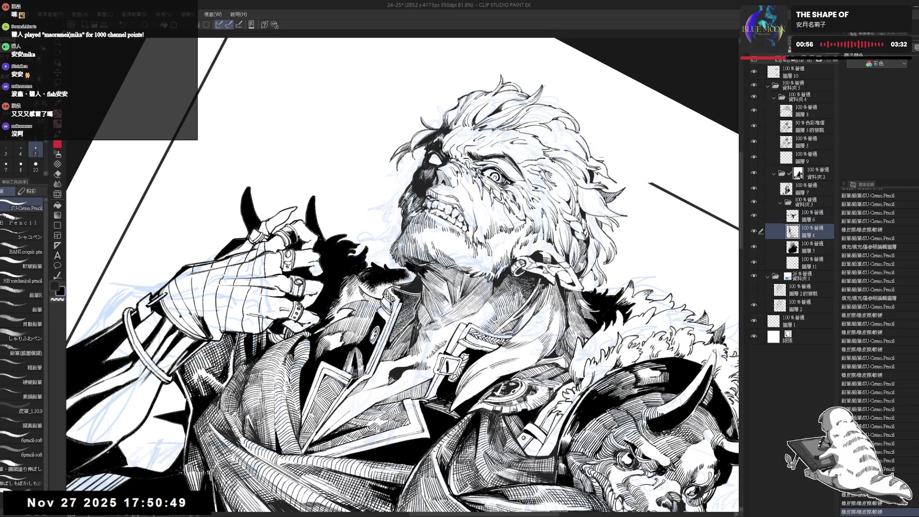
left_click(402, 264, "ctrl+shift")
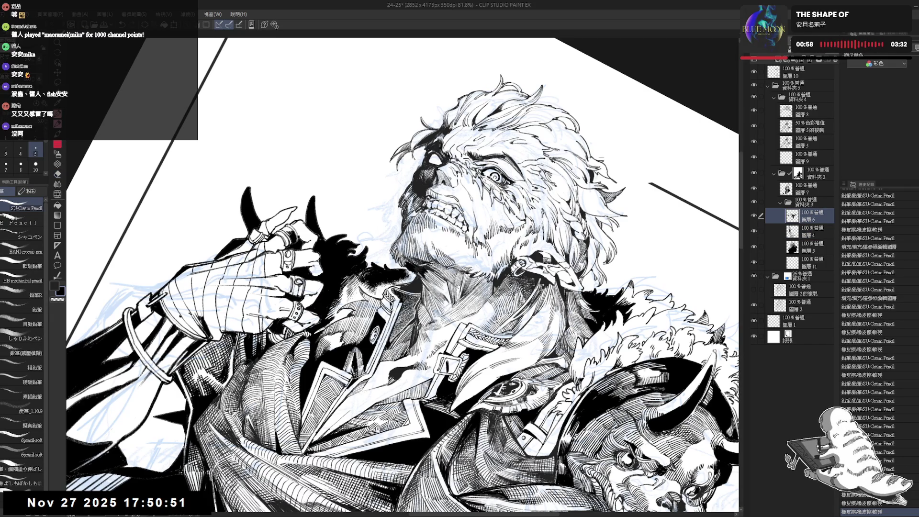
Add fine pencil hatching and small touch-up strokes along the warrior's neck.
left_click_drag(402, 265, 403, 266)
left_click_drag(403, 265, 403, 266)
left_click_drag(403, 265, 403, 267)
left_click_drag(403, 264, 404, 266)
left_click_drag(402, 264, 403, 266)
left_click_drag(402, 265, 403, 266)
left_click_drag(403, 264, 403, 266)
left_click_drag(403, 264, 403, 266)
left_click_drag(402, 265, 403, 266)
Zoom out to most of the page and return the rotated view to upright.
key("ctrl+minus")
key("ctrl+minus")
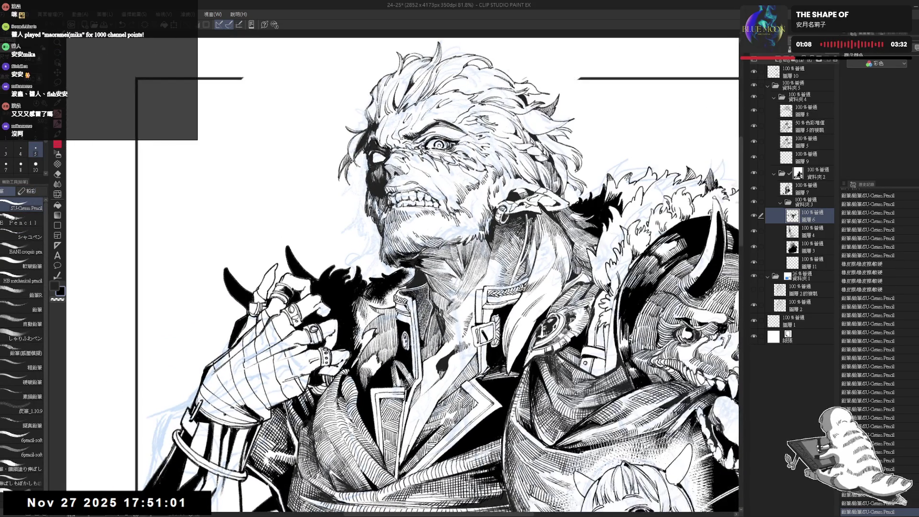
key("asciicircum")
key("asciicircum")
key("asciicircum")
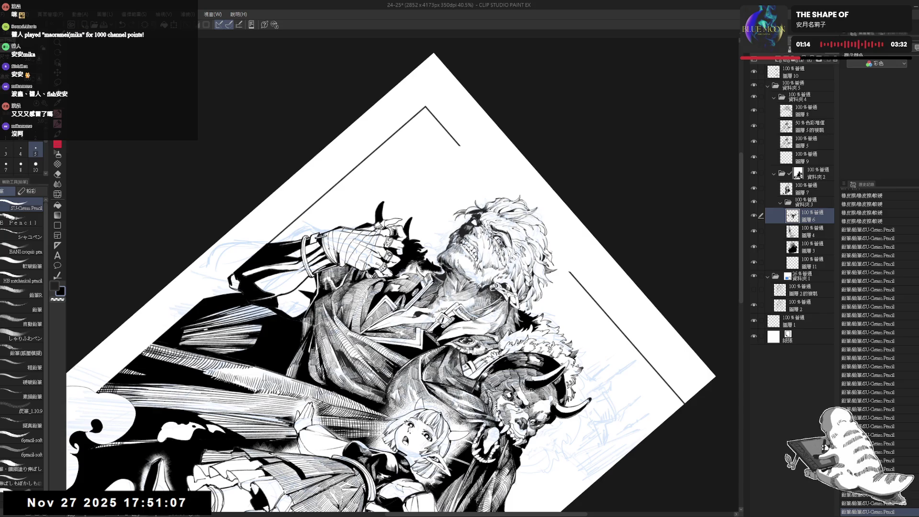
key("minus")
key("minus")
key("minus")
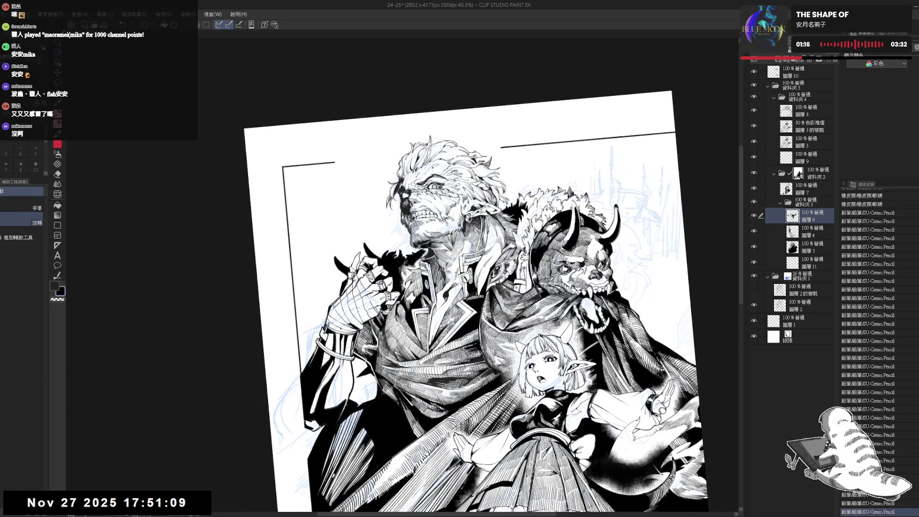
key("ctrl+at")
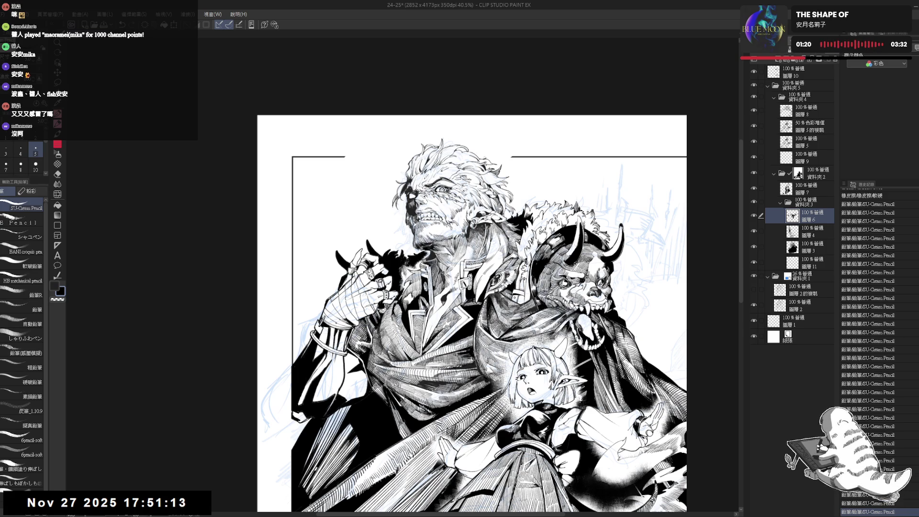
key("ctrl+plus")
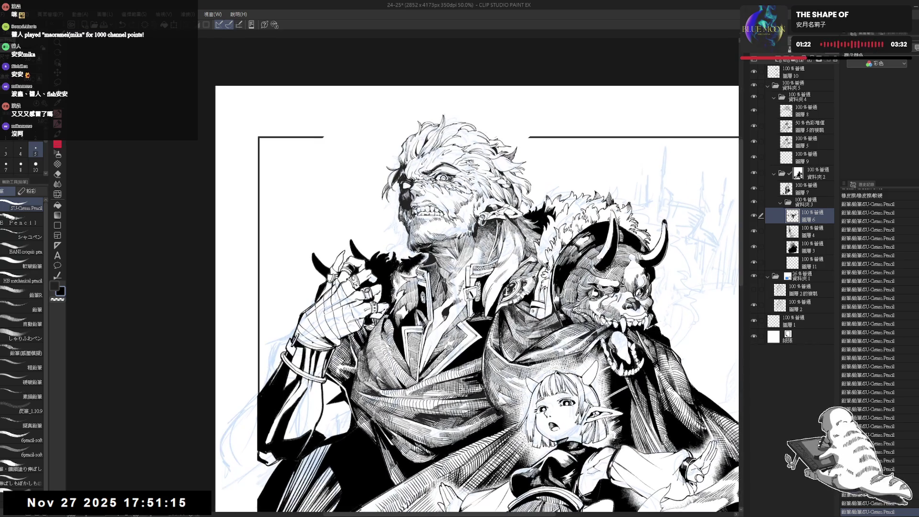
key("minus")
key("minus")
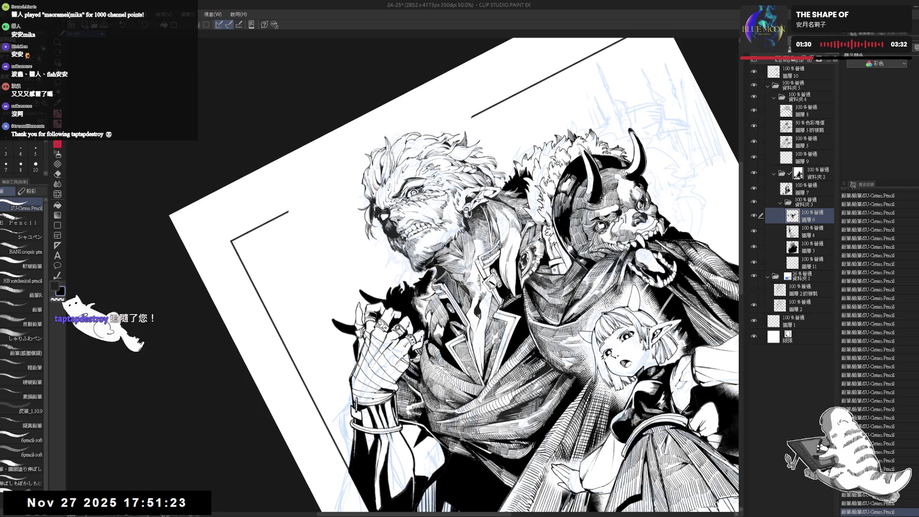
key("ctrl+at")
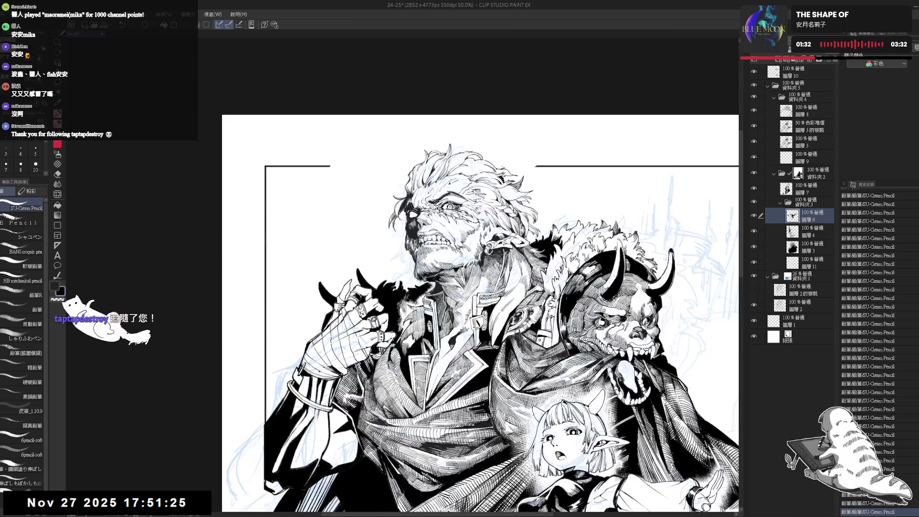
key("asciicircum")
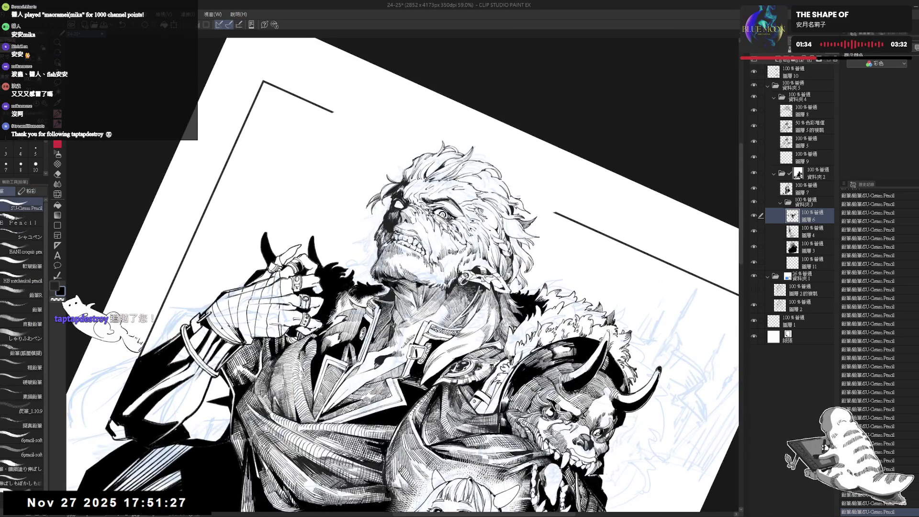
key("minus")
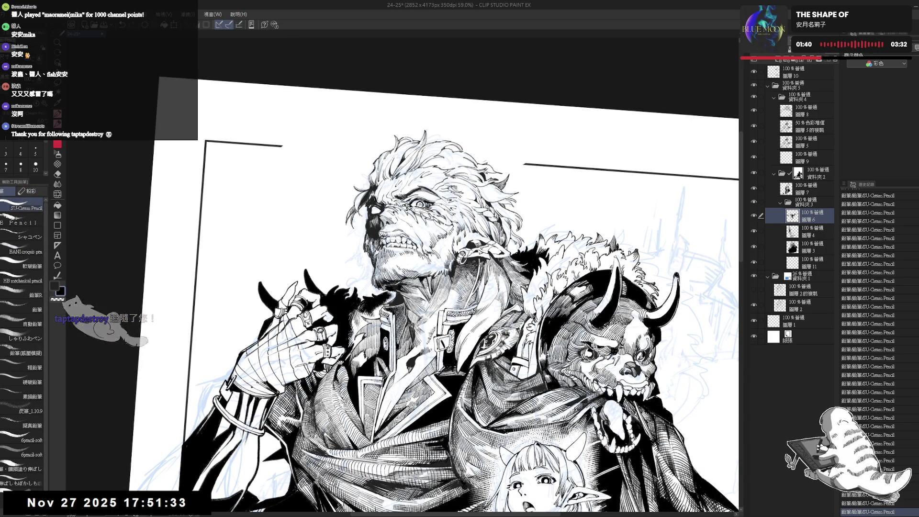
scroll(401, 288, "down", 1)
key("ctrl+minus")
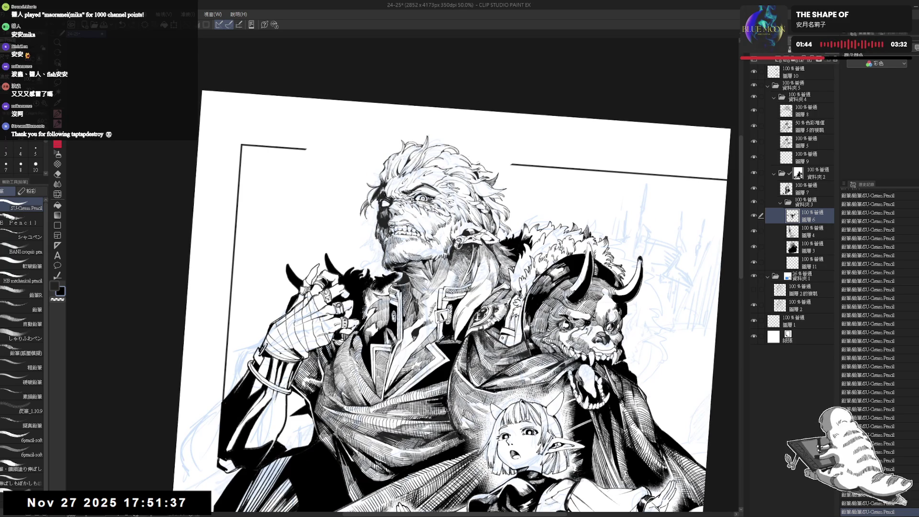
key("at")
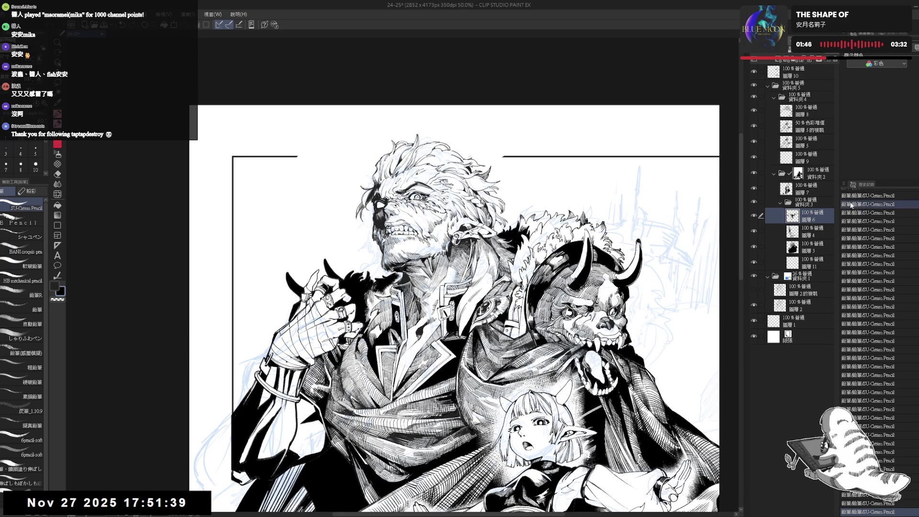
left_click(805, 264)
mouse_move(539, 230)
left_mouse_down()
mouse_move(565, 255)
mouse_move(540, 230)
mouse_move(555, 238)
left_mouse_up()
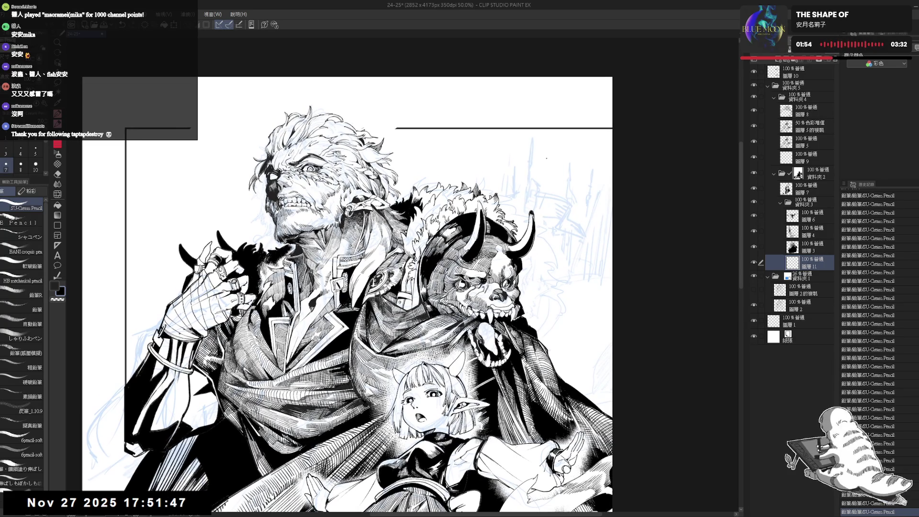
Draw the first long vertical shaft right of the beast's head, redoing strokes until clean.
left_click_drag(549, 167, 547, 206)
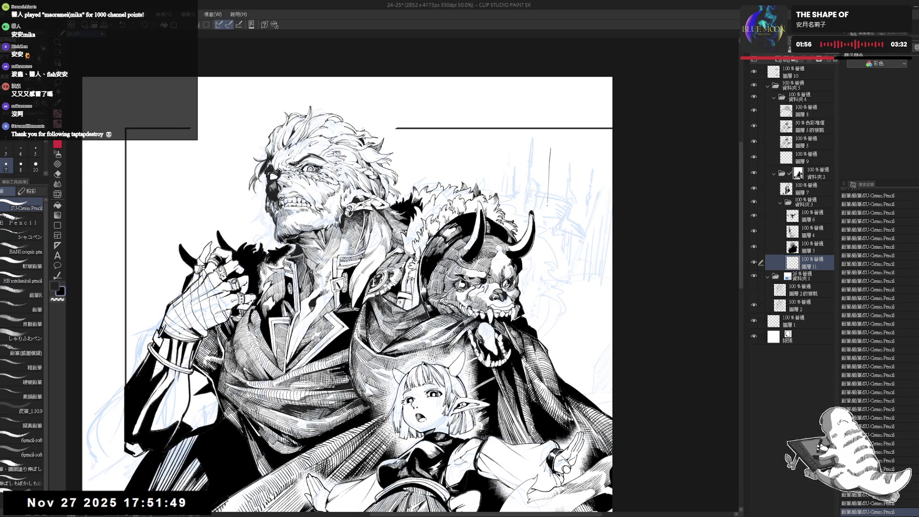
key("ctrl+z")
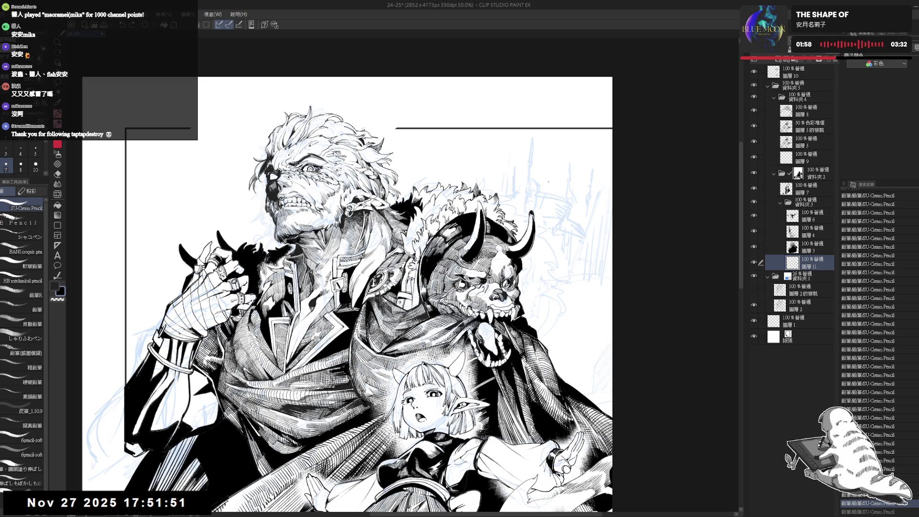
left_click_drag(549, 171, 536, 293)
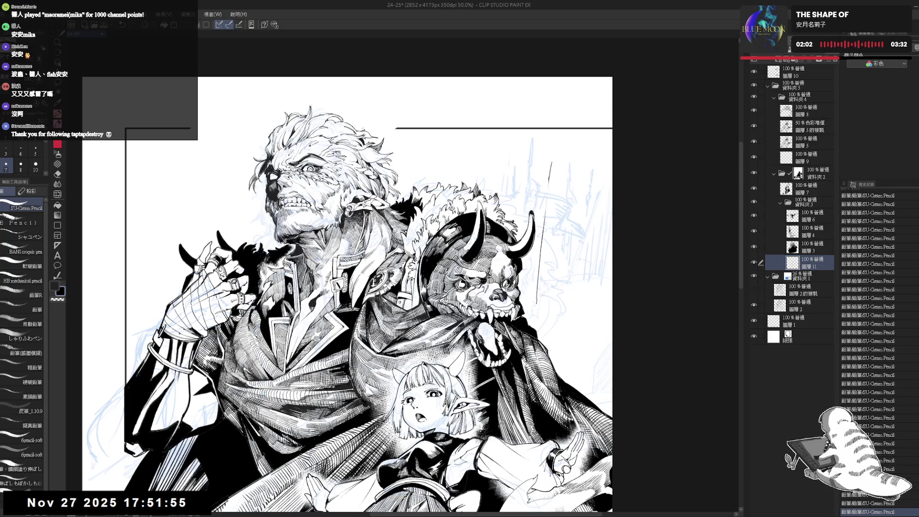
key("ctrl+z")
left_click_drag(552, 157, 551, 170)
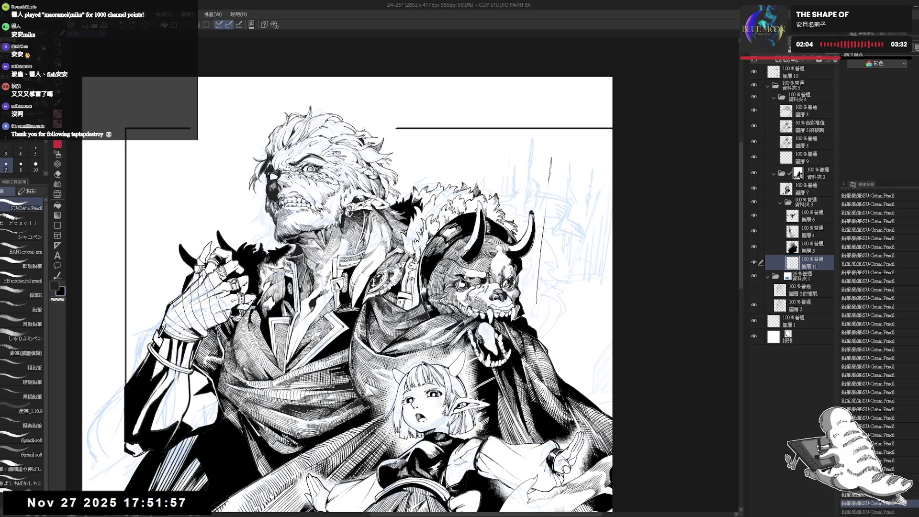
left_click_drag(547, 213, 542, 254)
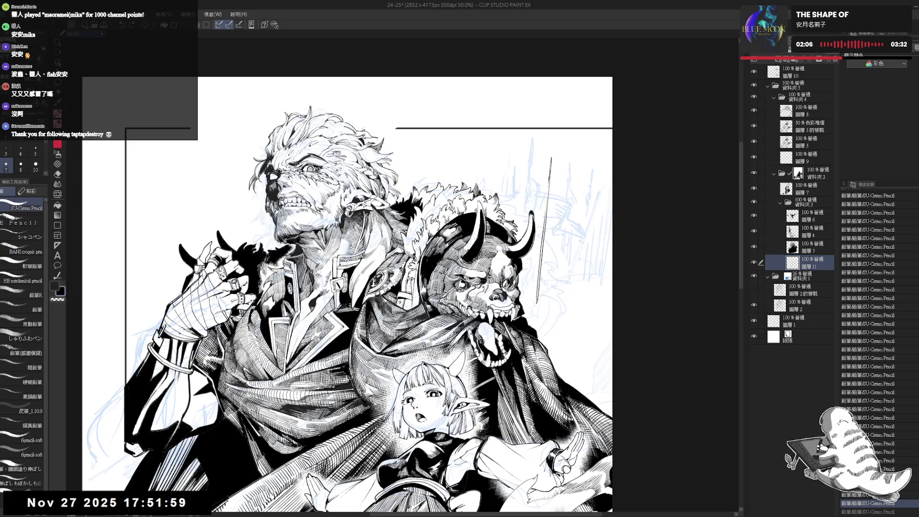
left_click_drag(550, 173, 545, 221)
key("ctrl+z")
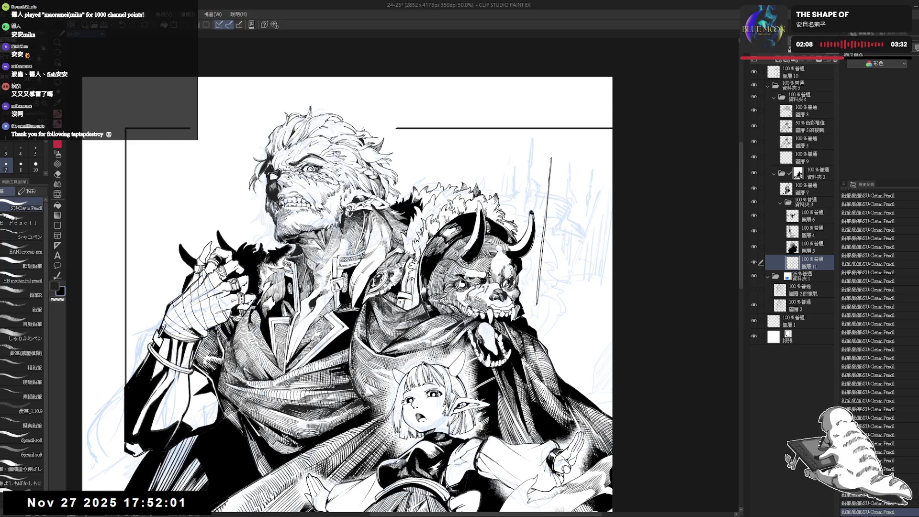
left_click_drag(552, 161, 544, 225)
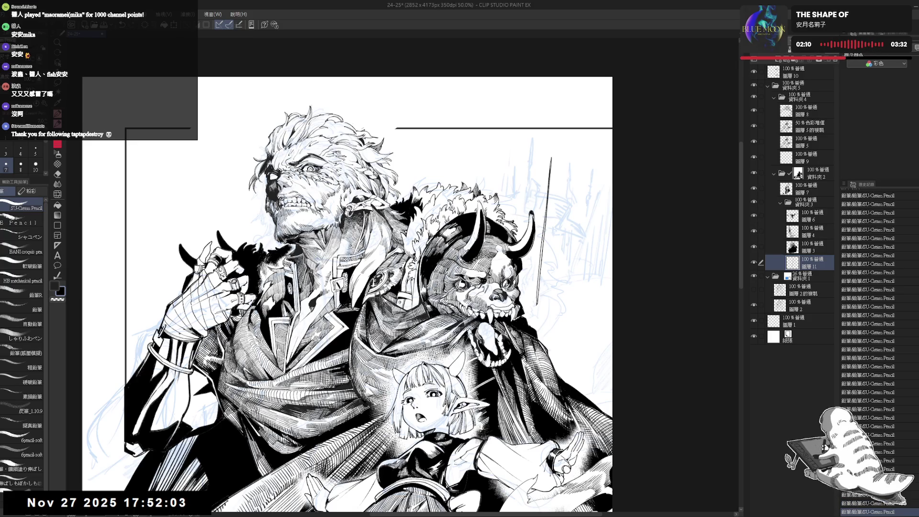
mouse_move(539, 281)
left_mouse_down()
mouse_move(536, 303)
mouse_move(552, 238)
mouse_move(559, 242)
left_mouse_up()
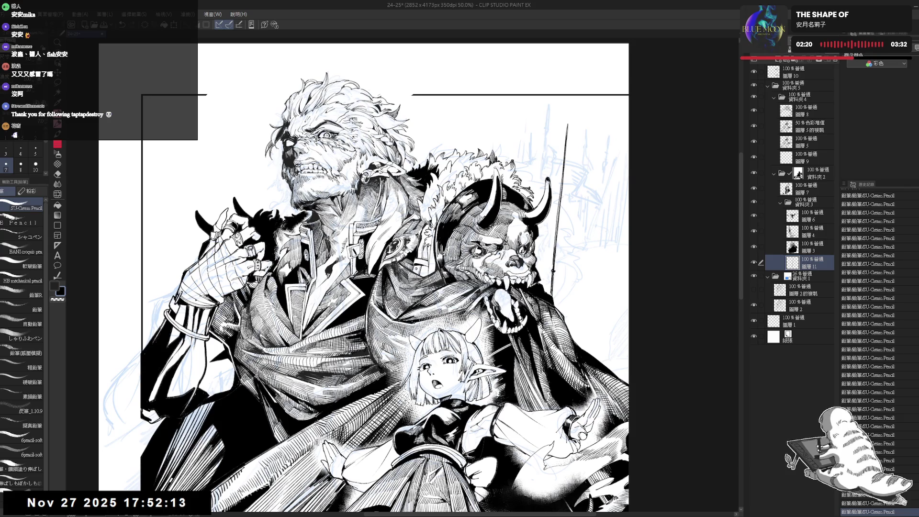
Add a second parallel shaft line running down past the beast, then zoom out to the page.
left_click_drag(575, 139, 560, 225)
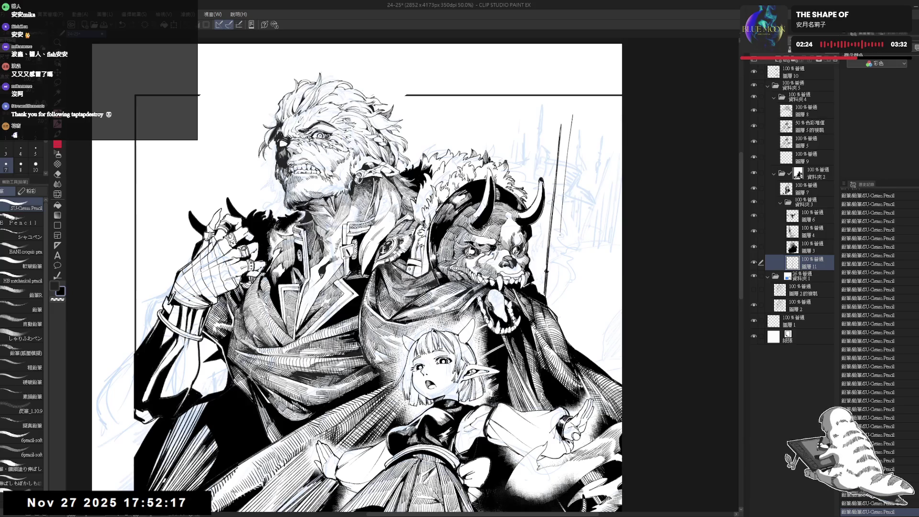
key("ctrl+z")
left_click_drag(574, 108, 561, 188)
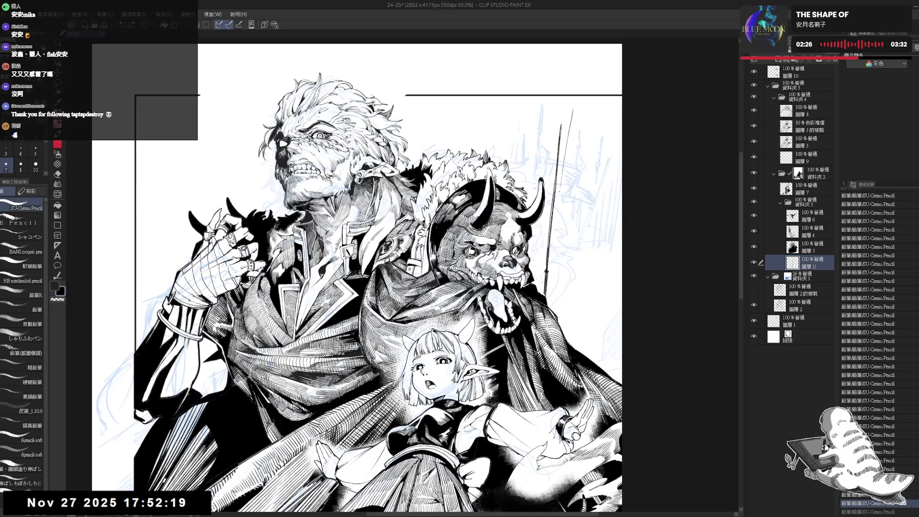
left_click_drag(552, 231, 550, 244)
key("ctrl+z")
left_click_drag(573, 111, 550, 263)
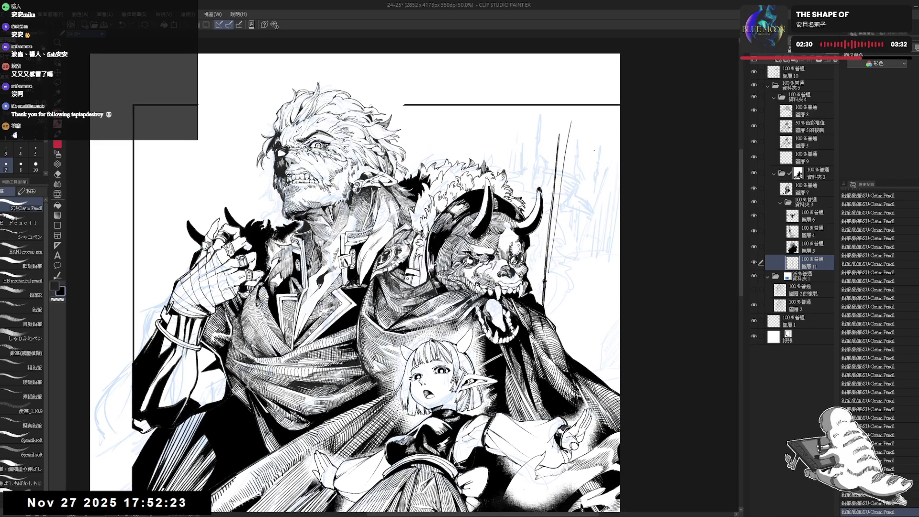
key("ctrl+minus")
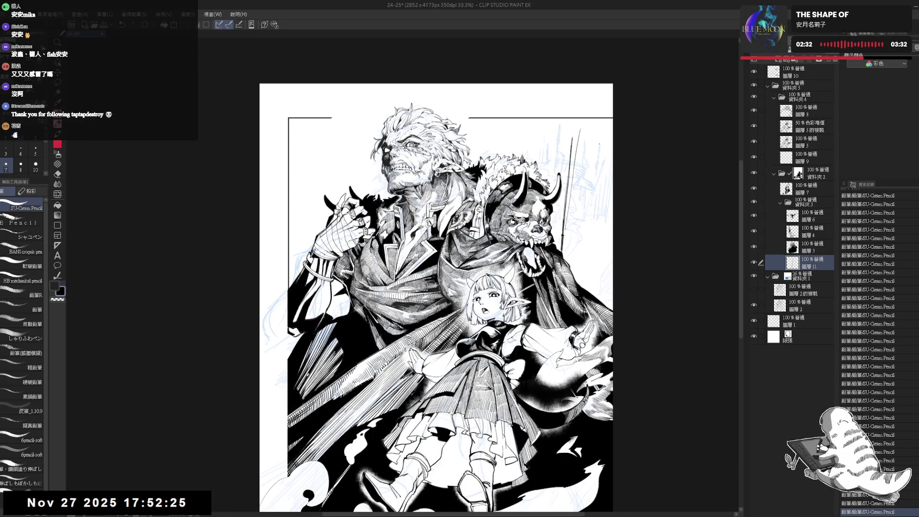
Tilt the view slightly and rework the top end of the pole line.
scroll(436, 297, "up", 2)
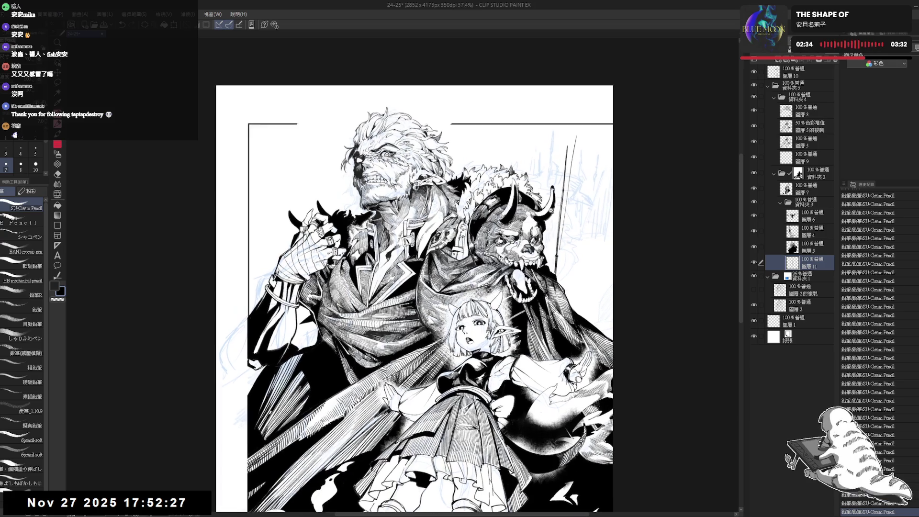
left_click_drag(411, 316, 422, 306)
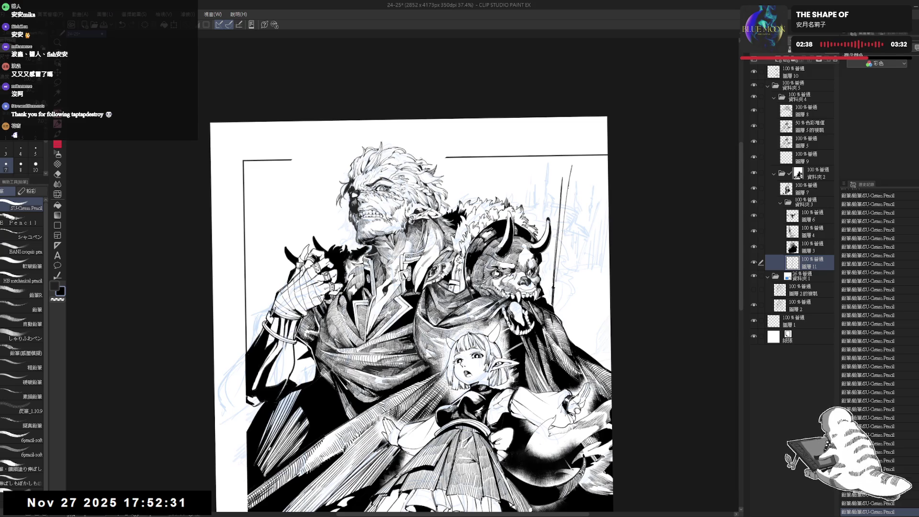
left_click_drag(571, 167, 572, 173)
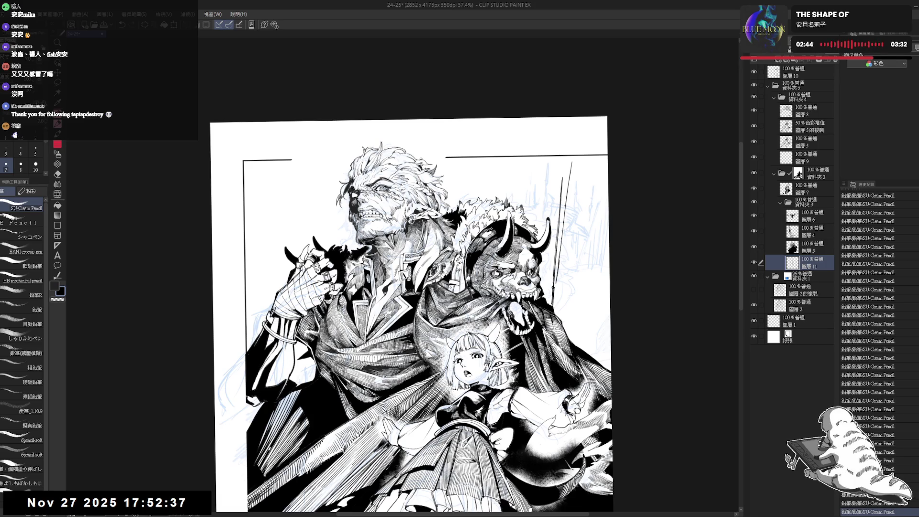
key("ctrl+z")
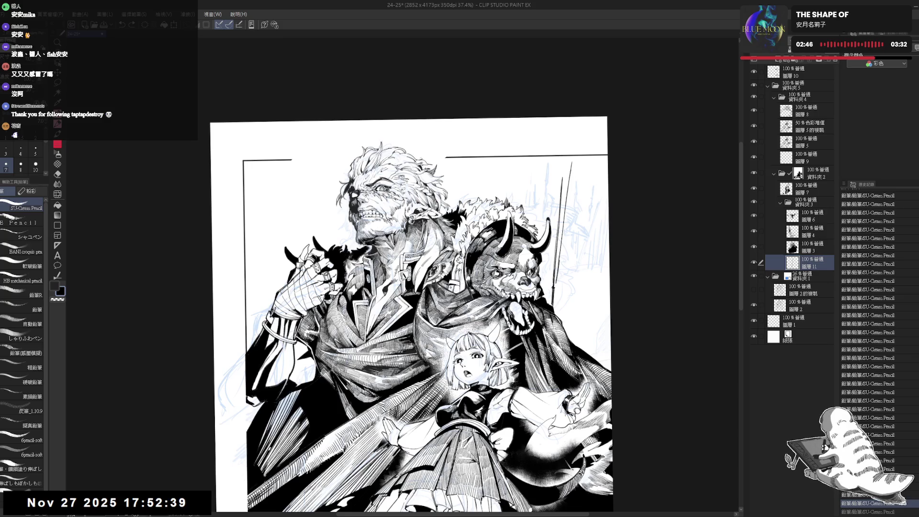
left_click_drag(563, 226, 560, 257)
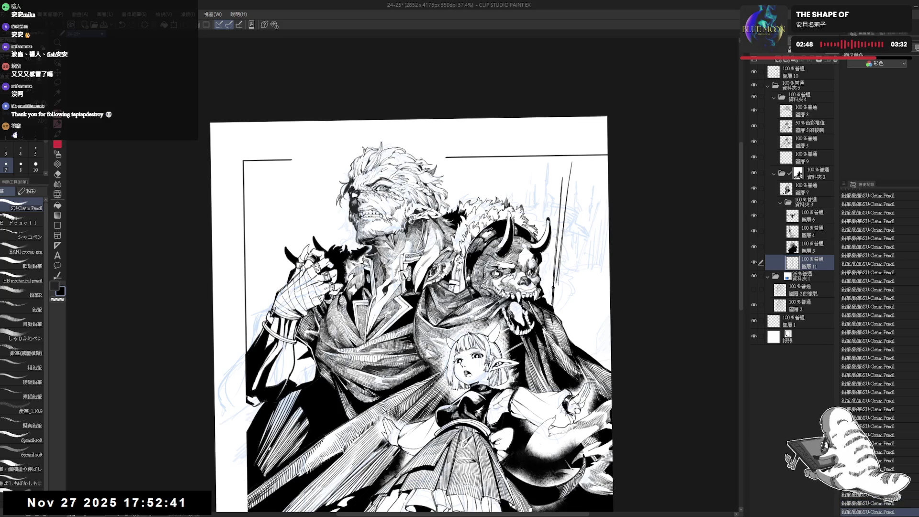
left_click_drag(572, 163, 570, 171)
Alternate eraser and SU-Cream Pencil to clean stray marks around the halberd head.
key("e")
left_click(570, 171)
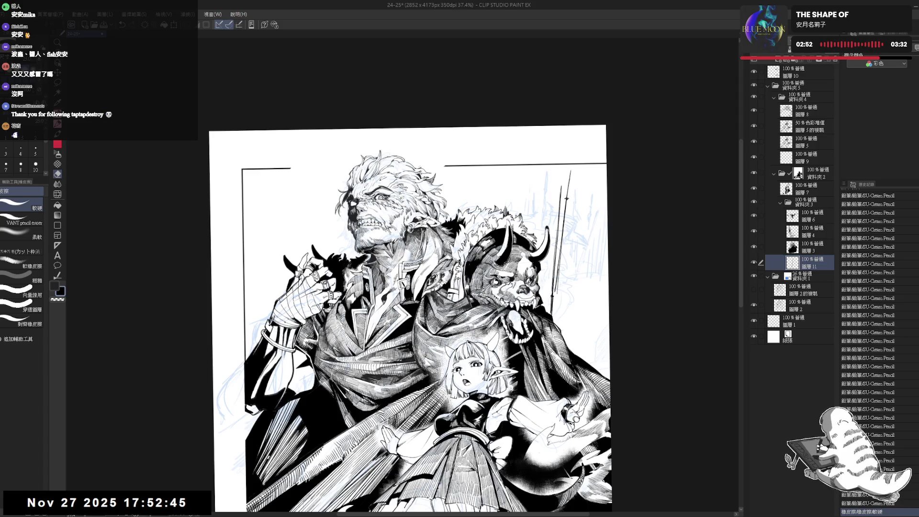
left_click(571, 171)
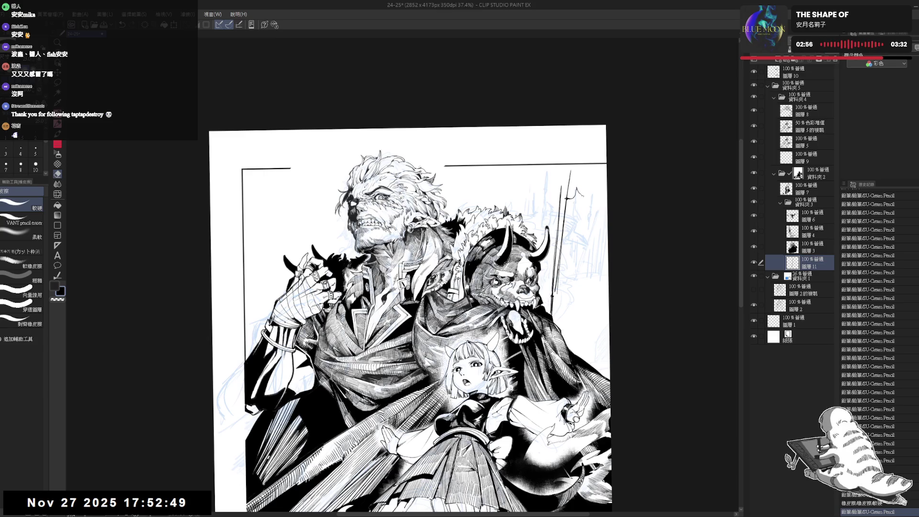
left_click_drag(577, 189, 582, 196)
key("p")
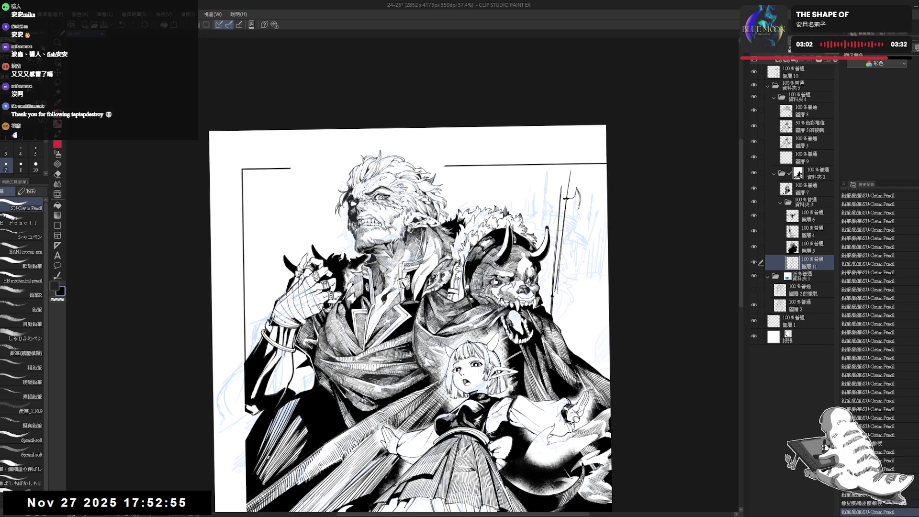
key("e")
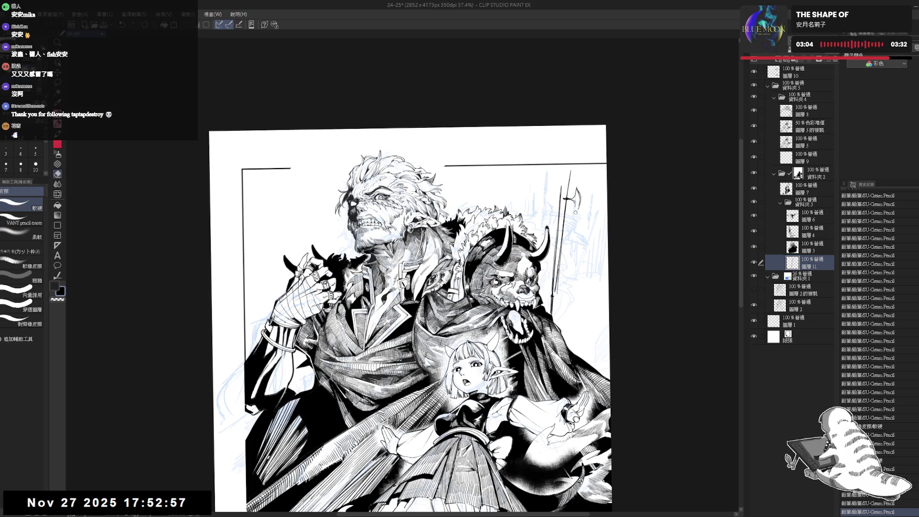
key("p")
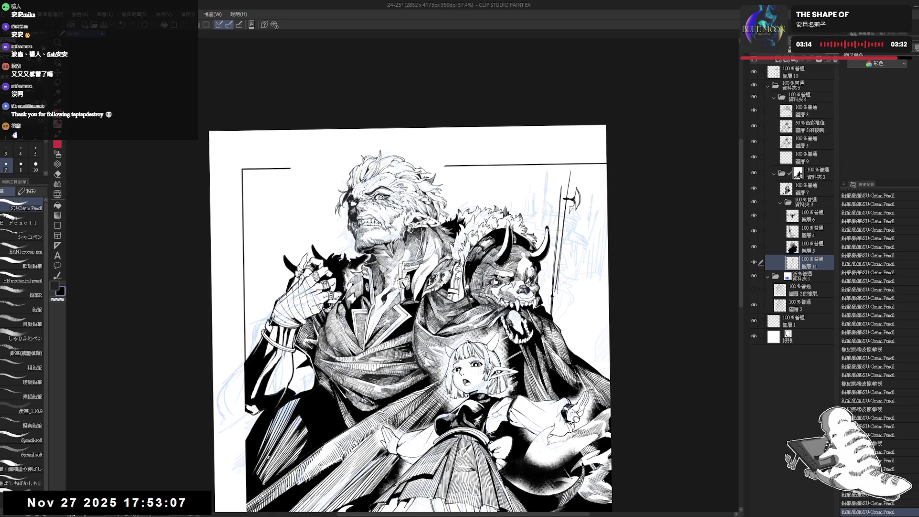
key("e")
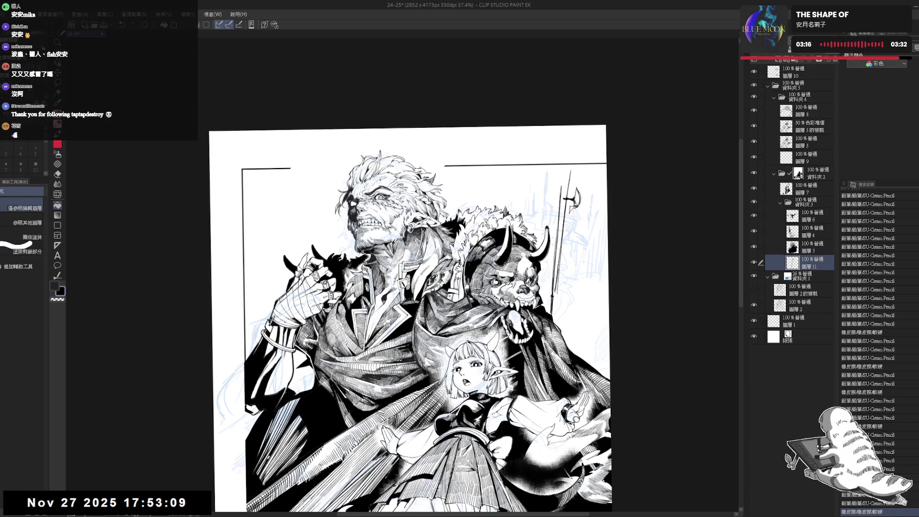
key("p")
key("e")
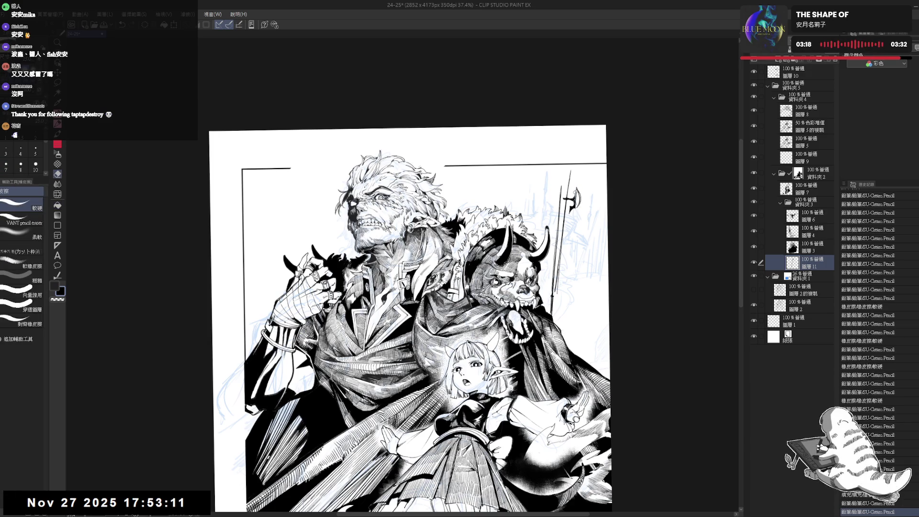
key("p")
key("e")
Draw the axe blade strokes at the pole top and clean up its edges.
left_click_drag(574, 192, 573, 189)
key("p")
key("e")
key("p")
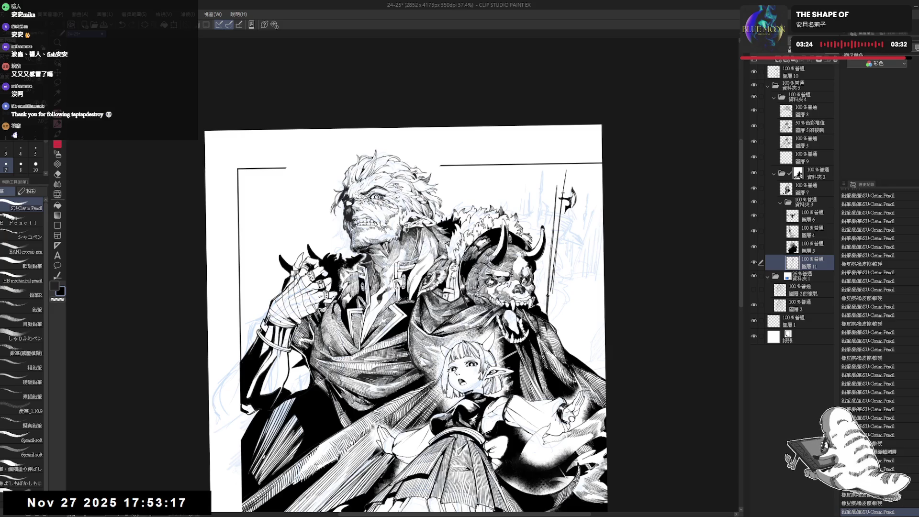
left_click_drag(572, 184, 569, 192)
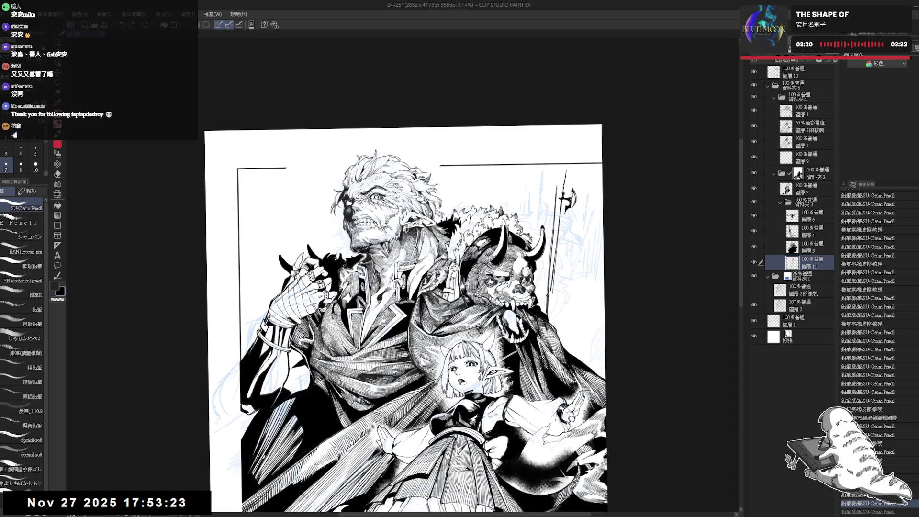
left_click_drag(563, 177, 569, 193)
left_click_drag(566, 180, 571, 194)
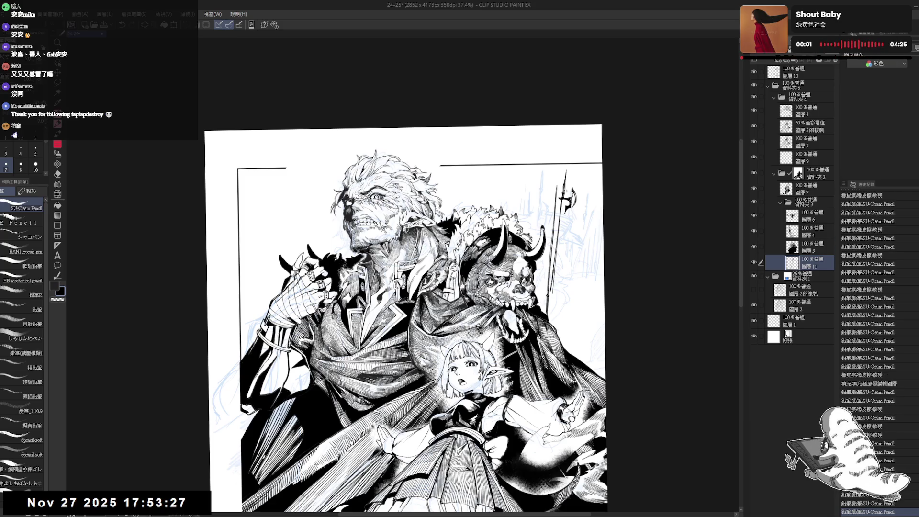
key("e")
left_click_drag(412, 273, 408, 286)
Fill a small area of the halberd head and refine the spear tip with pencil and eraser.
key("p")
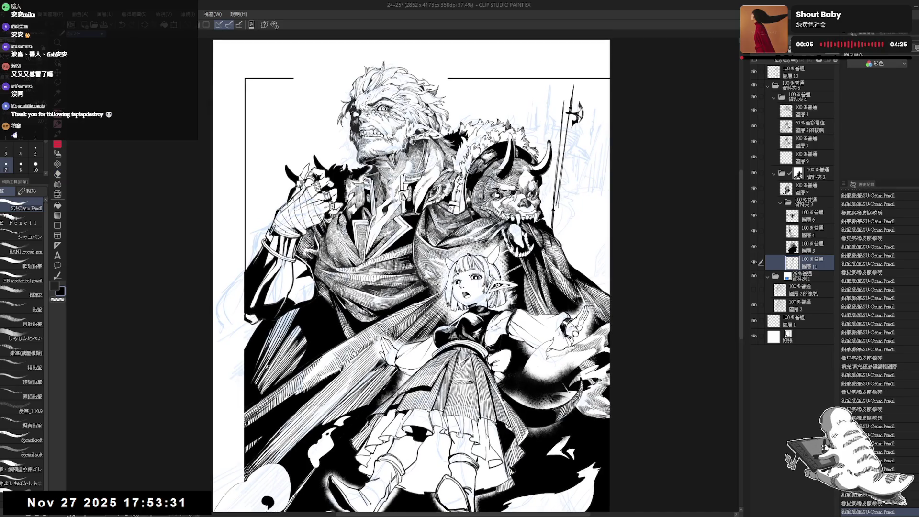
key("g")
left_click(581, 115)
key("p")
left_click(578, 124)
key("e")
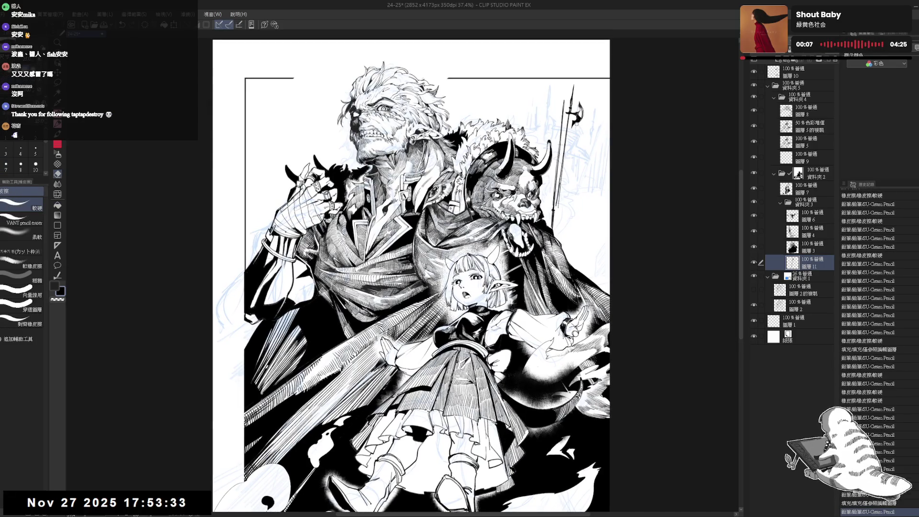
left_click(578, 124)
key("p")
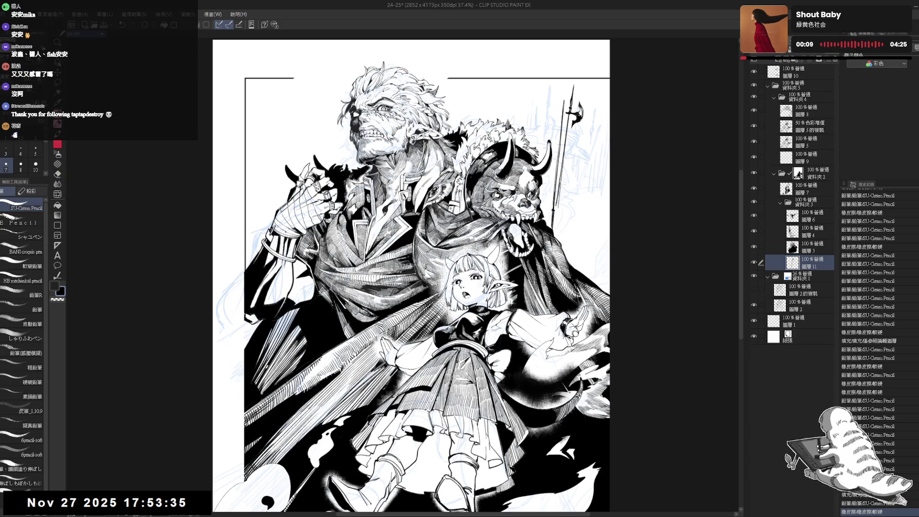
left_click(576, 127)
left_click(563, 107)
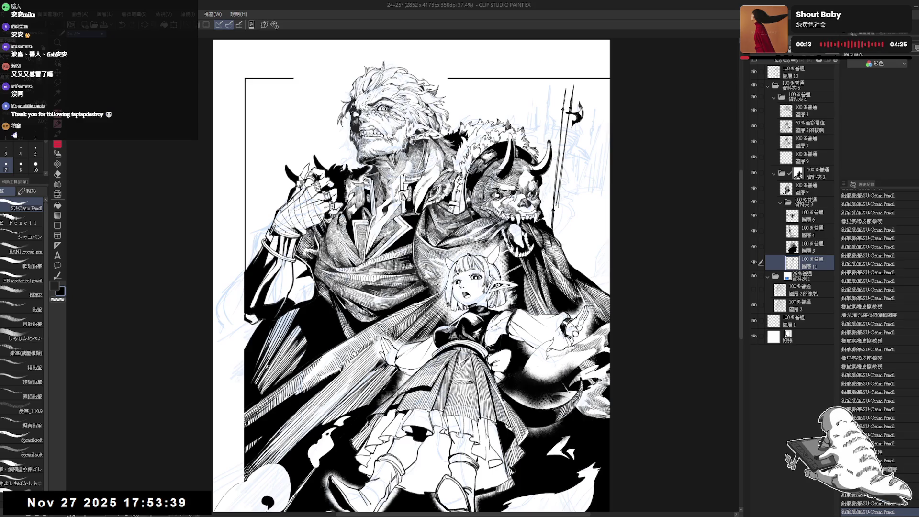
Draw a second vertical shaft beside the halberd, extending it down behind the beast.
scroll(567, 201, "down", 1)
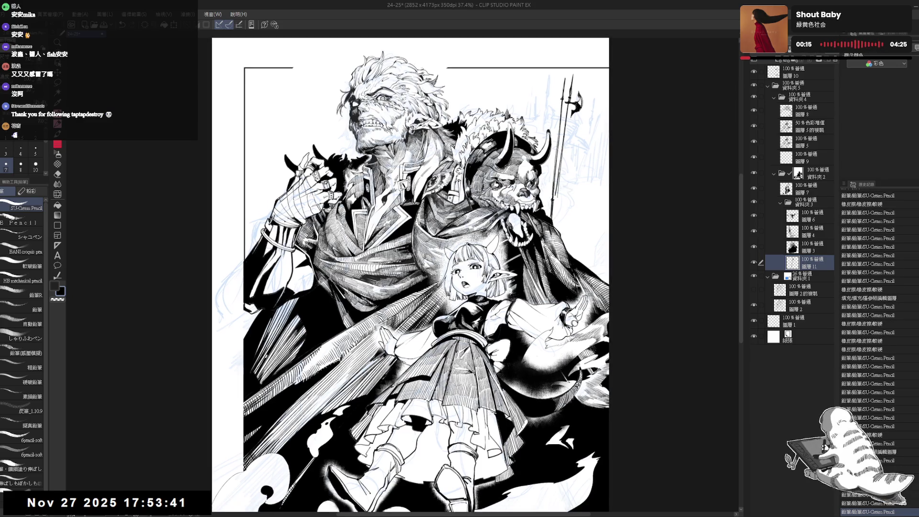
scroll(564, 142, "up", 1)
key("e")
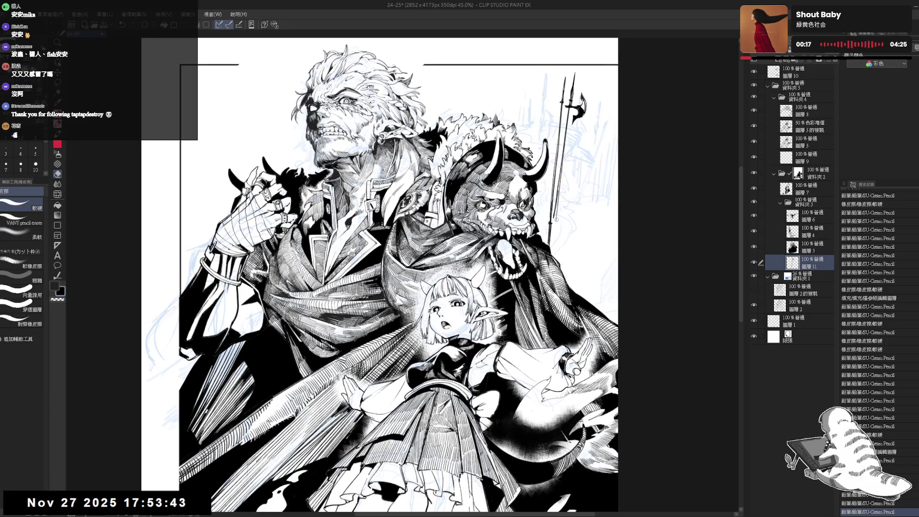
key("p")
mouse_move(556, 209)
left_mouse_down()
mouse_move(561, 184)
mouse_move(551, 187)
mouse_move(579, 188)
mouse_move(570, 300)
left_mouse_up()
left_click_drag(583, 143, 578, 233)
key("ctrl+z")
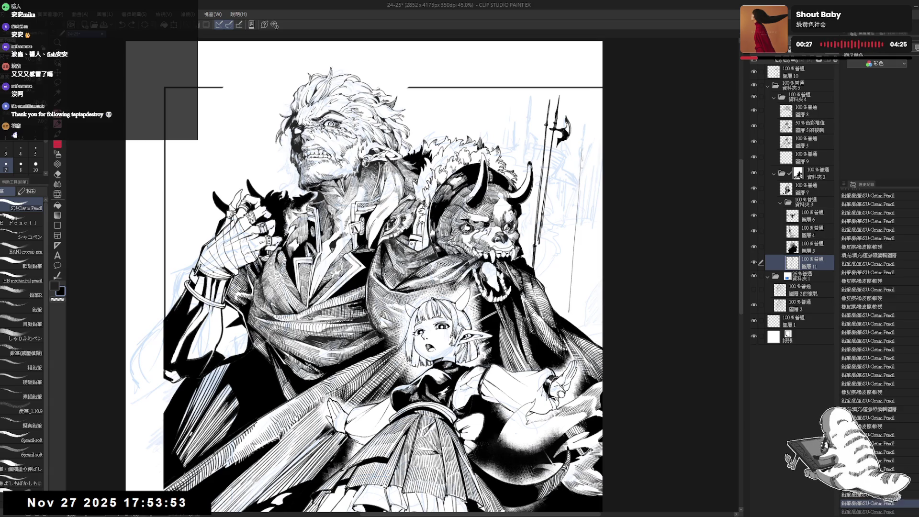
left_click_drag(581, 150, 570, 313)
left_click_drag(573, 251, 570, 316)
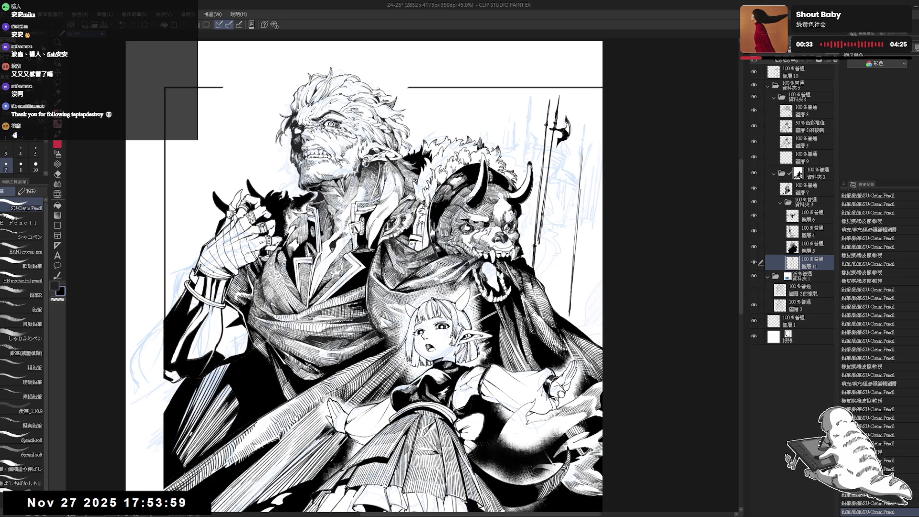
left_click_drag(581, 158, 579, 187)
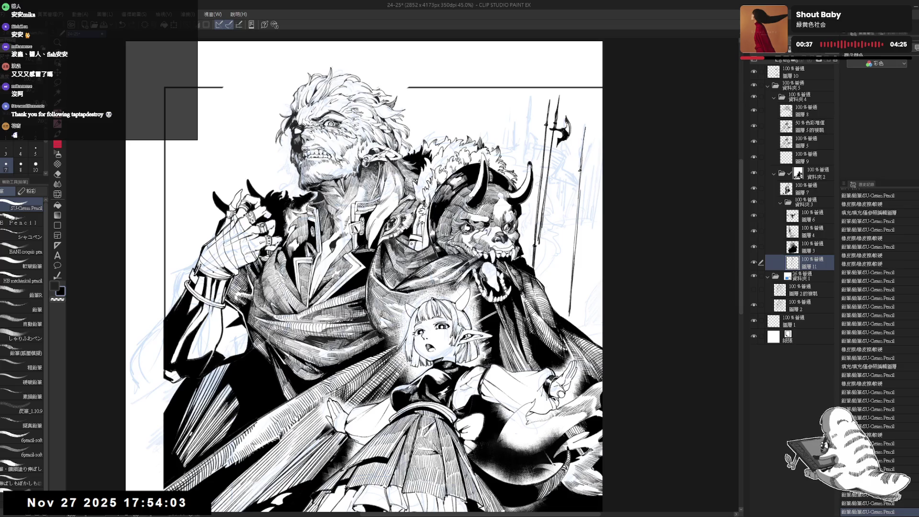